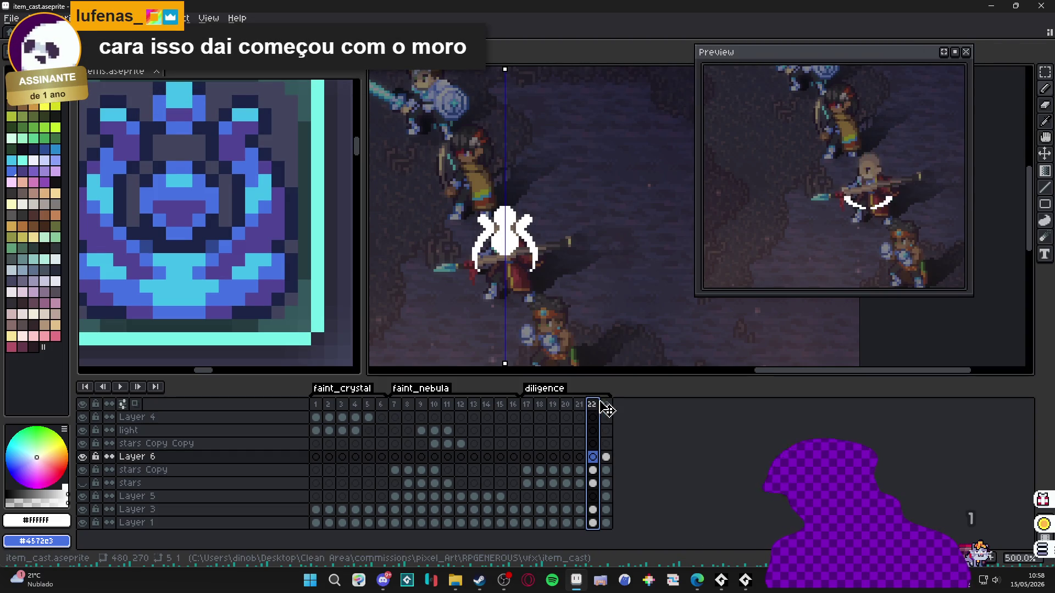
- Duplicate frame 23's white burst as new frame 24 and open its Layer 6 cel properties
left_click(607, 404)
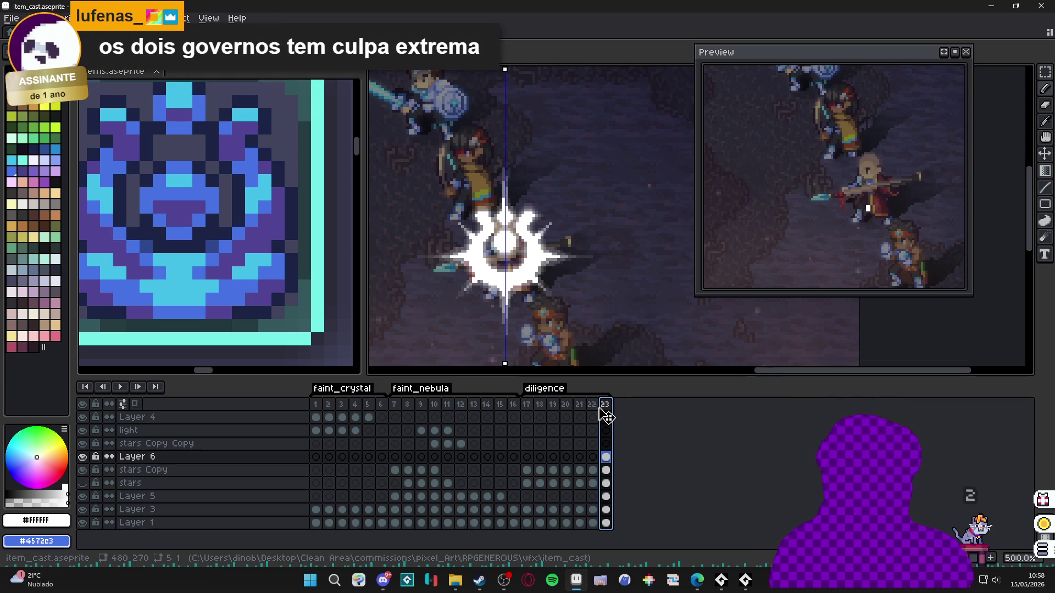
left_click(595, 409)
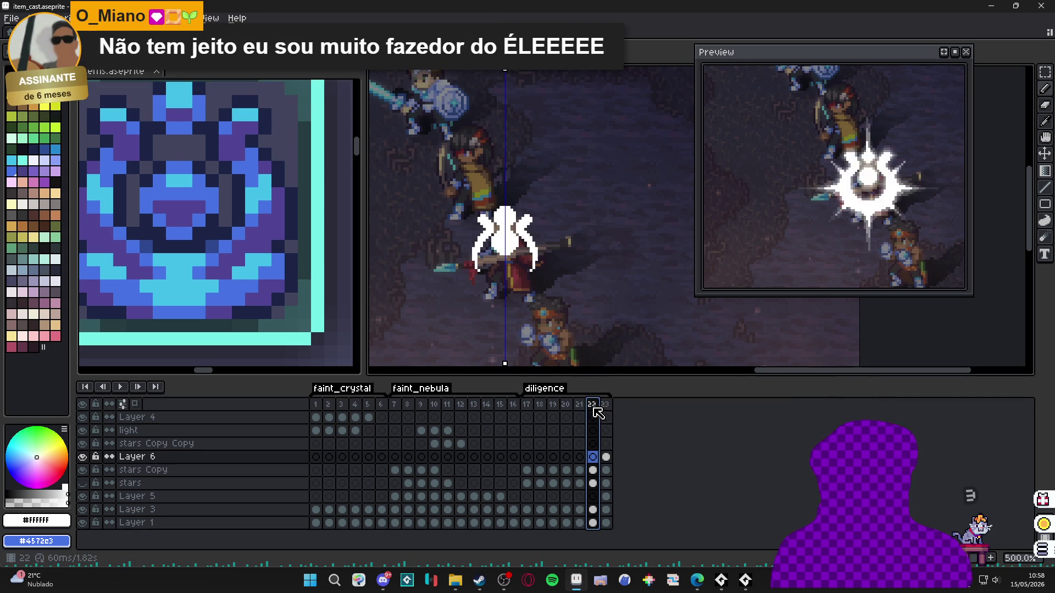
left_click(606, 405)
key("alt+n")
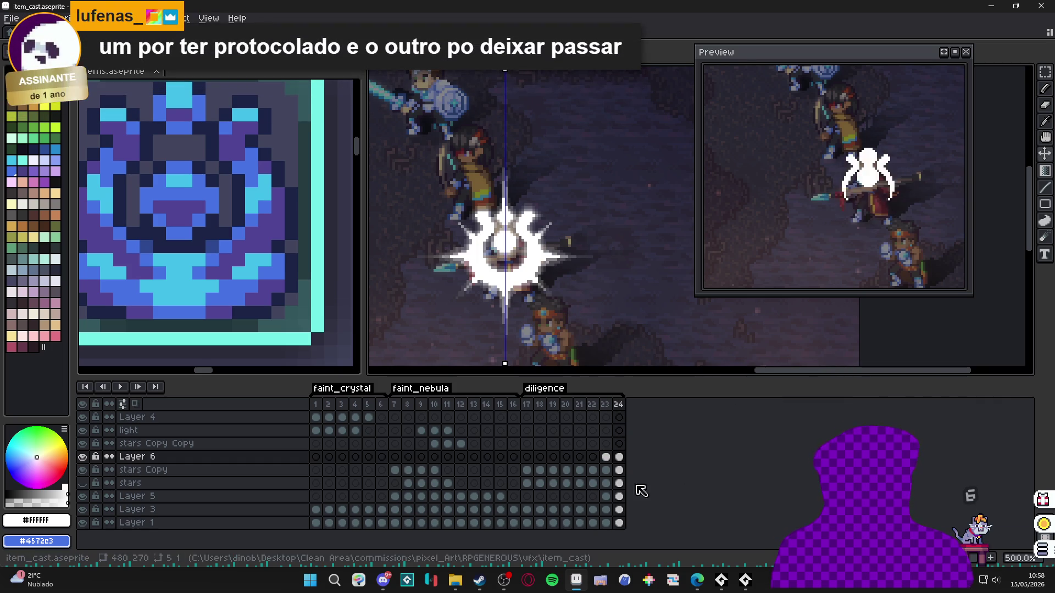
double_click(620, 470)
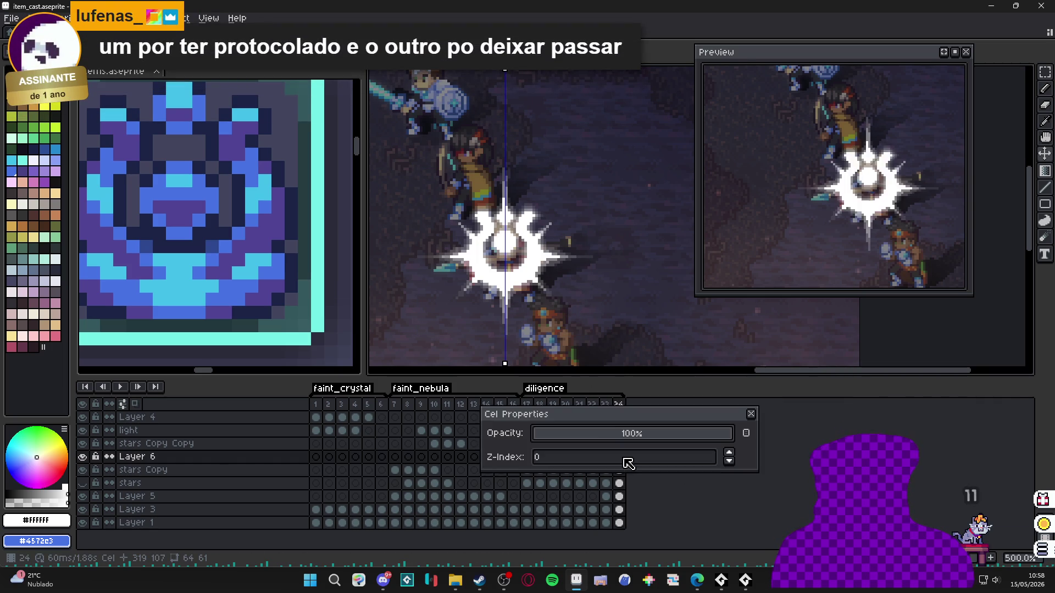
- Set frame 24's burst cel to 50% opacity and add frame 25 at 22%
left_click(631, 436)
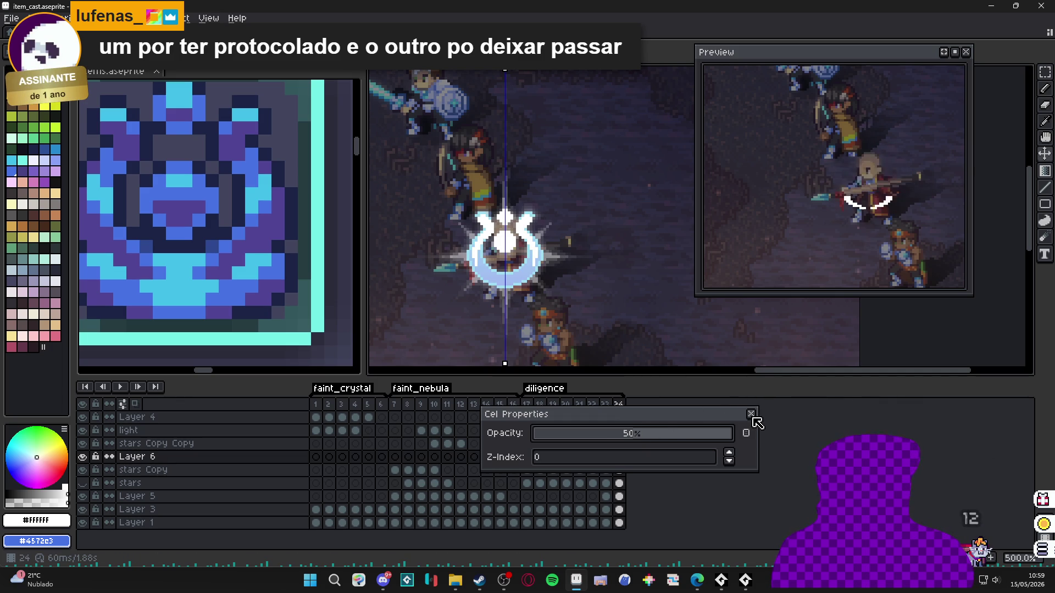
left_click(751, 415)
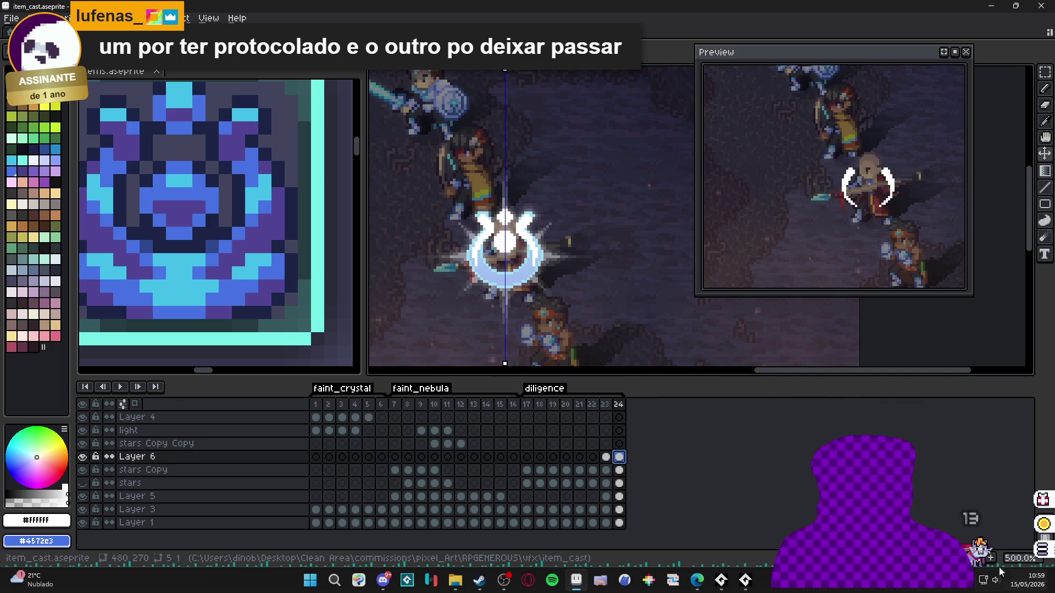
key("alt+n")
double_click(633, 456)
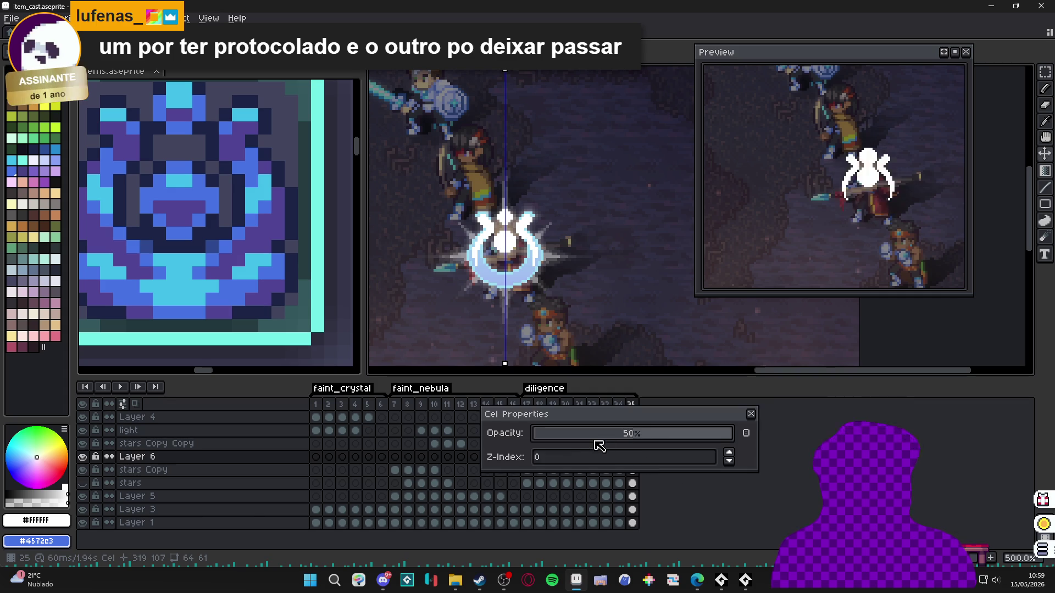
left_click_drag(585, 441, 578, 440)
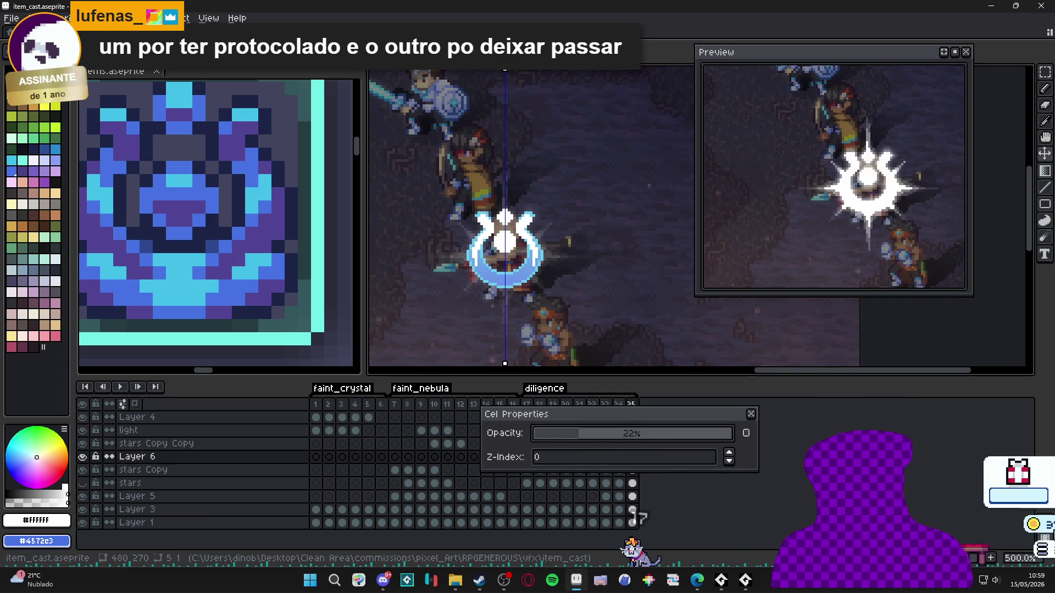
left_click(752, 415)
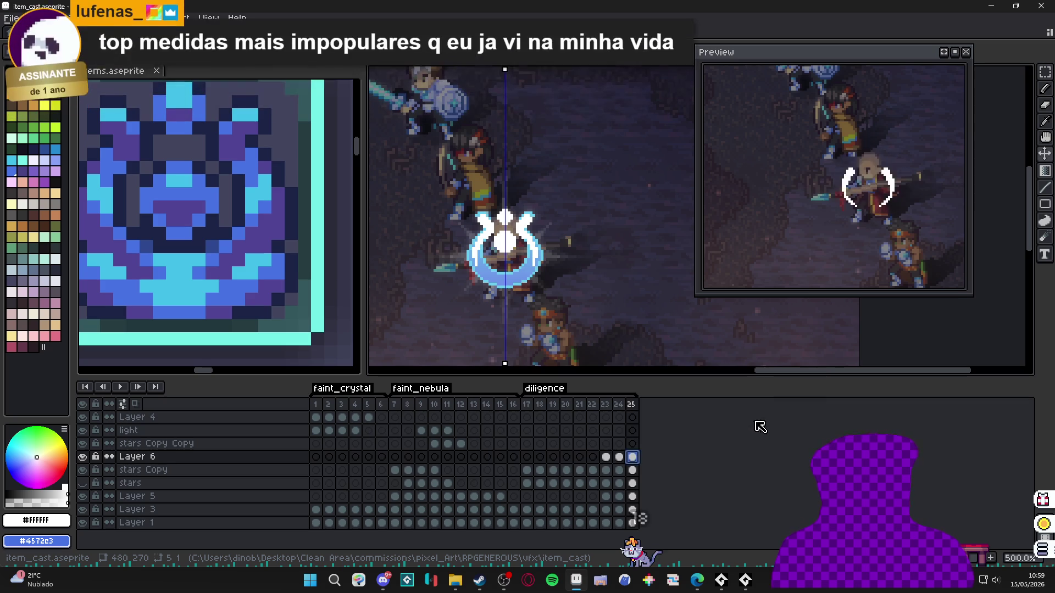
- Add frame 26 with the burst at 8% opacity, then hide Layer 6
key("alt+n")
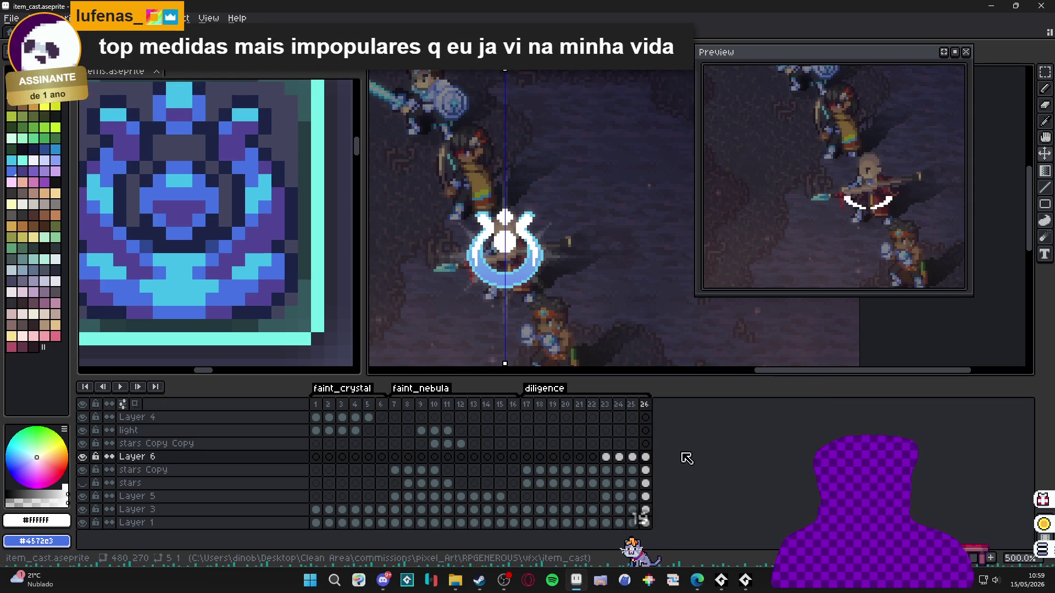
double_click(647, 459)
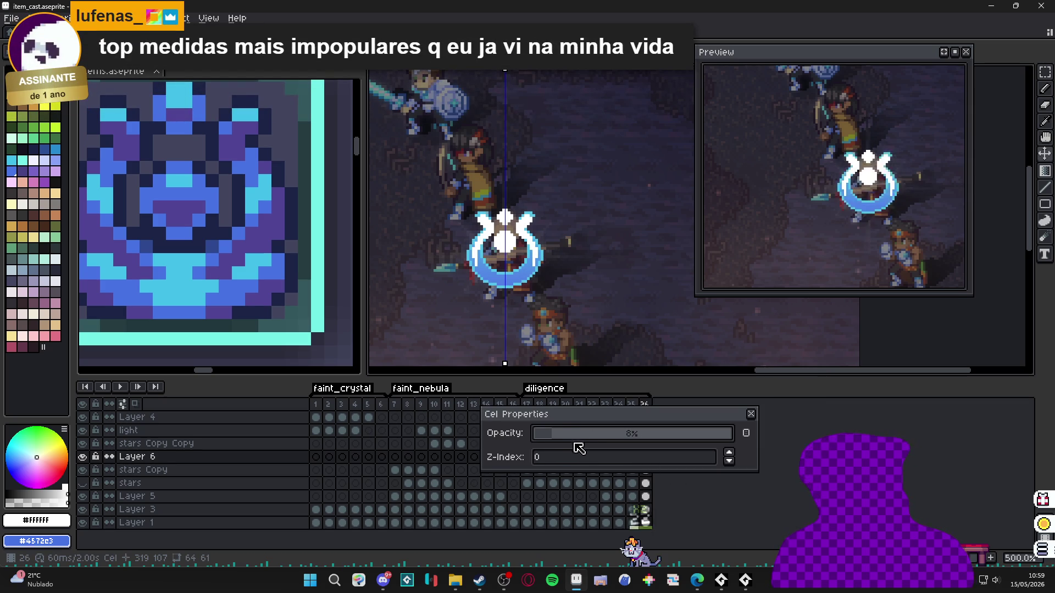
key("Return")
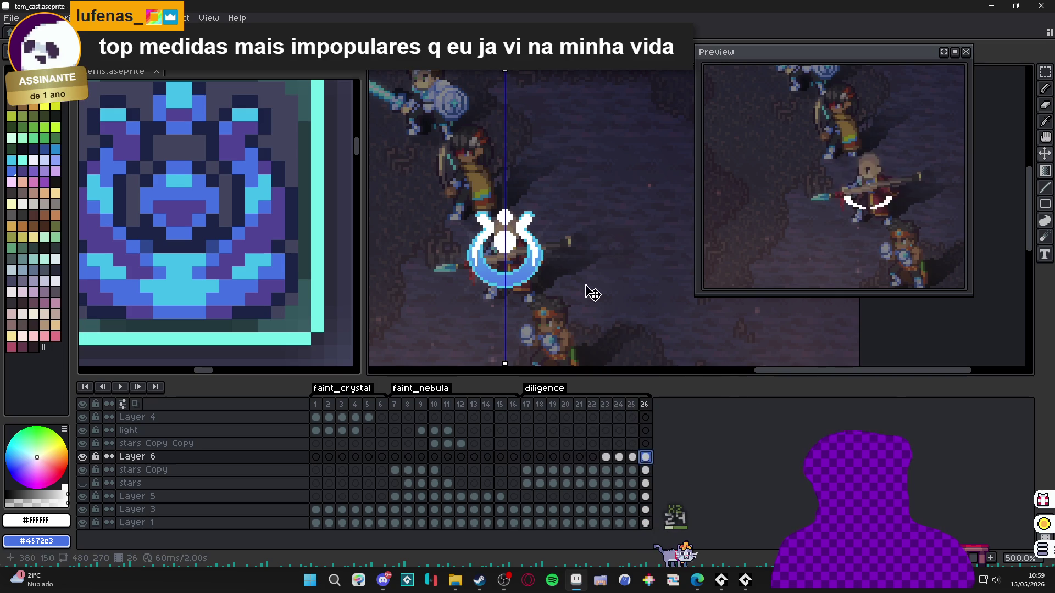
left_click(82, 456)
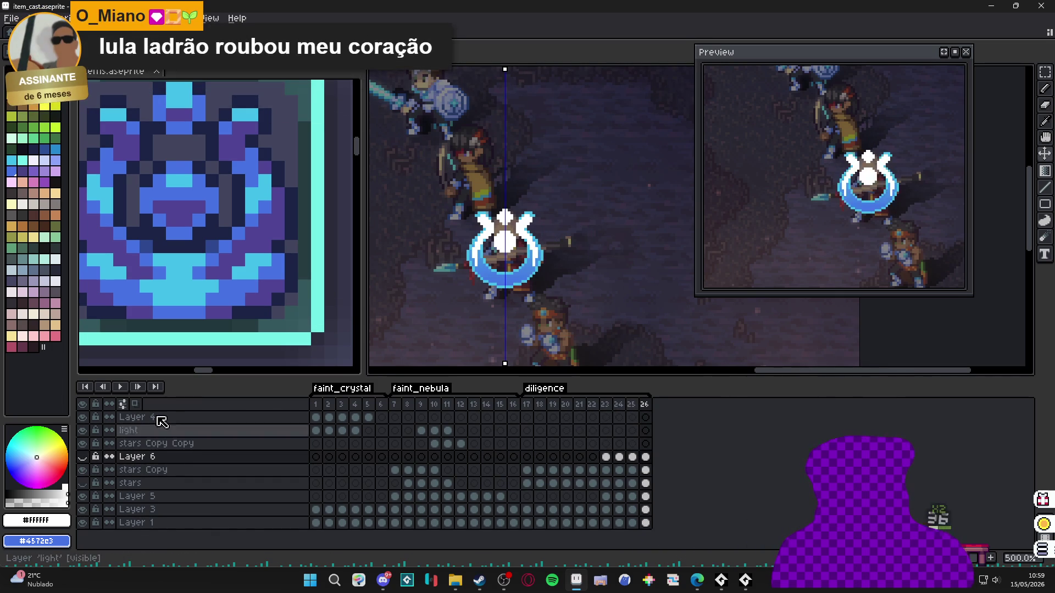
left_click(138, 470)
left_click(82, 469)
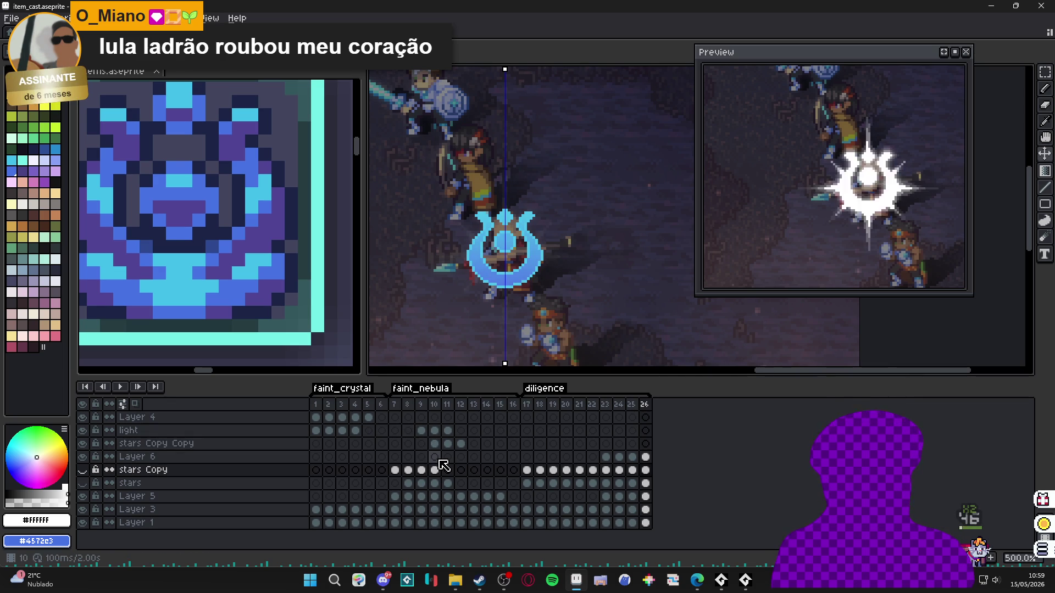
left_click(83, 470)
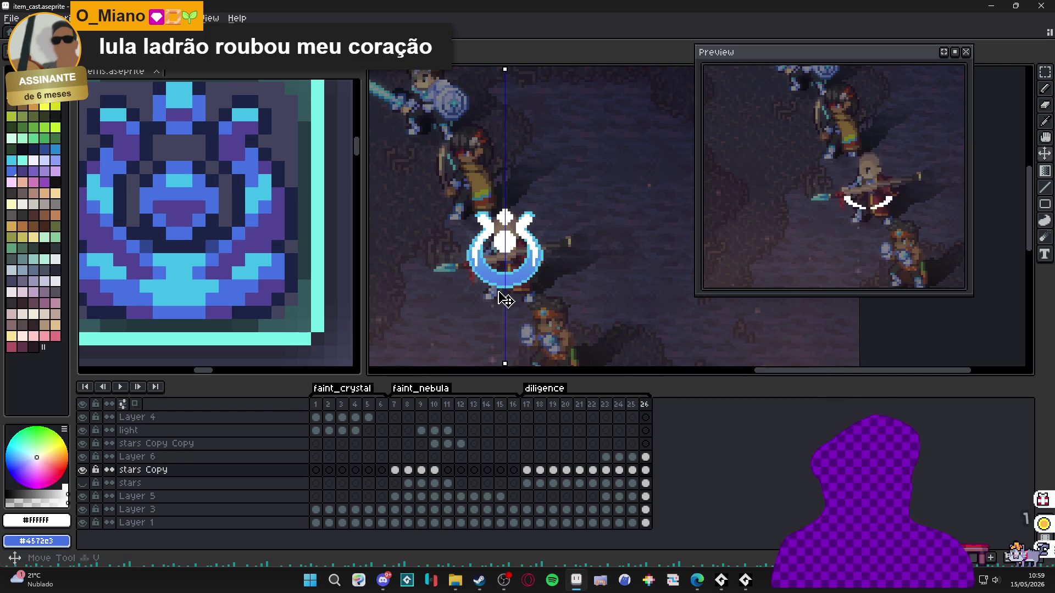
left_click(521, 291, "ctrl")
left_click(632, 459)
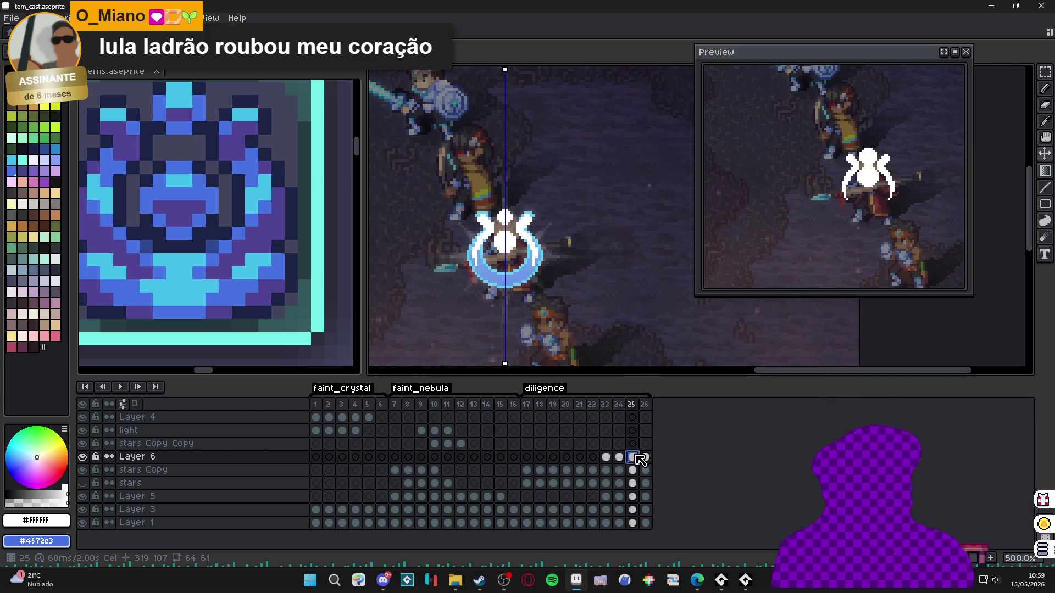
left_click(619, 459)
left_click(606, 459)
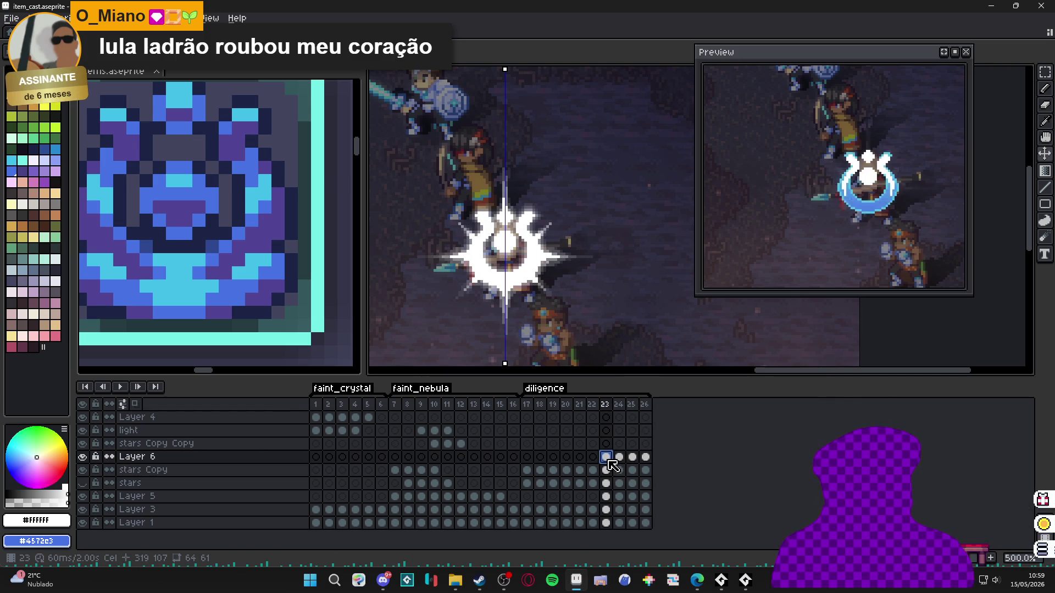
left_click(83, 457)
left_click(525, 291, "ctrl")
left_click(620, 496)
left_click(592, 498)
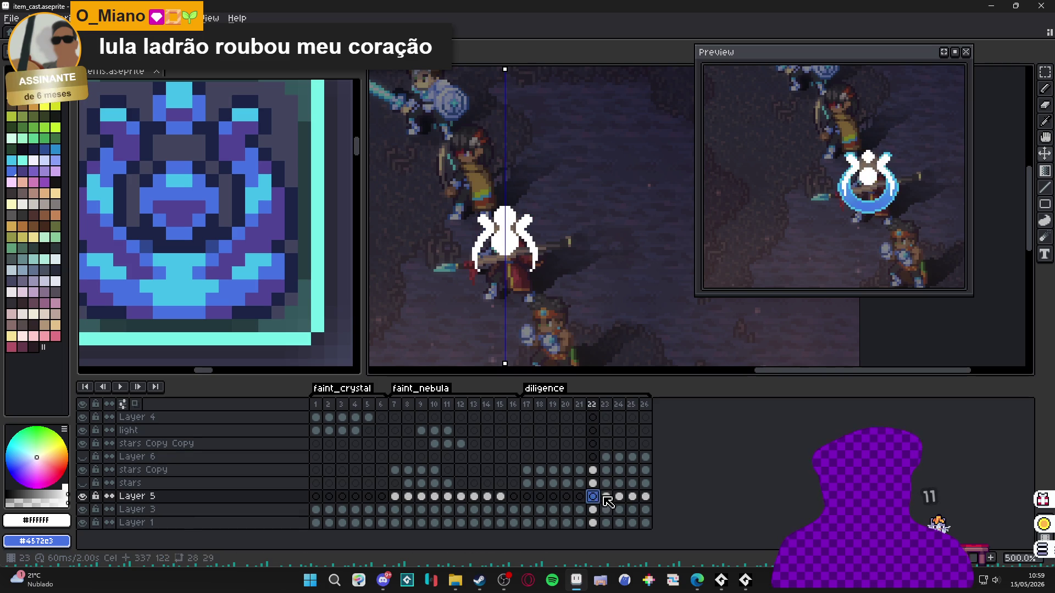
left_click(606, 497)
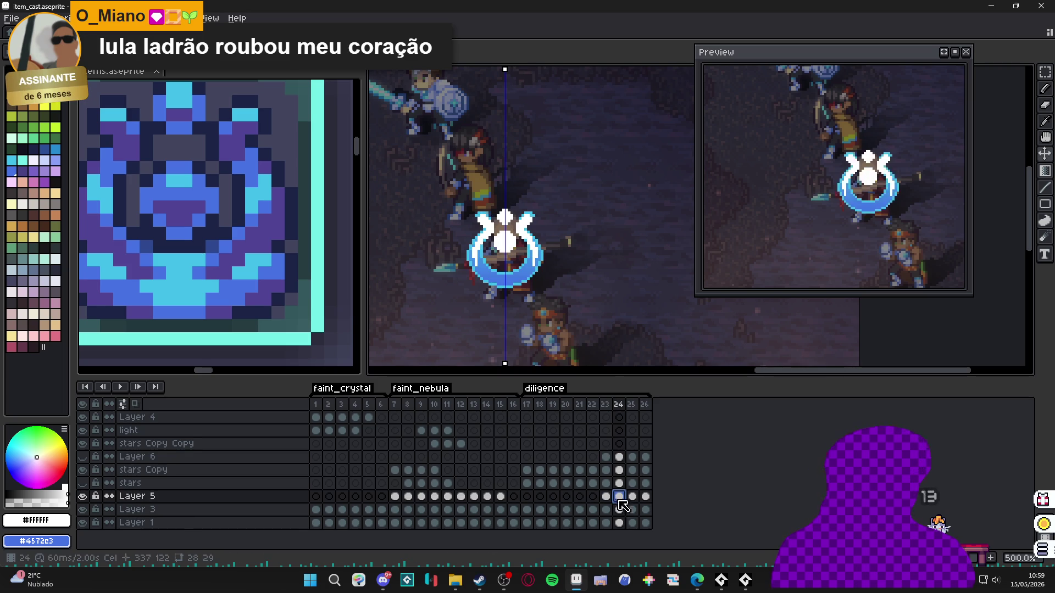
left_click(619, 497)
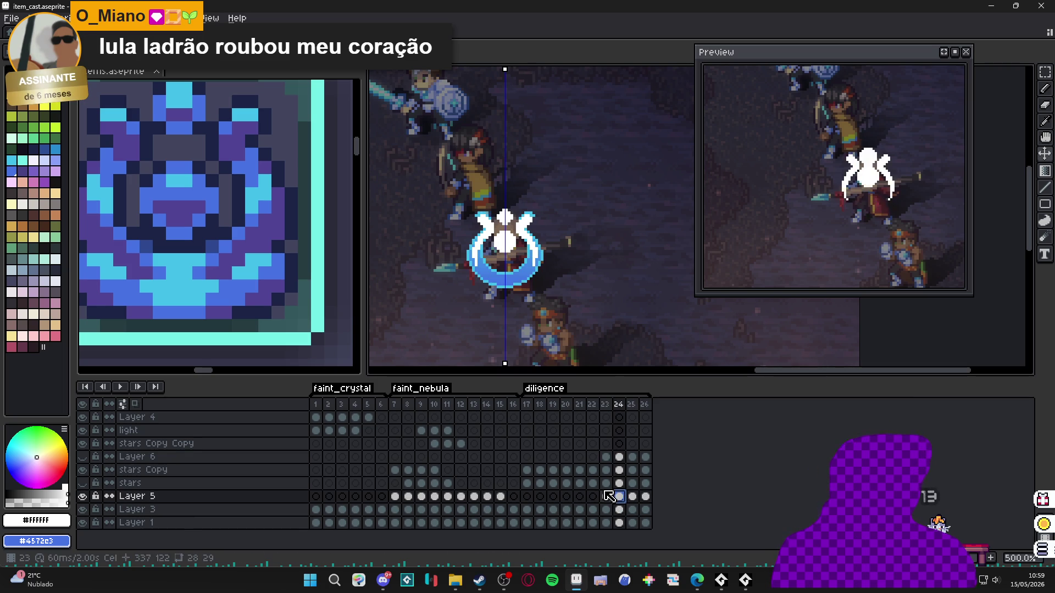
left_click(83, 456)
left_click(606, 497)
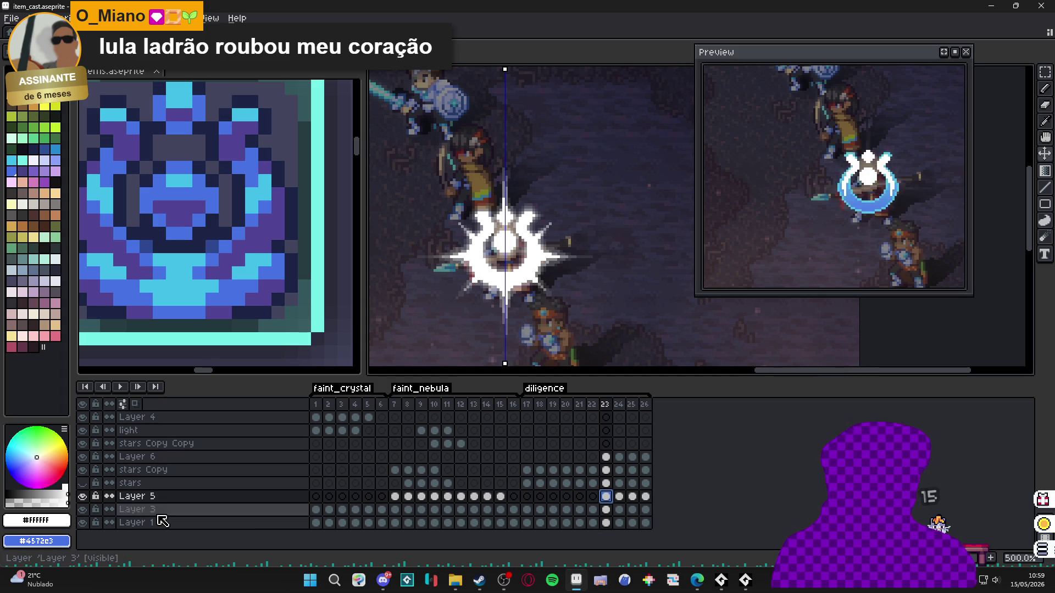
left_click(83, 470)
left_click(82, 483)
left_click(532, 287)
left_click(83, 457)
left_click(83, 470)
left_click(530, 237)
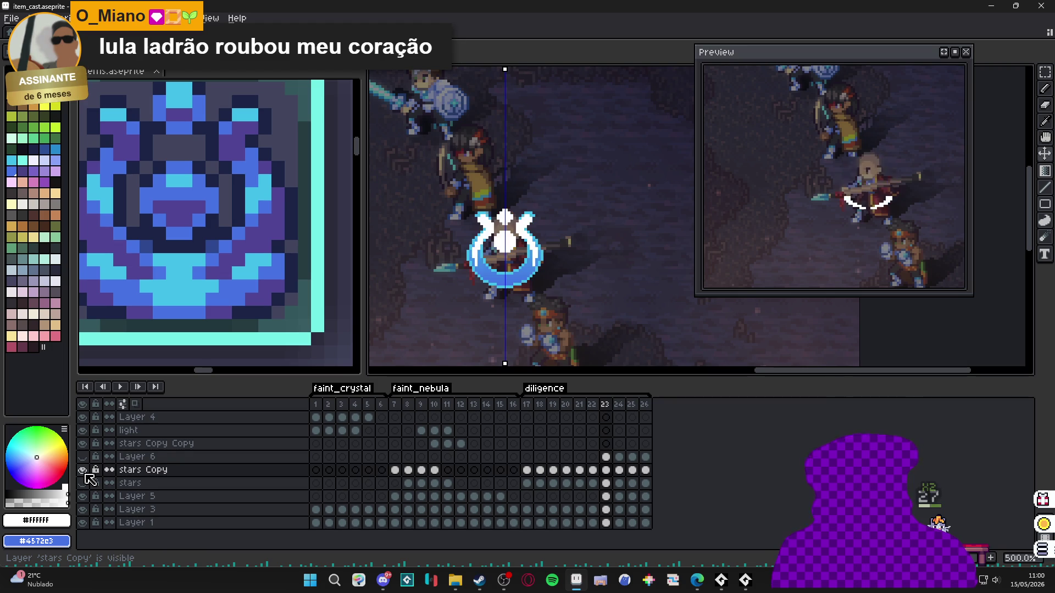
scroll(528, 230, "up", 2)
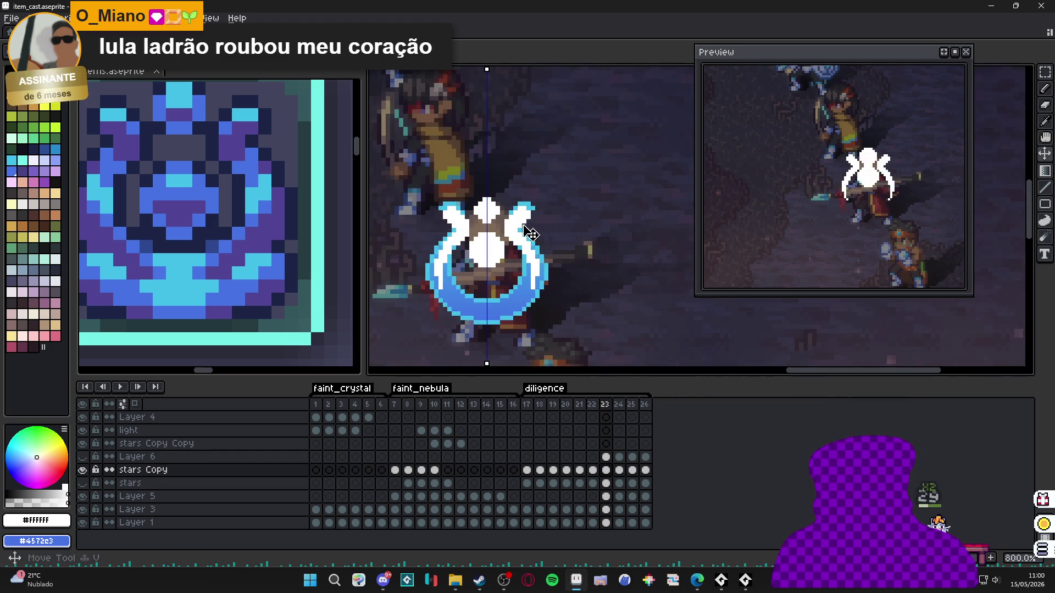
- Delete the stars Copy cel on frame 26, then check the white effects on frames 22–23
scroll(520, 234, "down", 2)
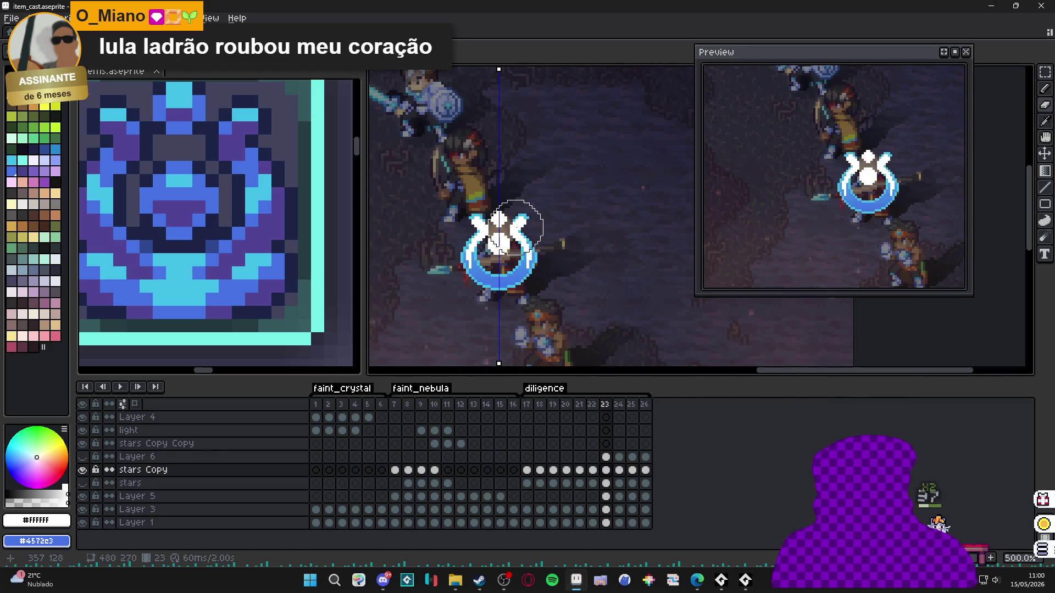
key("Right")
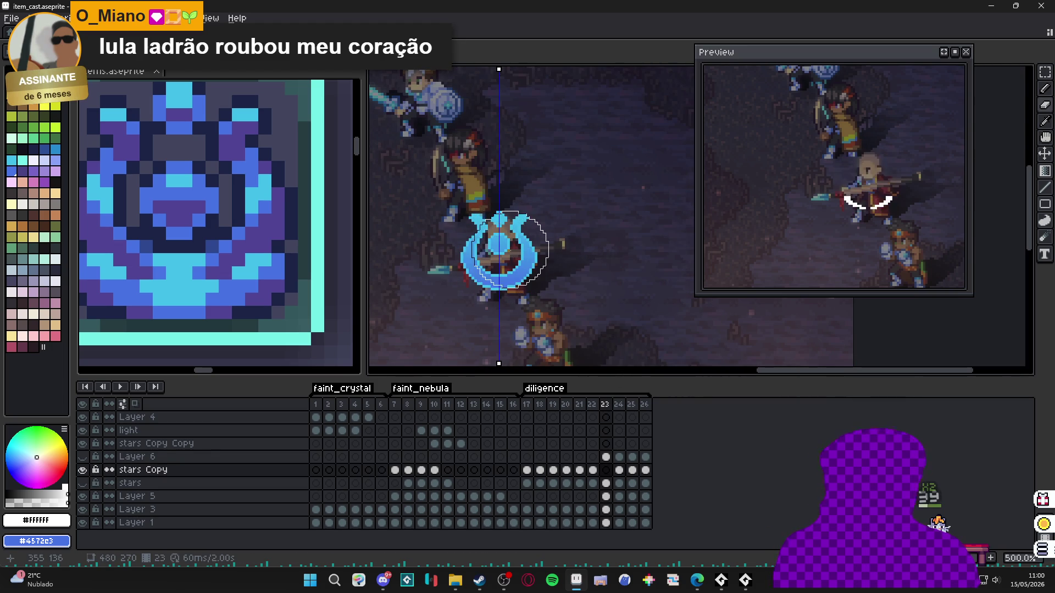
key("Right")
key("Right")
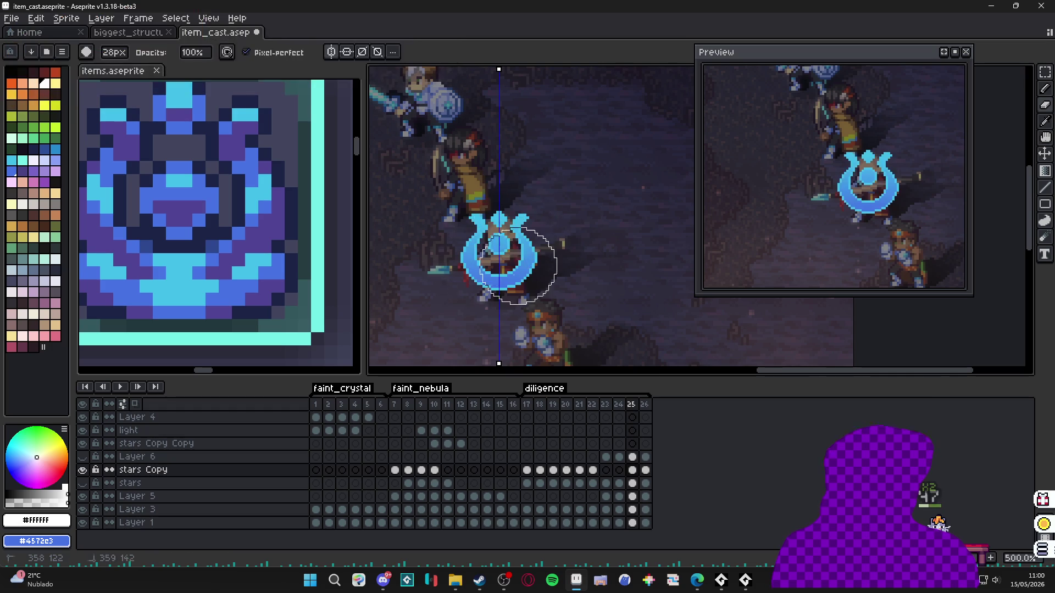
left_click(500, 249)
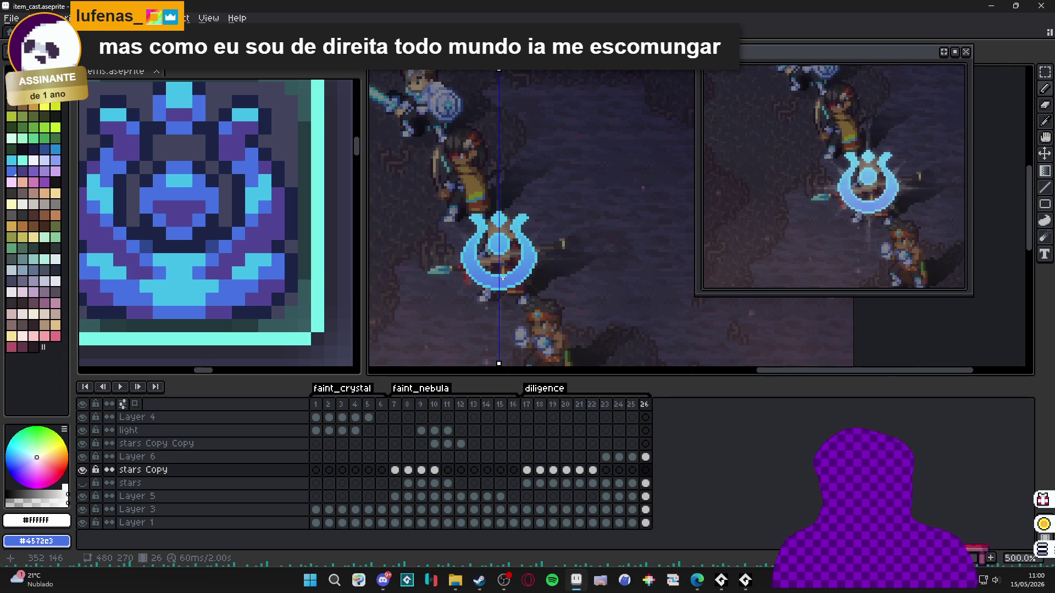
left_click(607, 406)
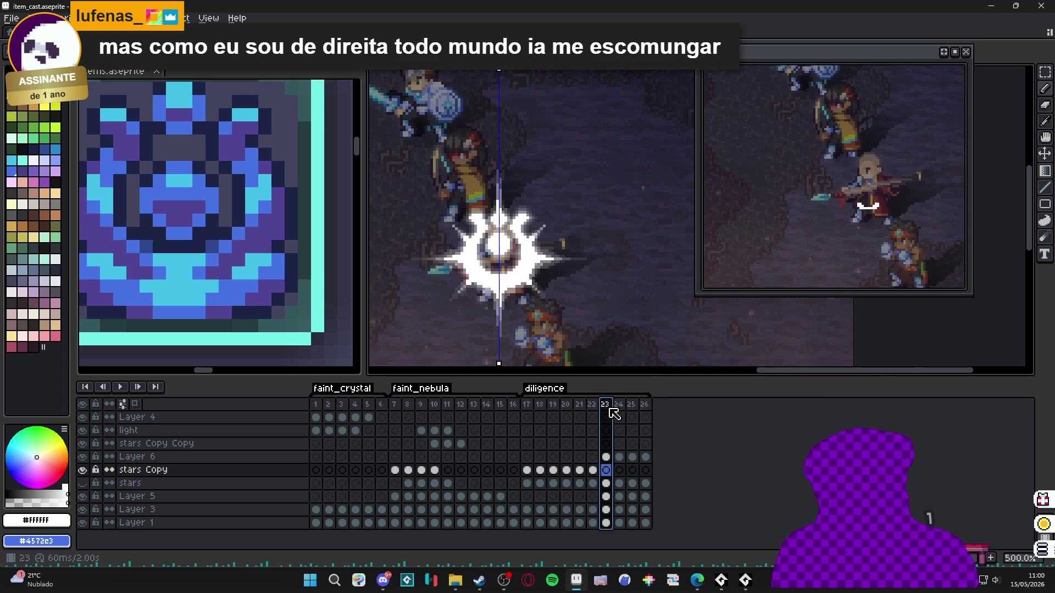
left_click(592, 405)
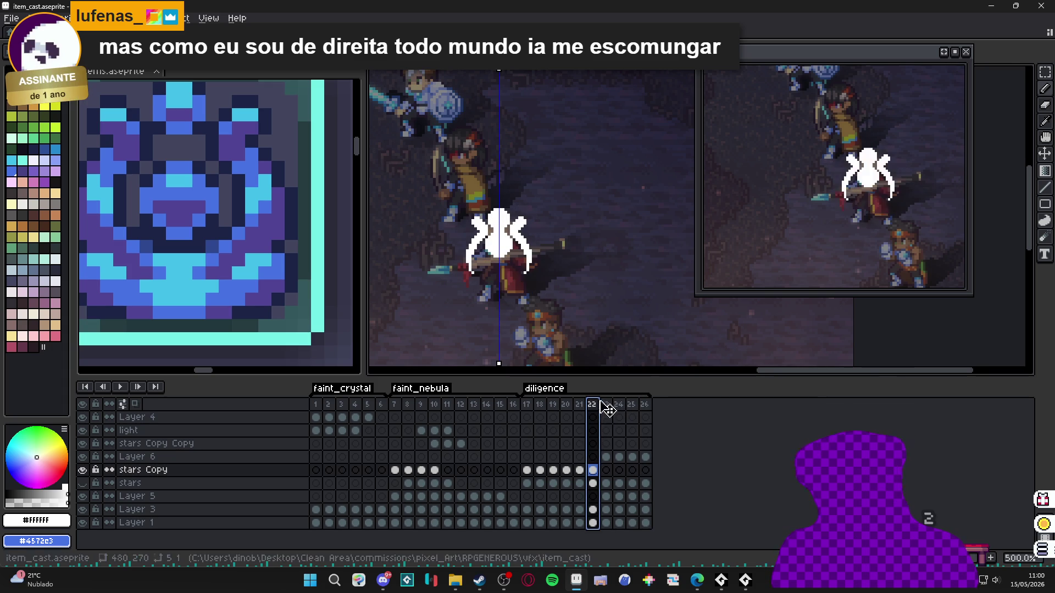
- Scrub through frames 23–26, then select Layer 6's glow on frame 24
left_click(607, 405)
left_click(618, 405)
left_click(632, 405)
left_click(646, 405)
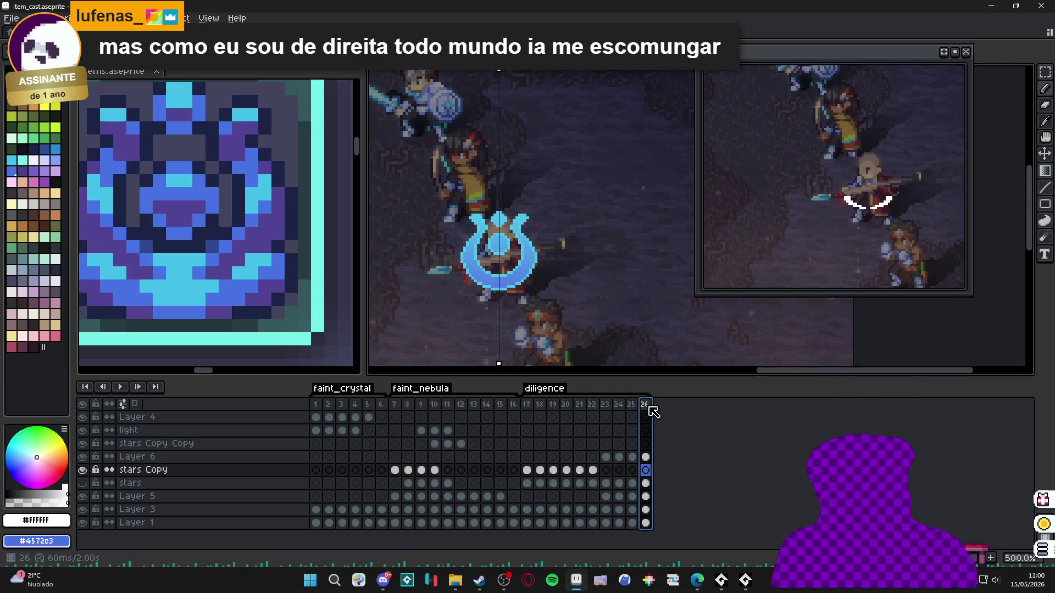
left_click(605, 405)
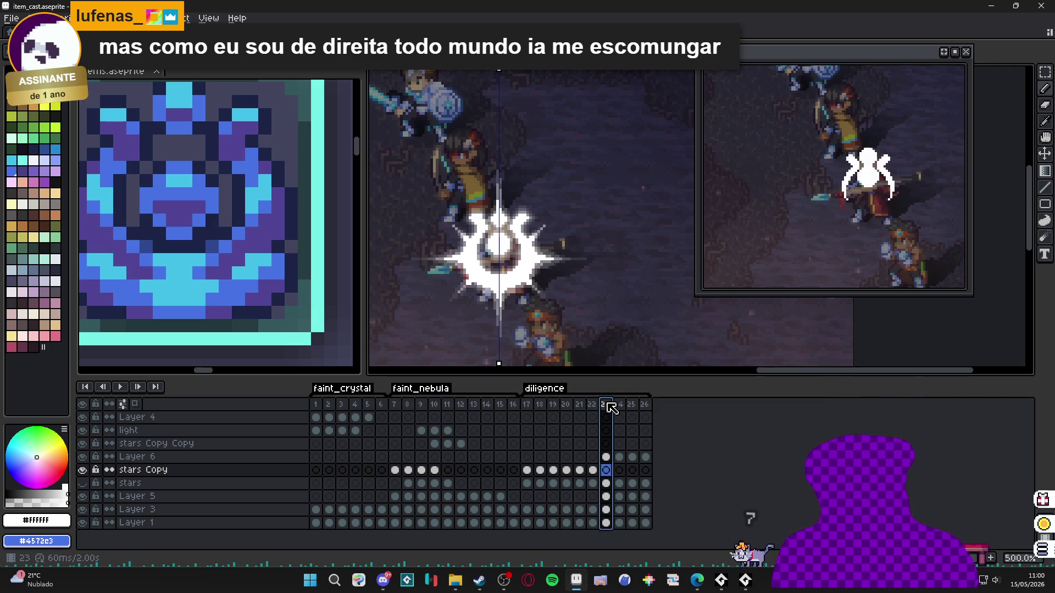
left_click(619, 405)
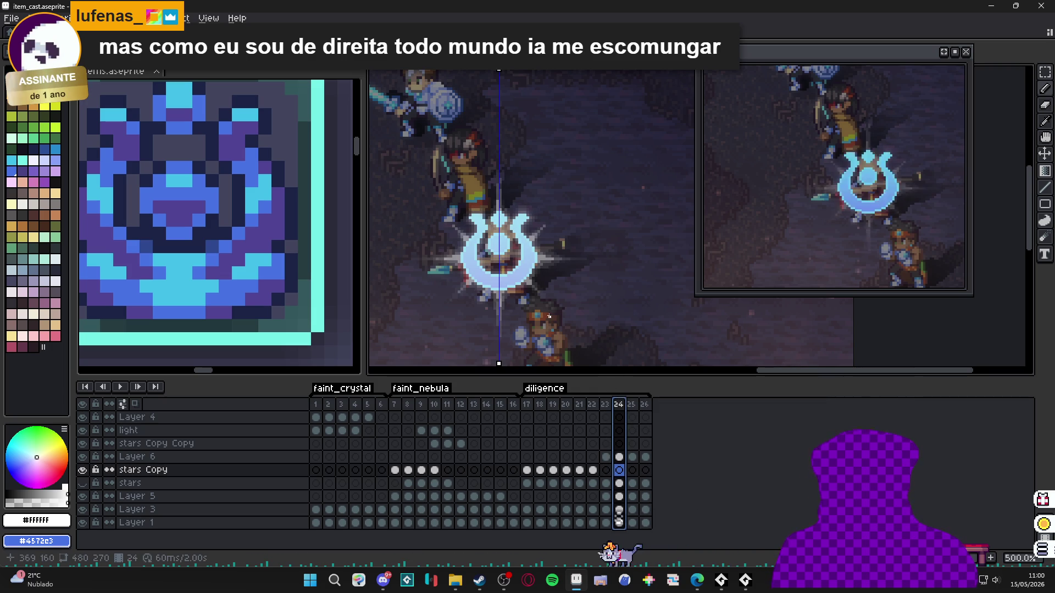
left_click(537, 287, "ctrl")
- Enlarge the Layer 6 glow slightly on frame 24, and a bit more on frame 25
key("m")
left_click_drag(594, 259, 599, 259)
left_click_drag(502, 165, 503, 162)
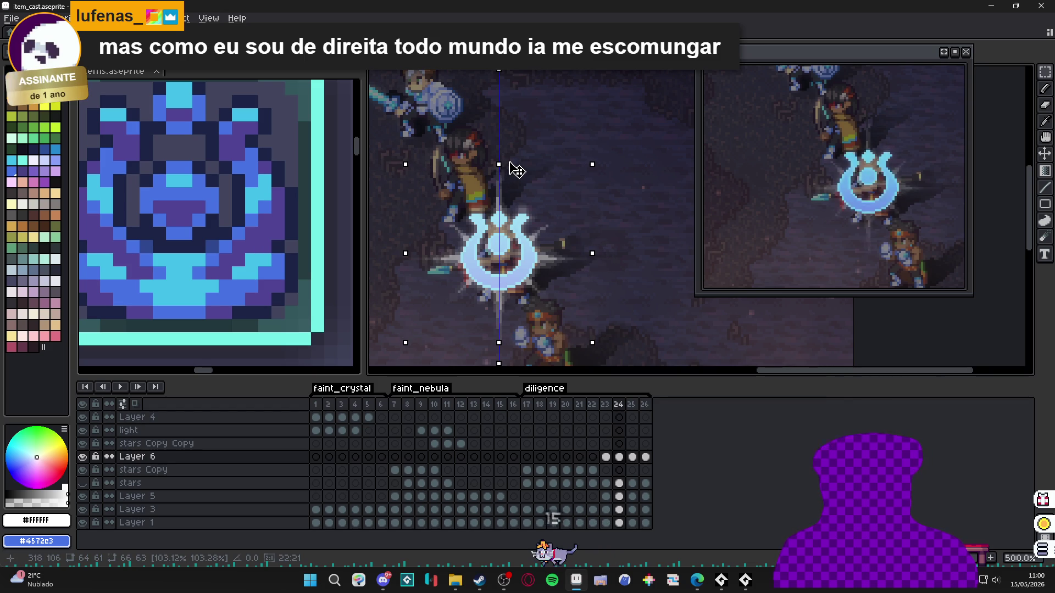
key("ctrl+z")
key("ctrl+z")
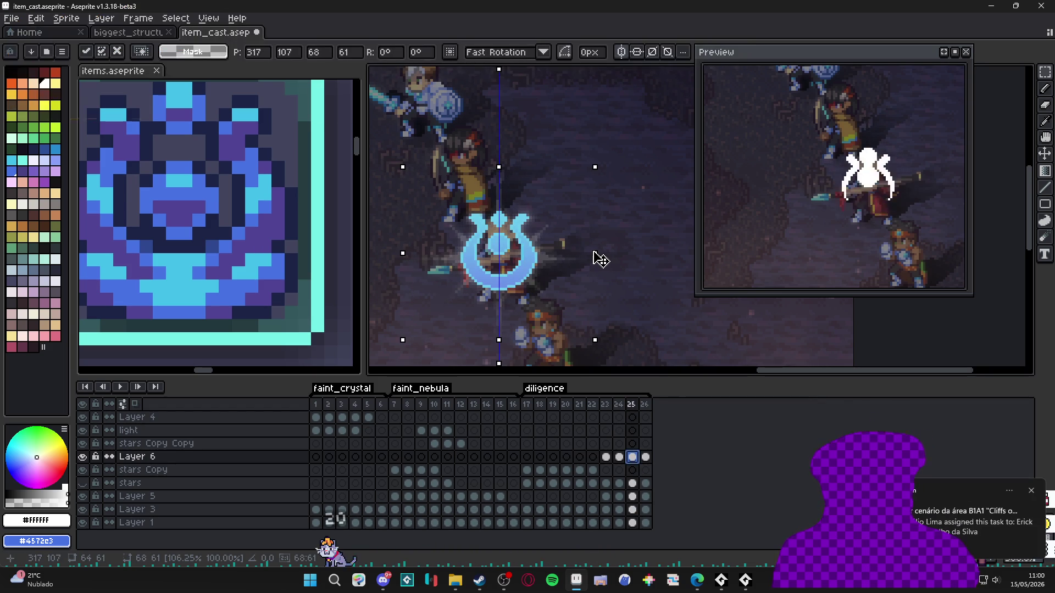
left_click_drag(588, 252, 592, 252)
left_click_drag(515, 187, 513, 166)
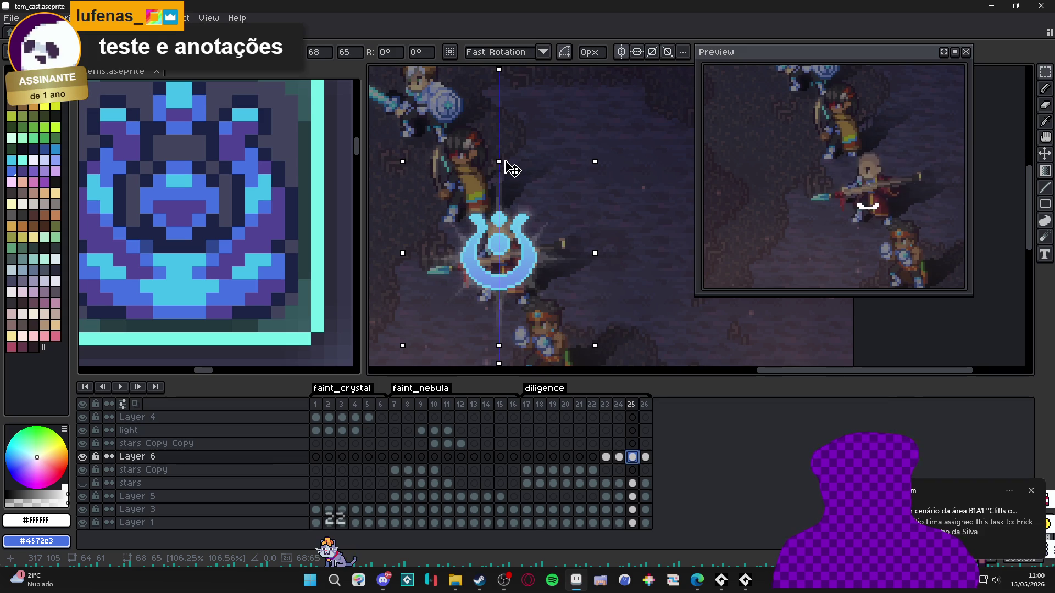
left_click(646, 457)
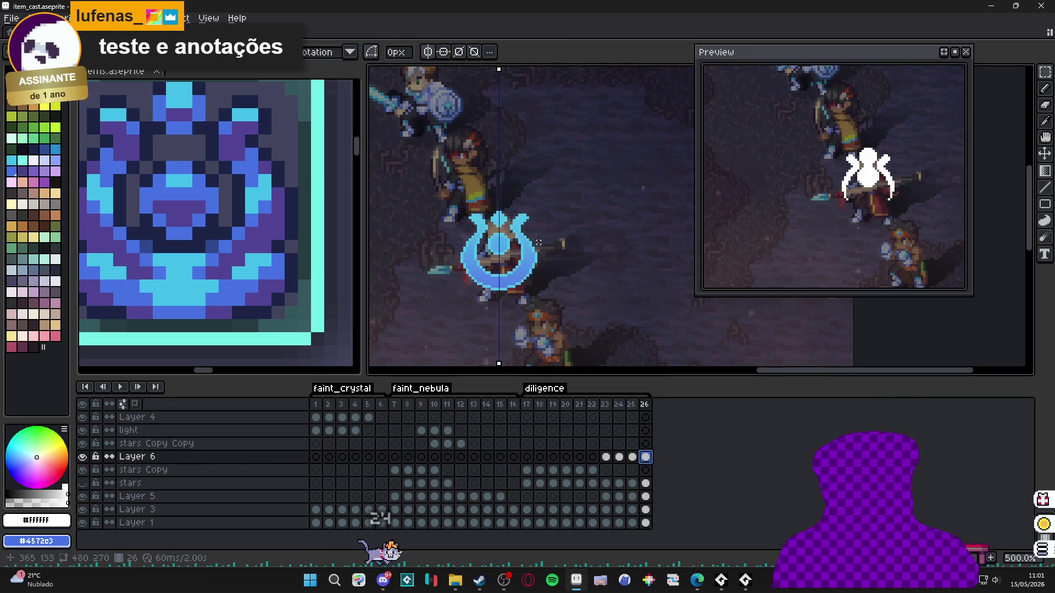
- Scale frame 26's glow up the most, to 72×69, apply it, and deselect
left_click(582, 254)
left_click_drag(596, 254, 604, 254)
left_click(500, 169)
left_click_drag(500, 165, 499, 162)
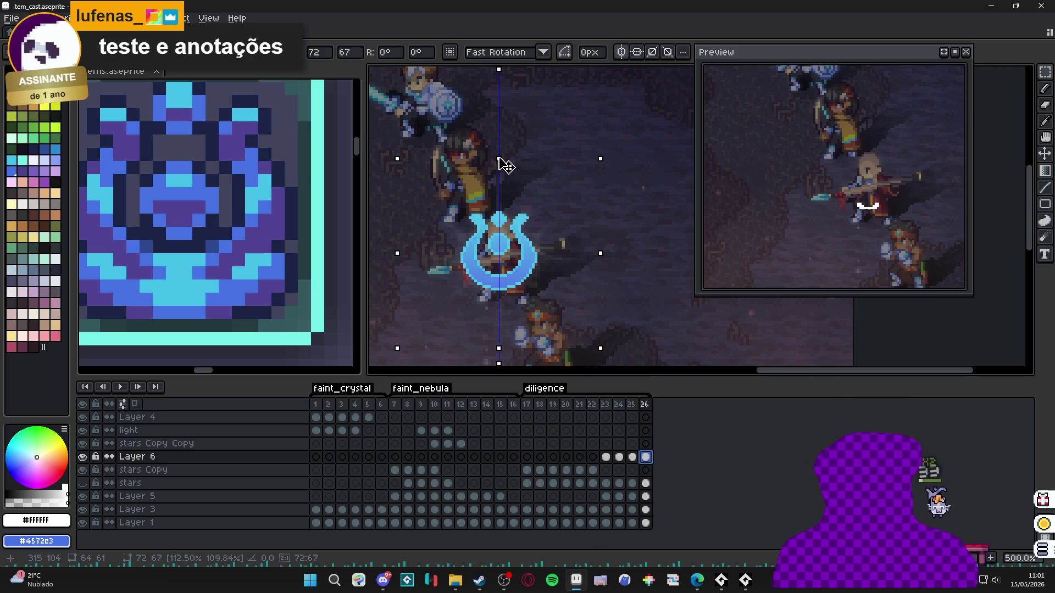
left_click_drag(499, 161, 500, 155)
key("Return")
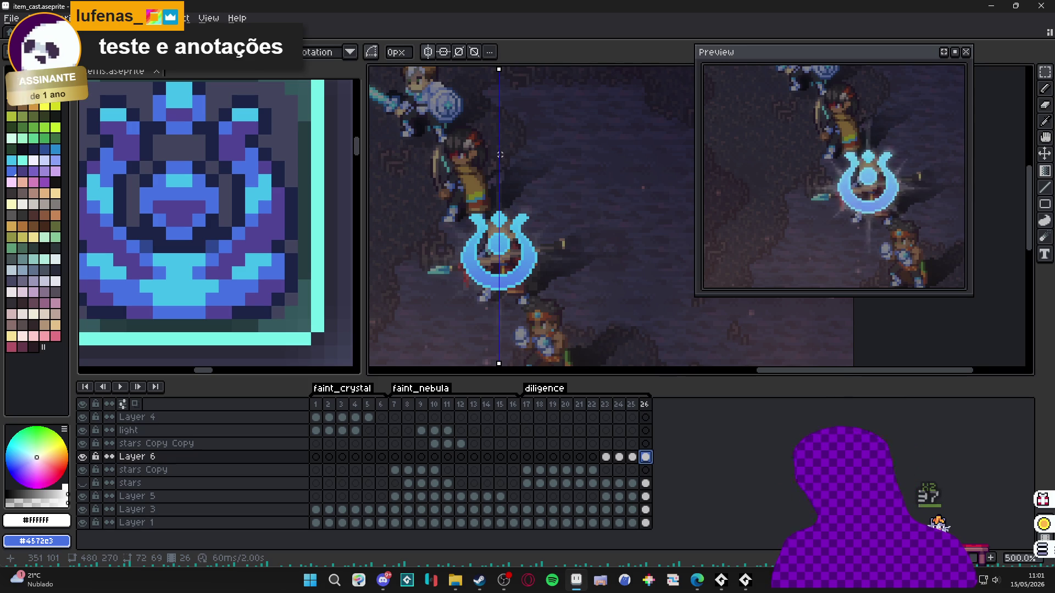
key("ctrl+d")
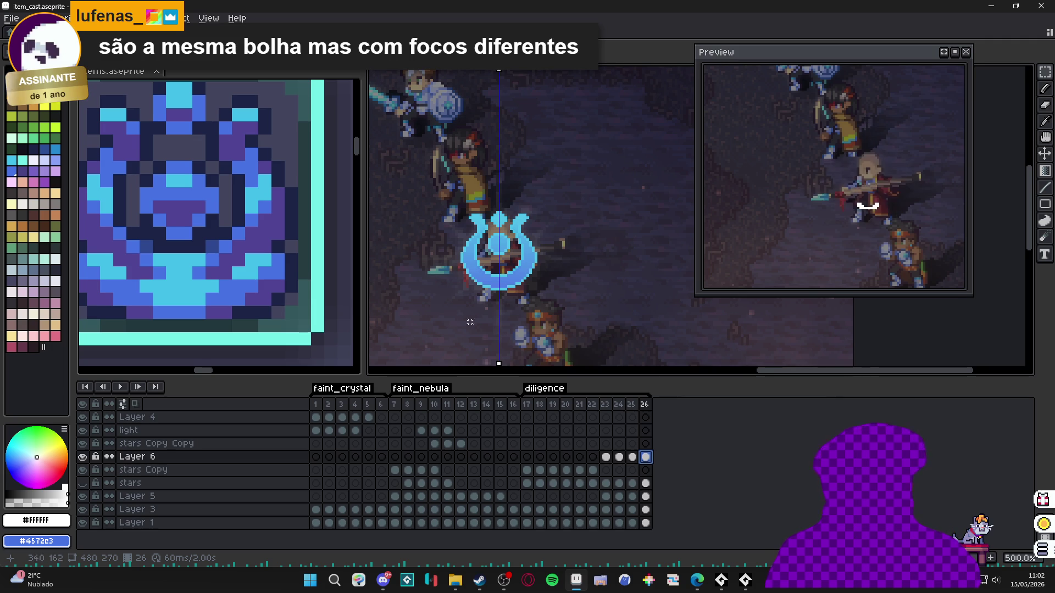
left_click(526, 404)
left_click(540, 405)
left_click(552, 405)
left_click(632, 405)
left_click(645, 405)
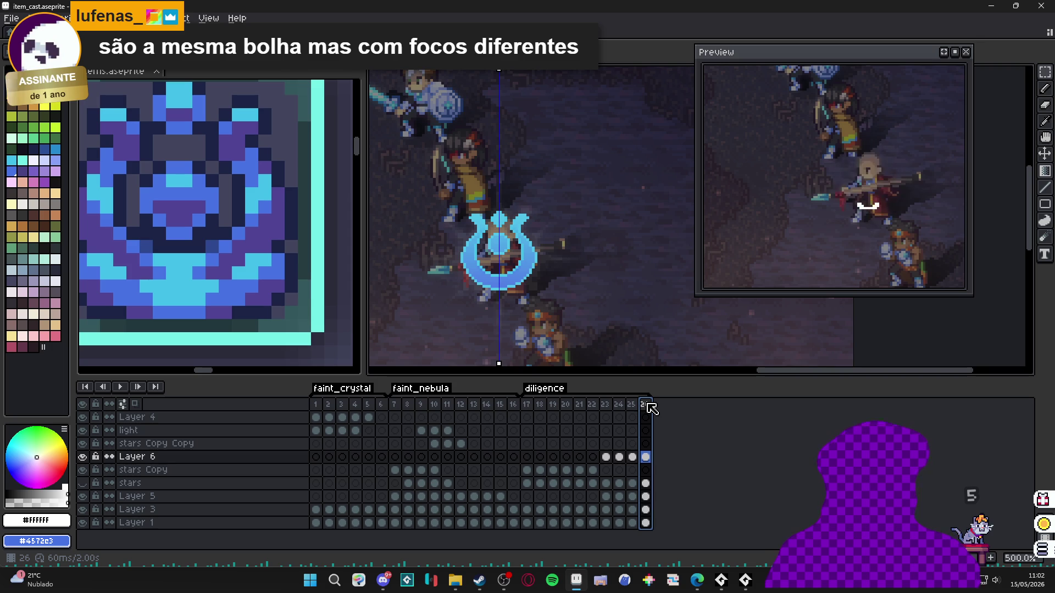
left_click(440, 404)
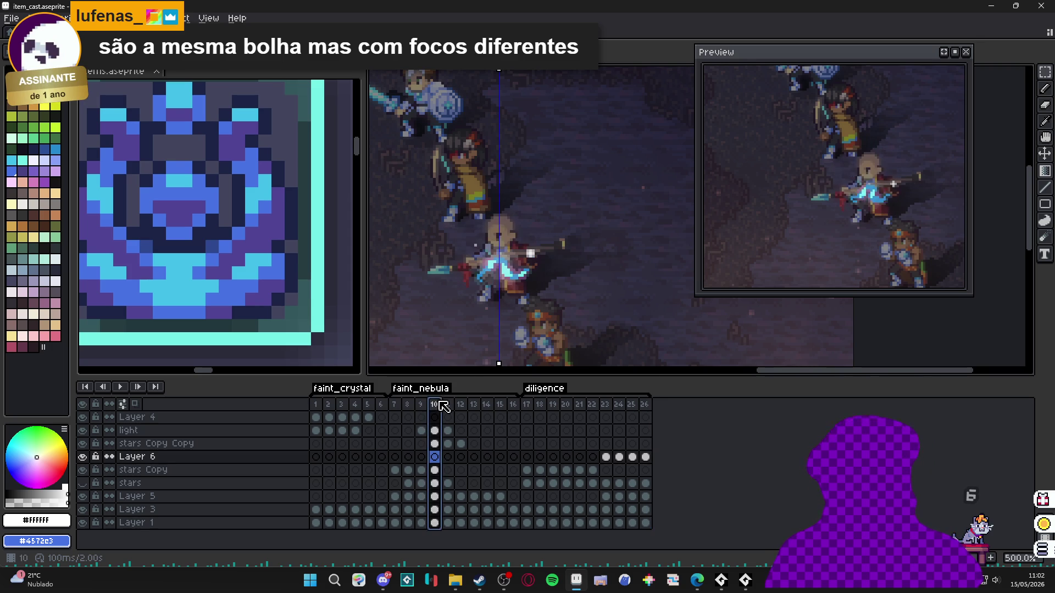
left_click(528, 409)
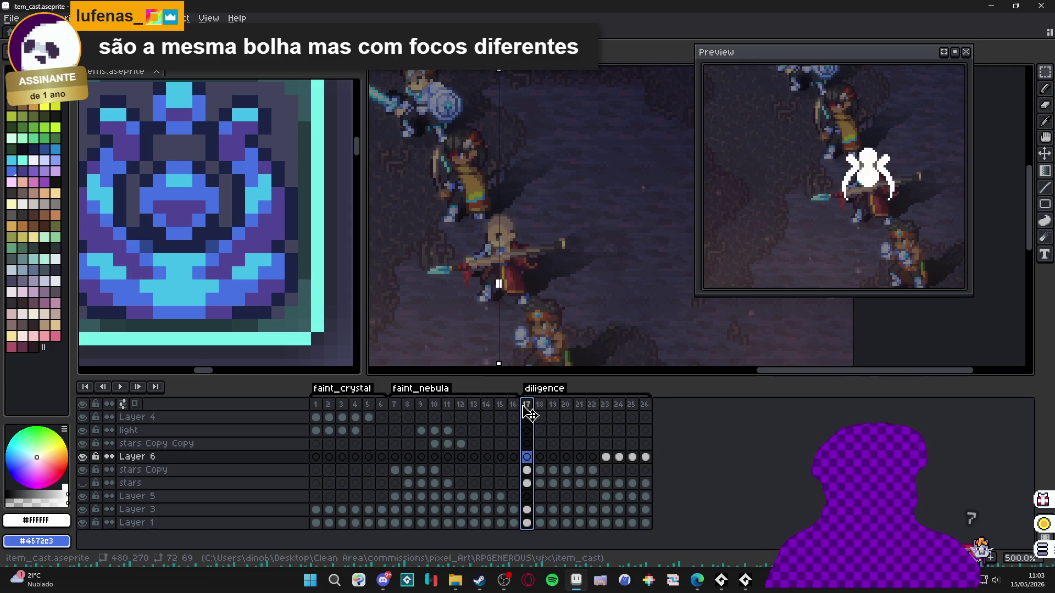
left_click(646, 406)
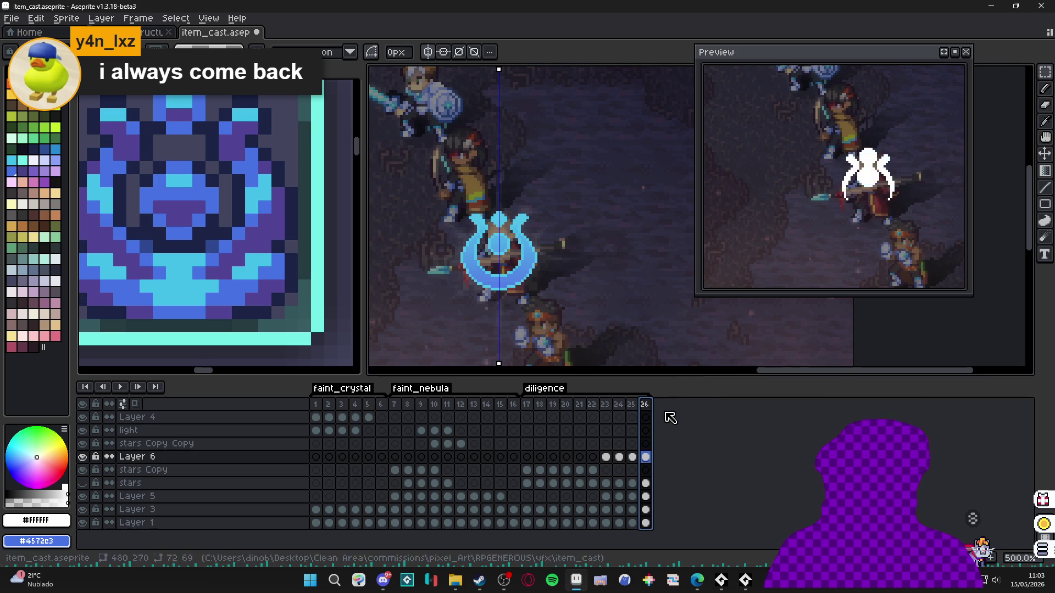
left_click(635, 405)
left_click(646, 404)
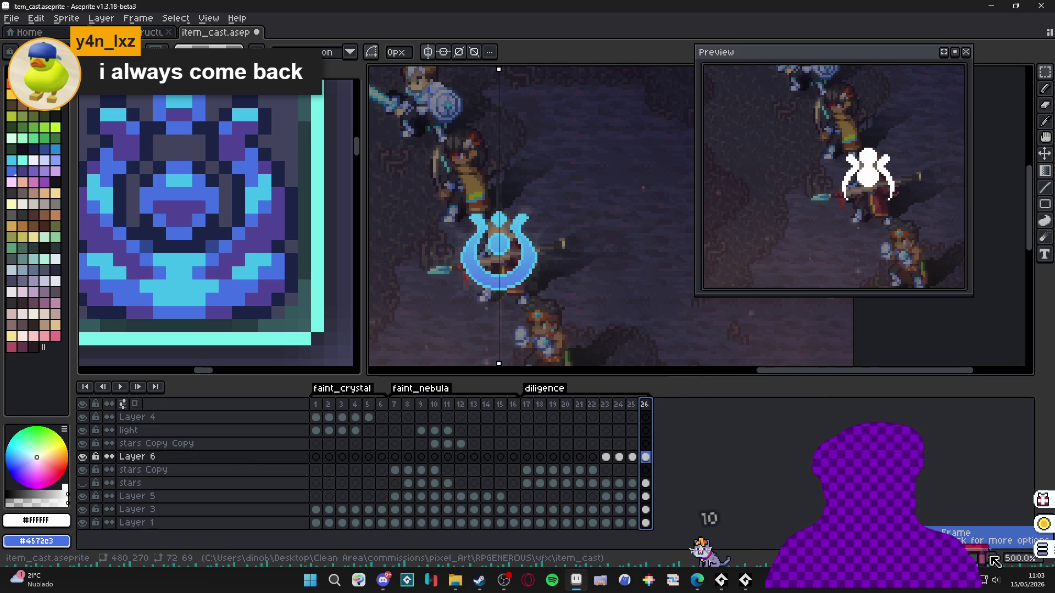
left_click(526, 405)
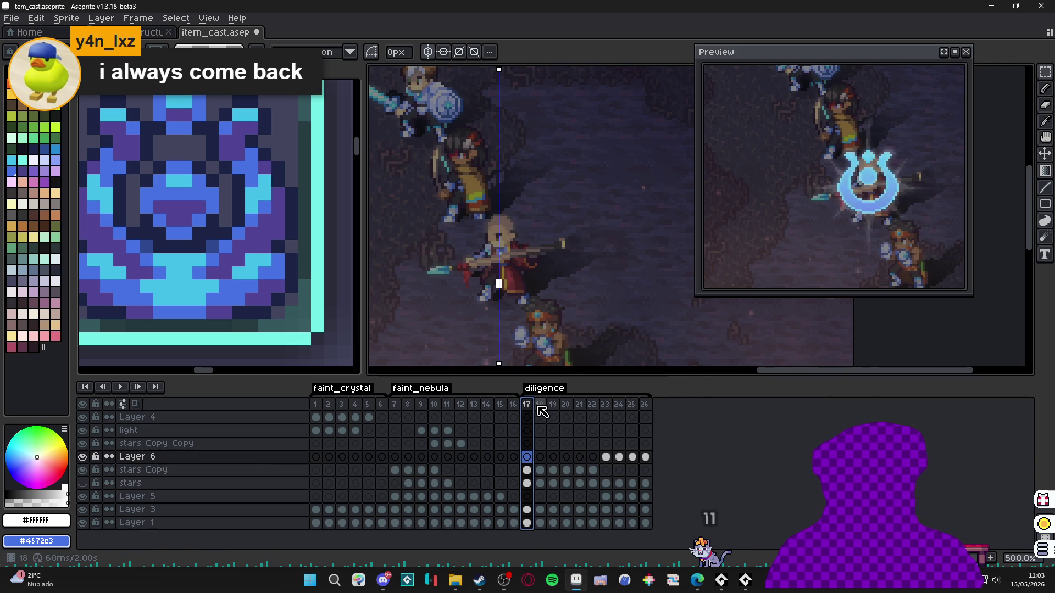
left_click(540, 405)
left_click(553, 405)
left_click(566, 405)
left_click(579, 405)
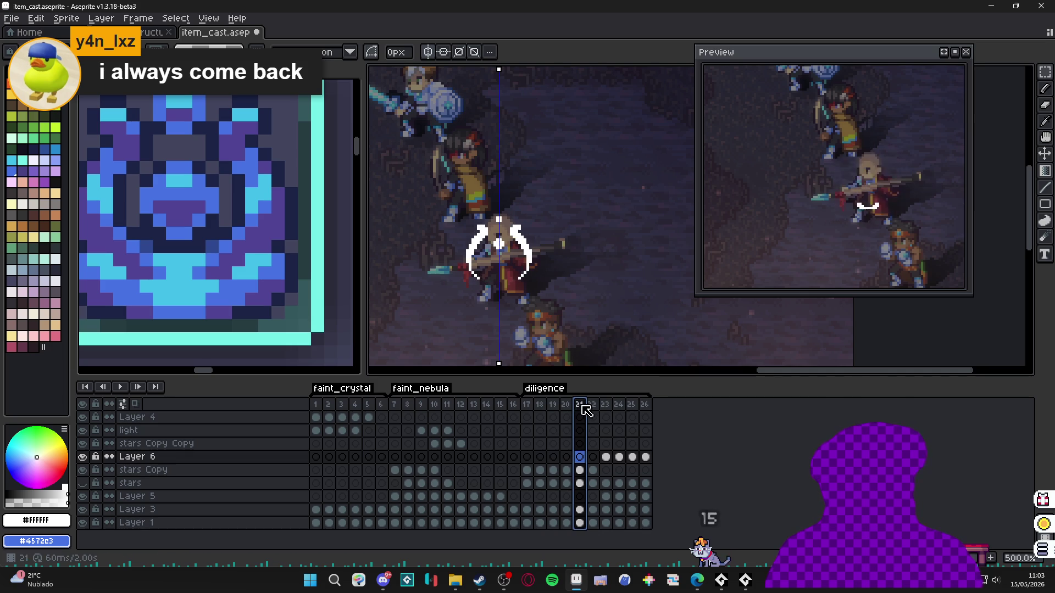
left_click(592, 405)
left_click(605, 405)
left_click(618, 409)
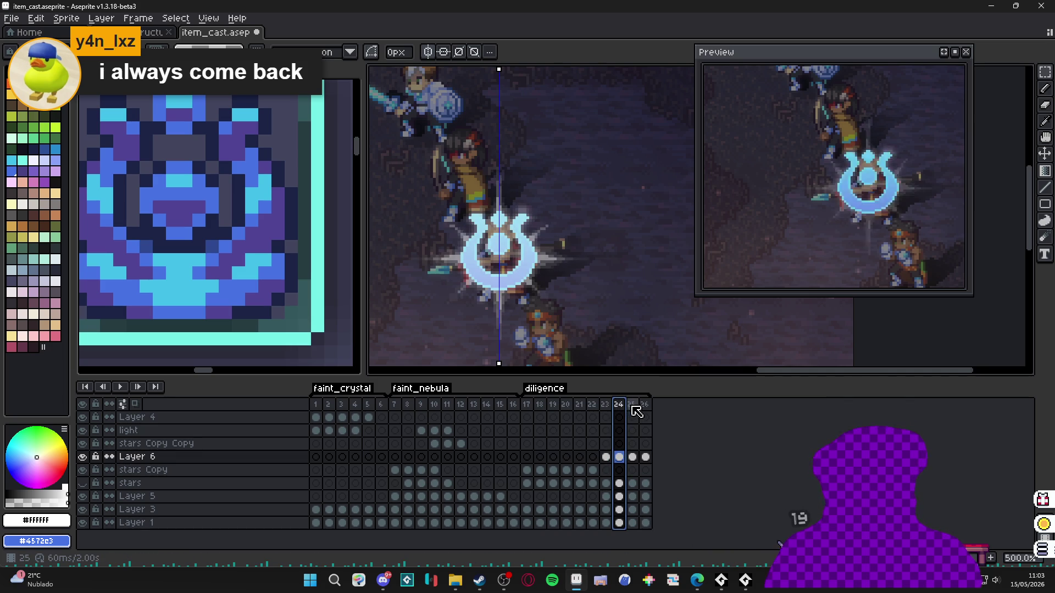
left_click(632, 404)
left_click(645, 405)
key("v")
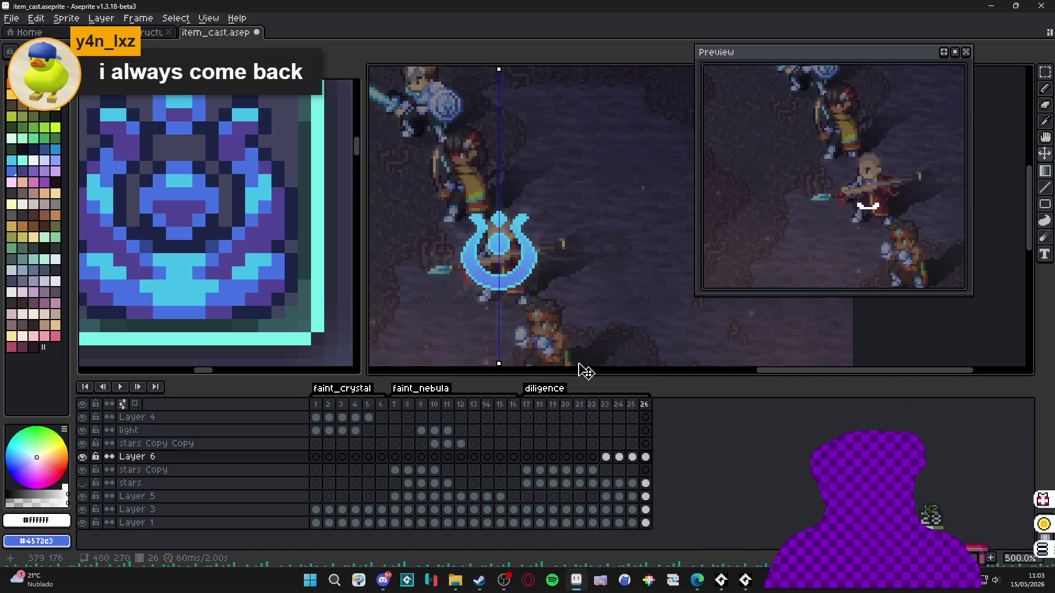
left_click(82, 457)
left_click(82, 457)
left_click(82, 470)
left_click(83, 470)
left_click(83, 483)
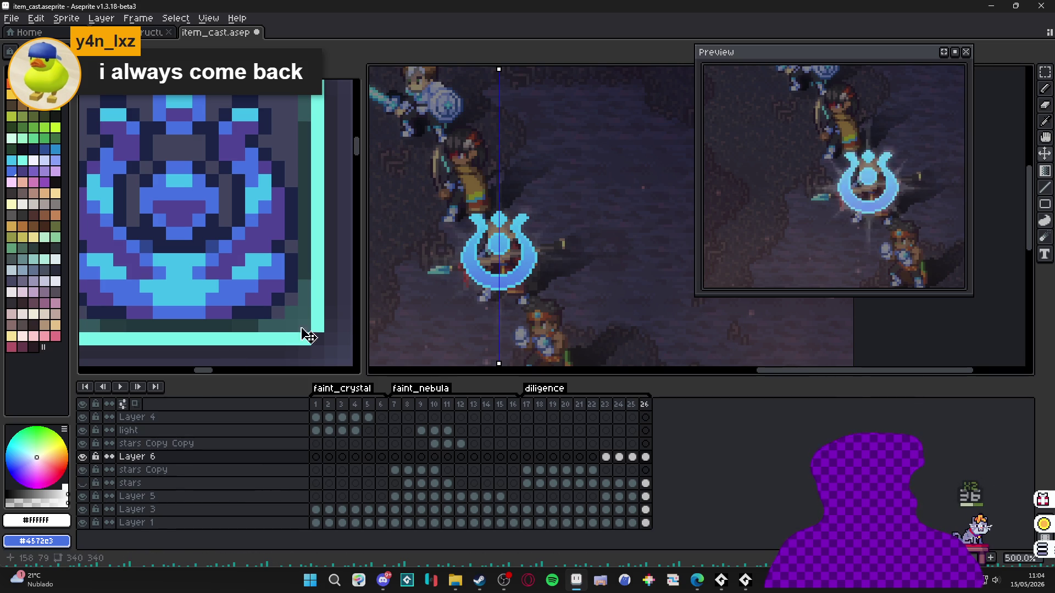
left_click(82, 457)
left_click(83, 458)
left_click(82, 457)
left_click(82, 457)
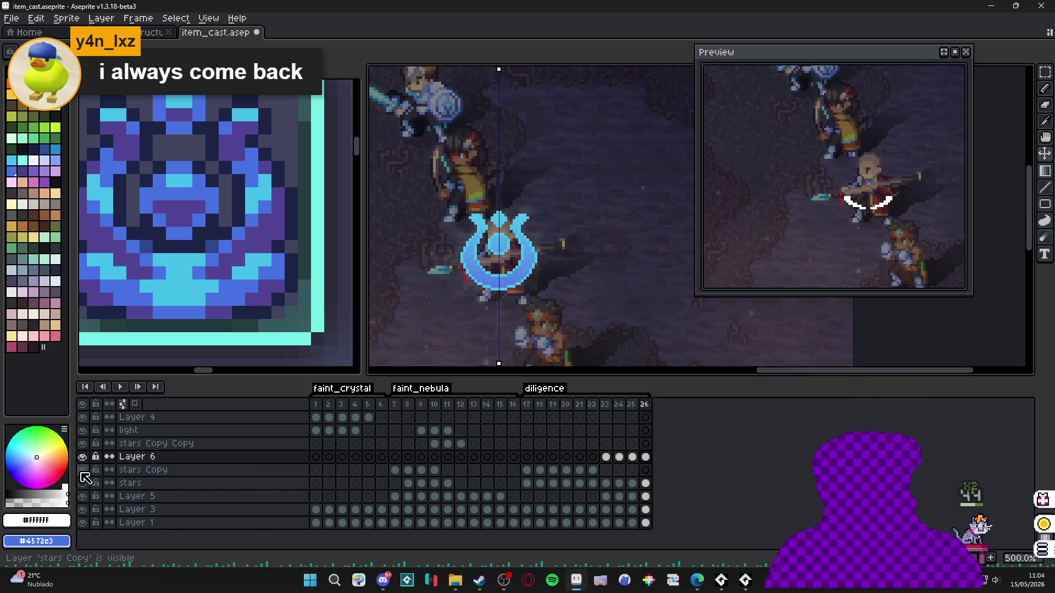
left_click(83, 496)
left_click(82, 496)
left_click(83, 498)
left_click(83, 497)
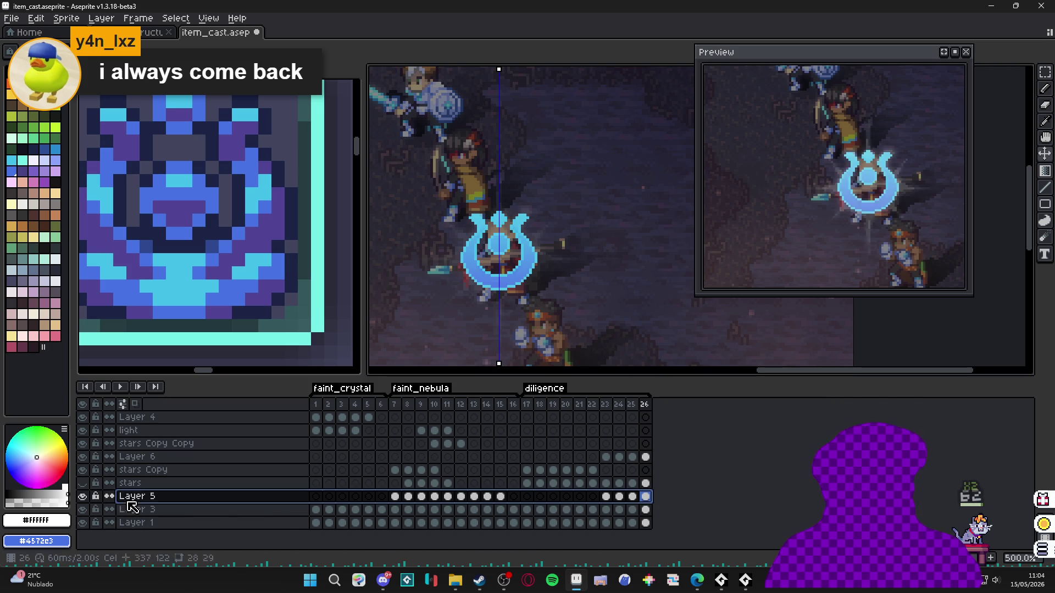
left_click(644, 457)
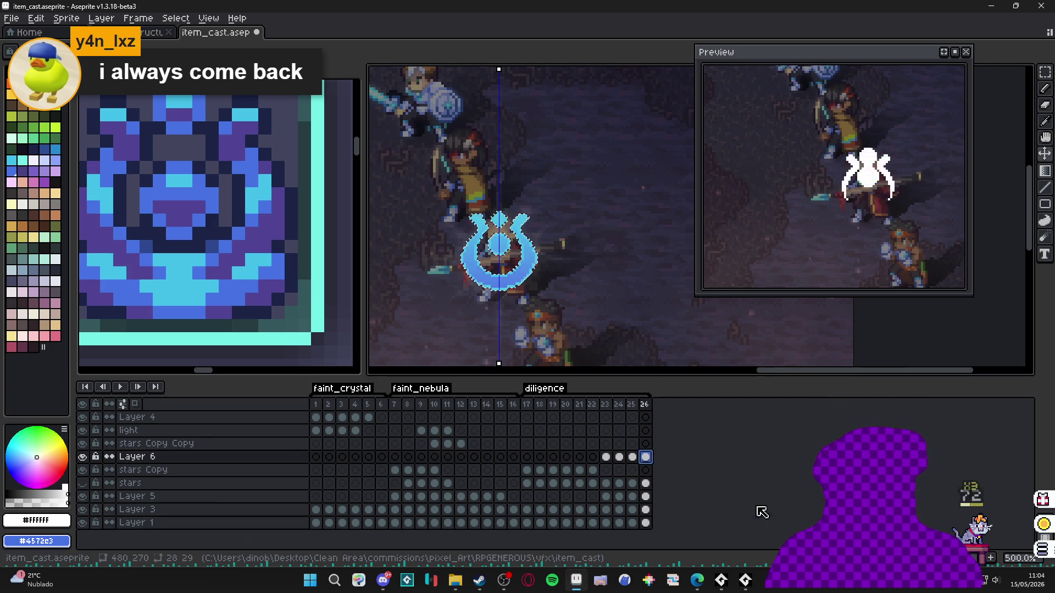
left_click(648, 511)
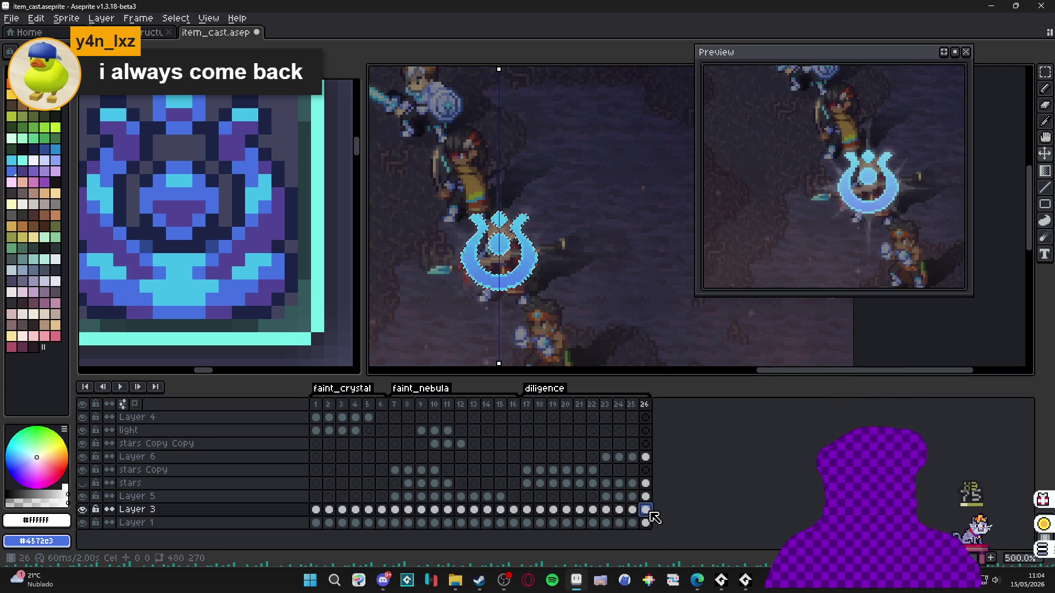
- Add Layer 7 with a black round blob behind the cast icon on frame 26, then open Convolution Matrix
key("shift+n")
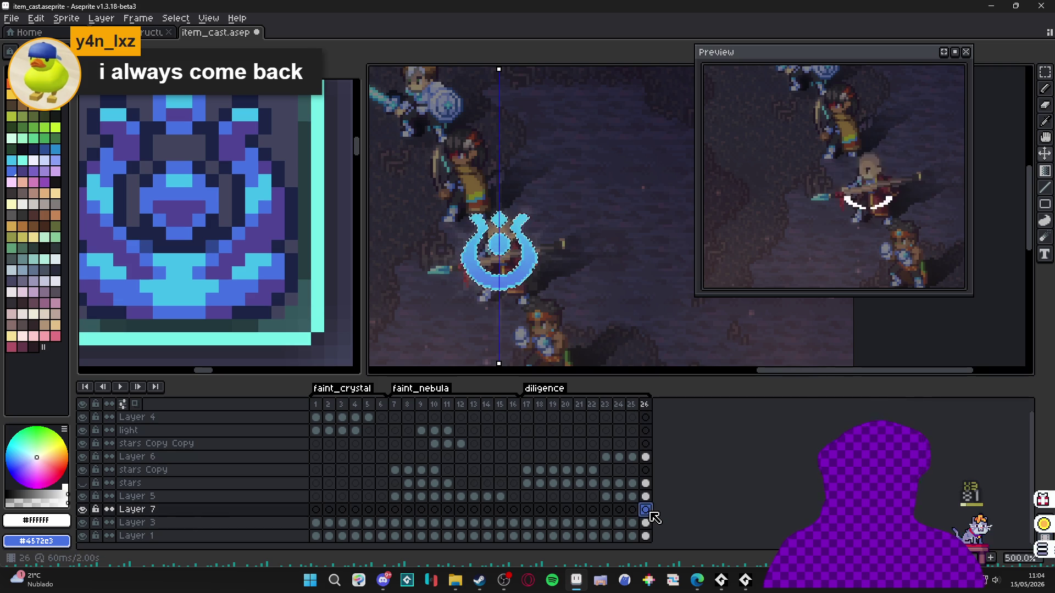
left_click(459, 217, "alt")
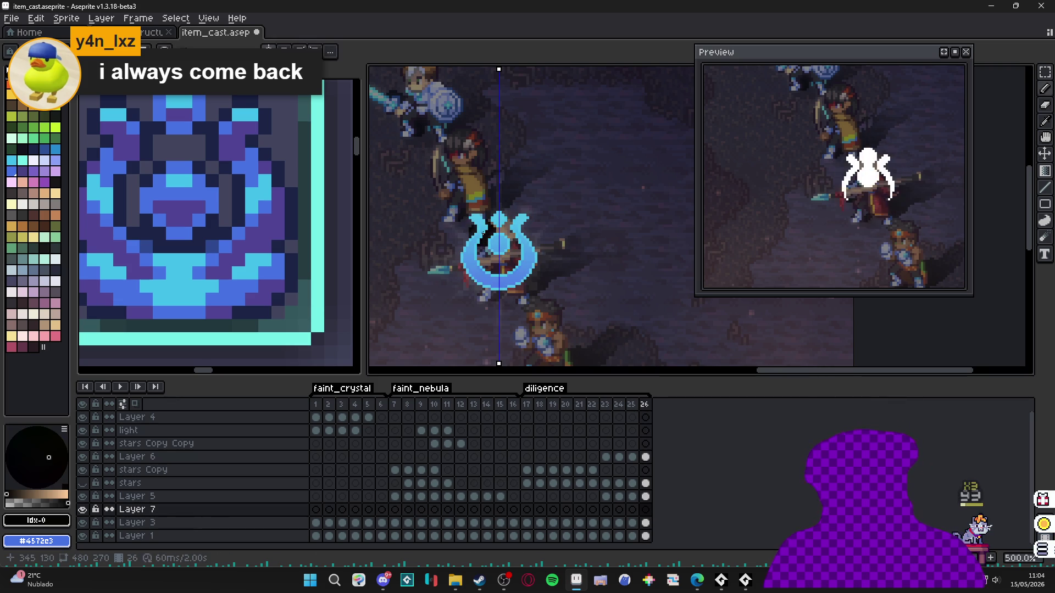
mouse_move(482, 234)
left_mouse_down()
mouse_move(549, 297)
mouse_move(472, 198)
left_mouse_up()
key("ctrl+z")
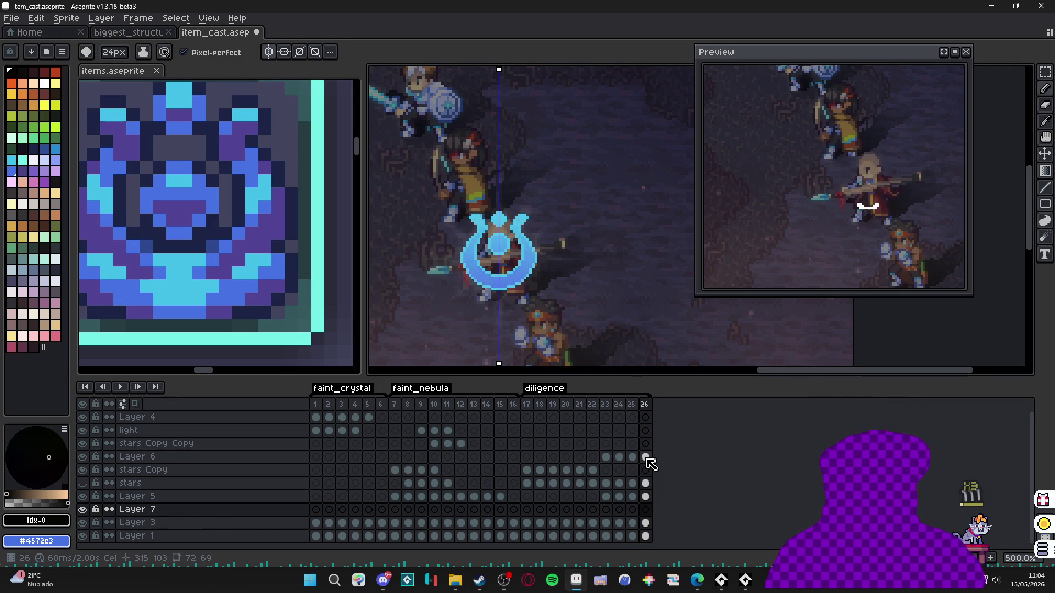
left_click(646, 510)
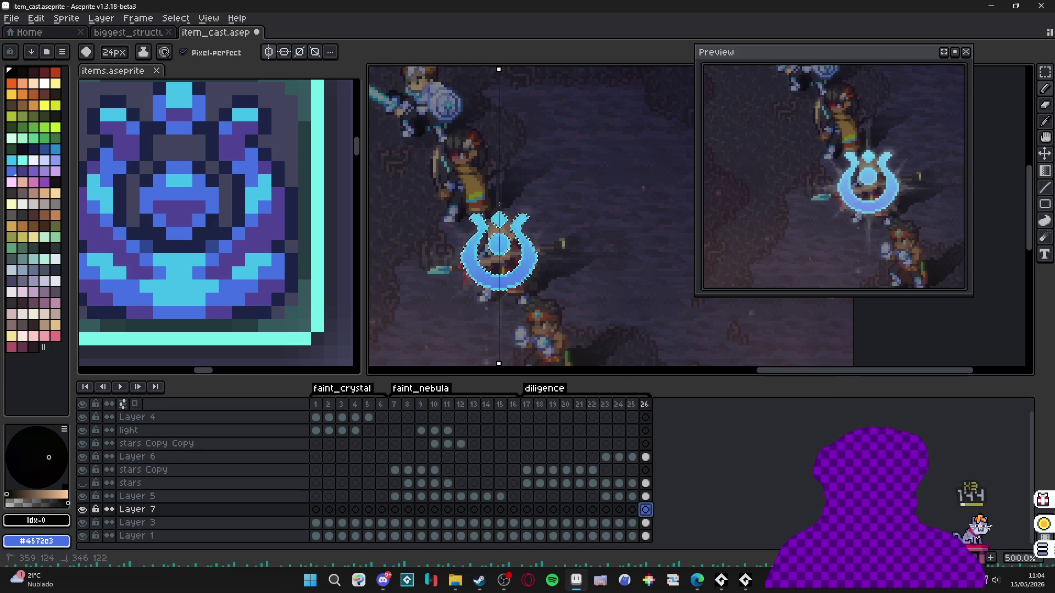
left_click(510, 275)
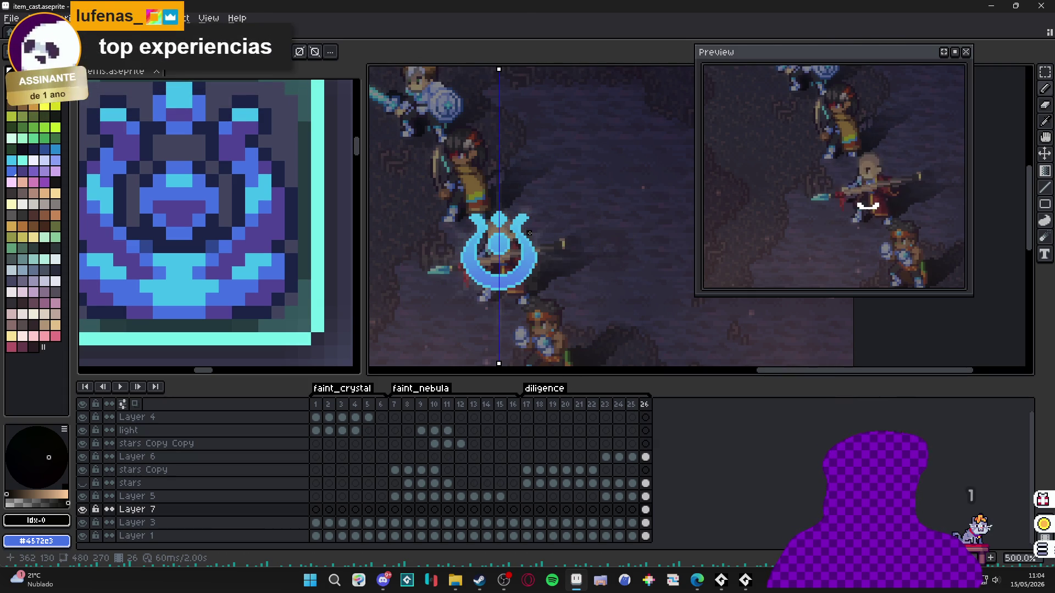
key("F9")
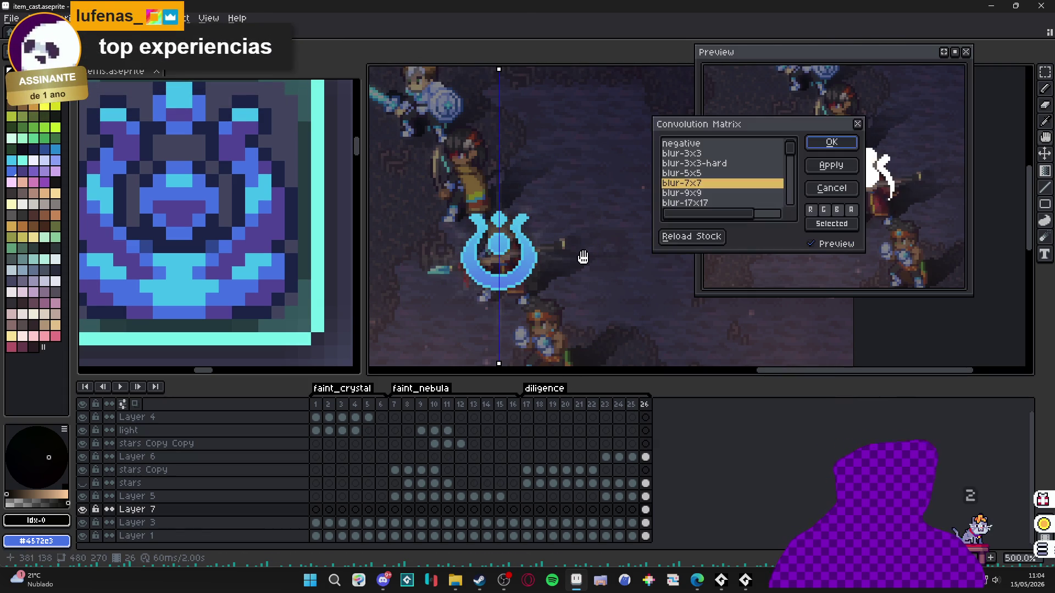
- Soften the black blob with a blur-7x7 convolution, then a blur-5x5 convolution
left_click(832, 143)
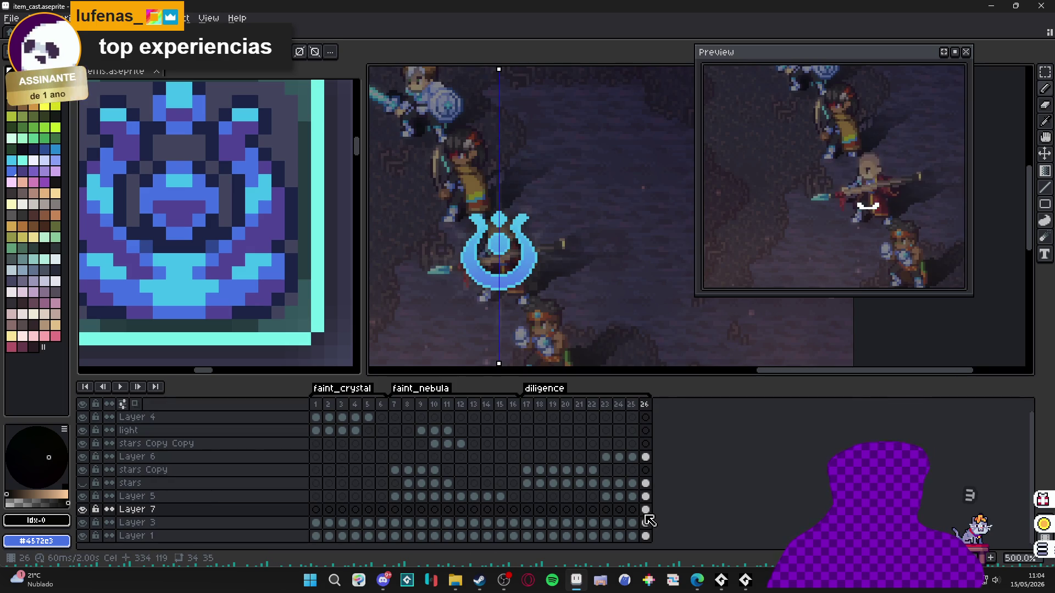
key("F9")
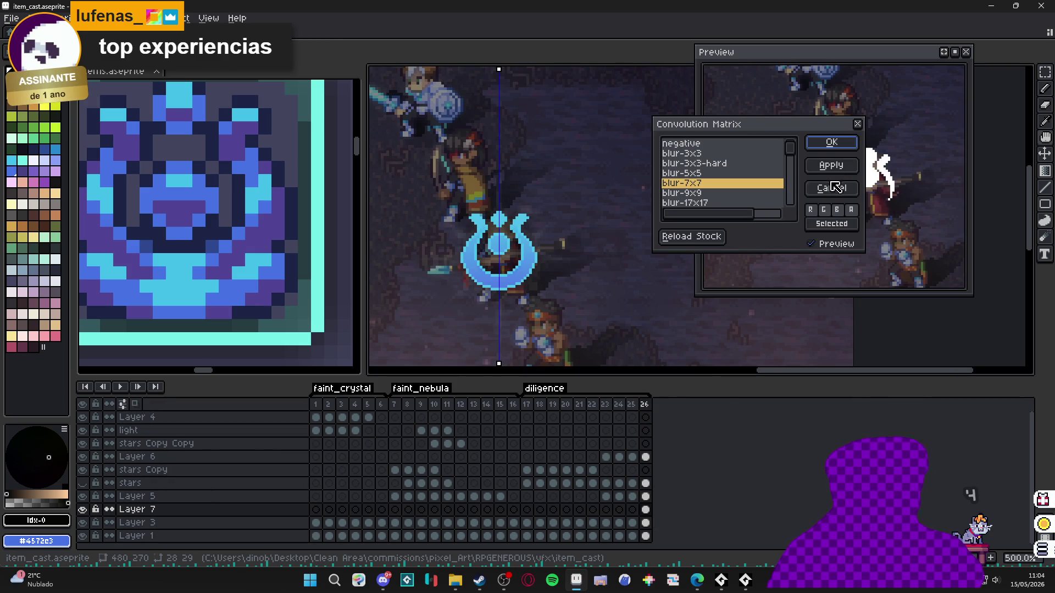
left_click(690, 173)
key("Return")
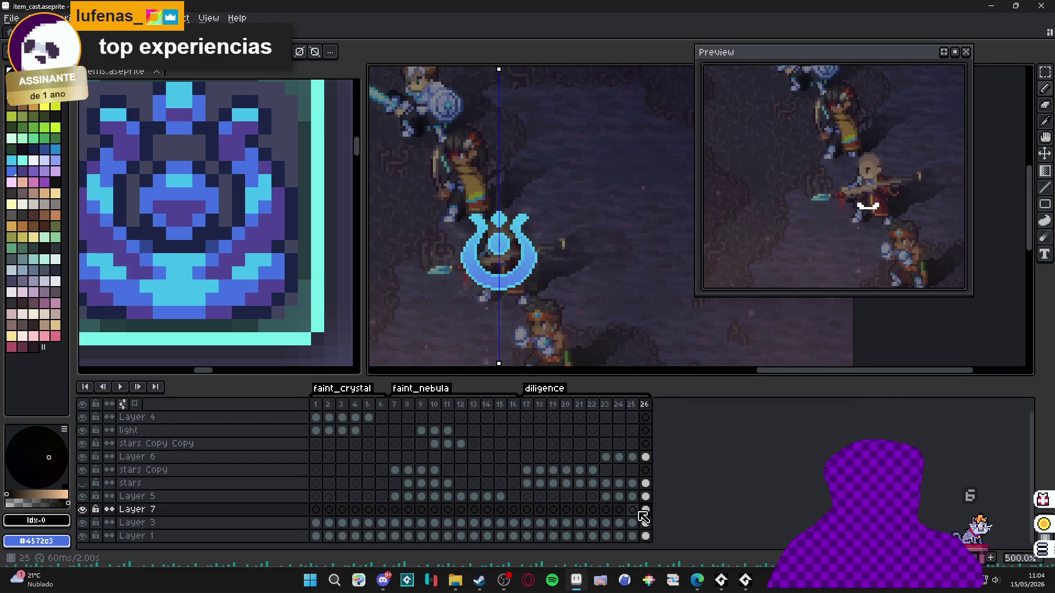
right_click(141, 509)
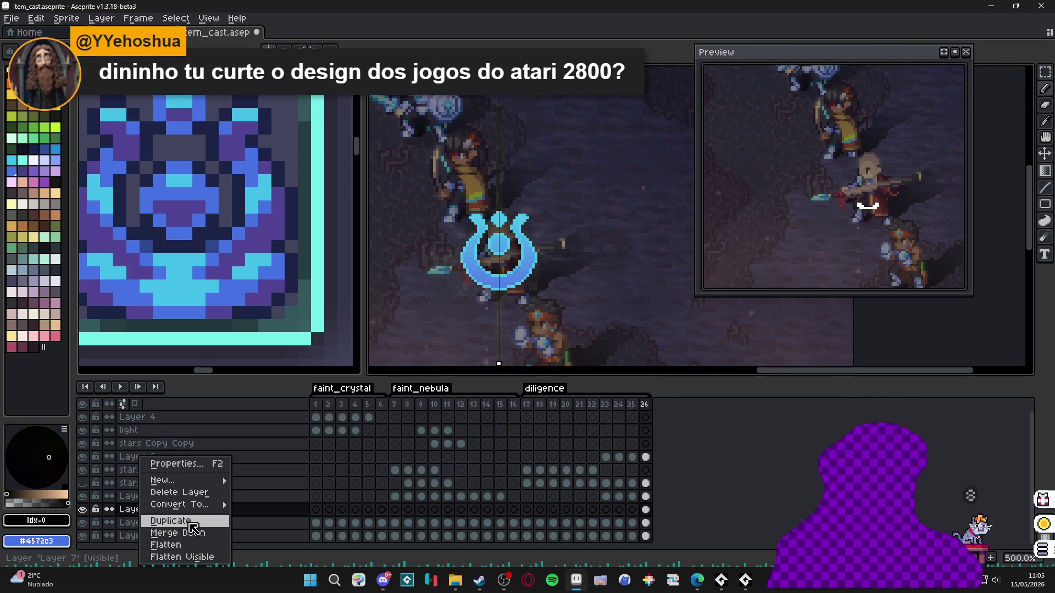
- Duplicate Layer 7 and merge the copy down, then bring the YouTube browser forward and reposition it
left_click(191, 523)
right_click(140, 509)
left_click(149, 536)
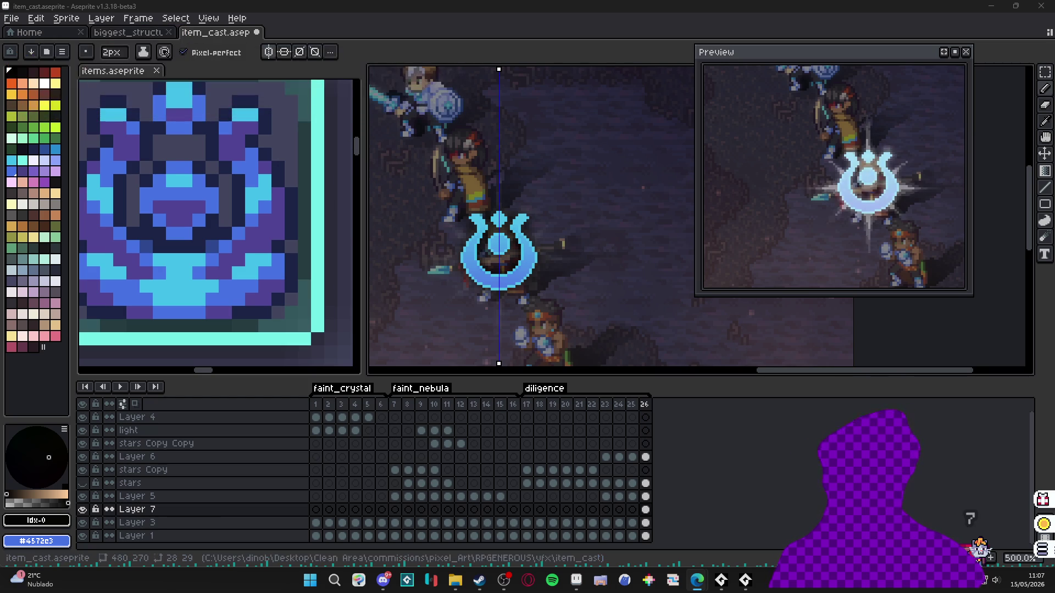
key("alt+Tab")
left_click_drag(418, 235, 321, 115)
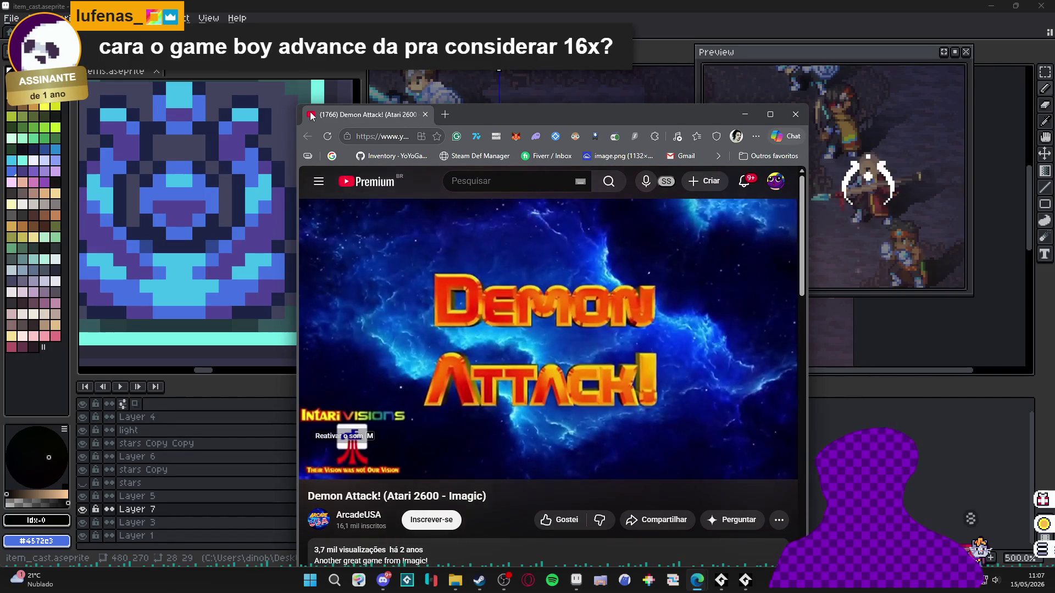
- Maximize the browser, seek Demon Attack! to 3:32 then 5:55, and pause at 6:16
double_click(516, 108)
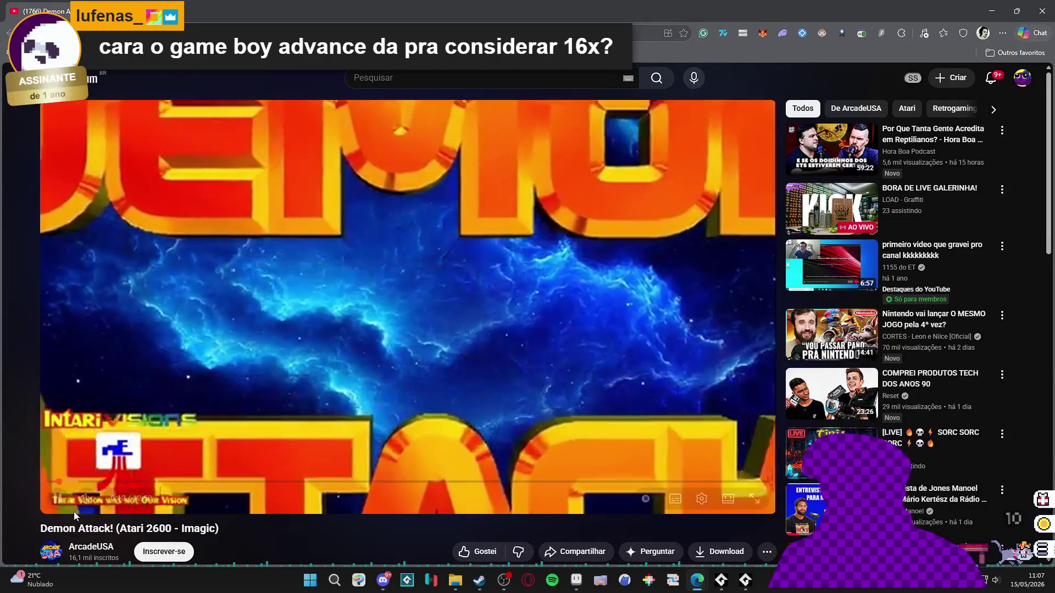
left_click(58, 499)
left_click(248, 483)
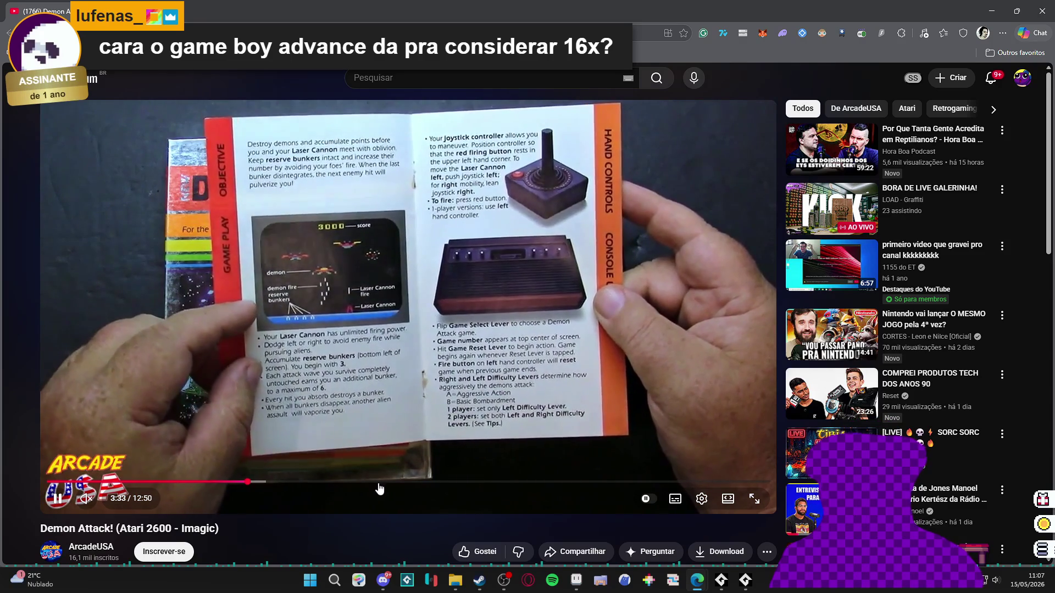
left_click(379, 483)
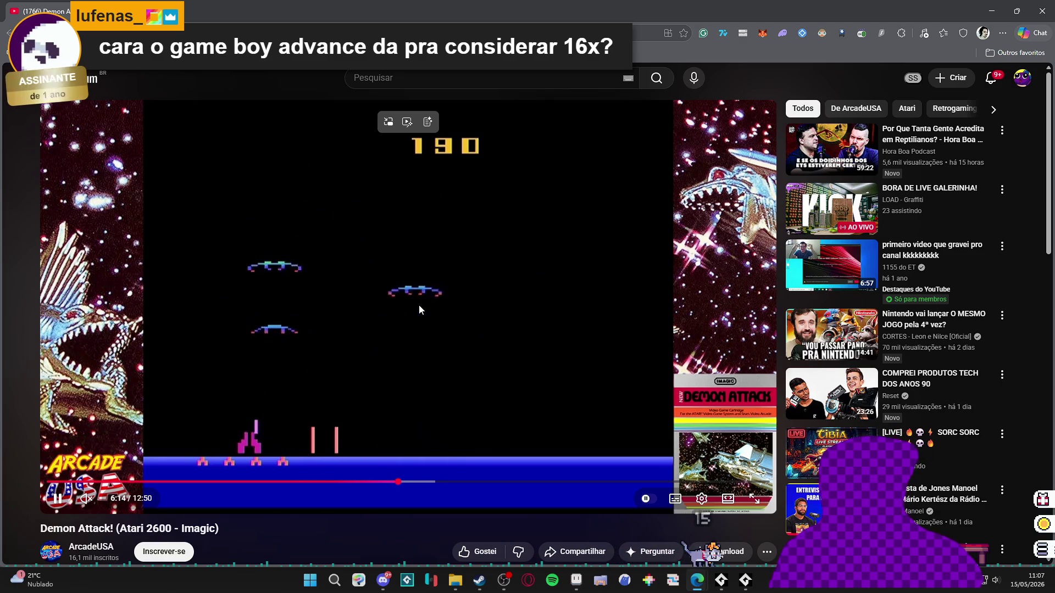
left_click(472, 256)
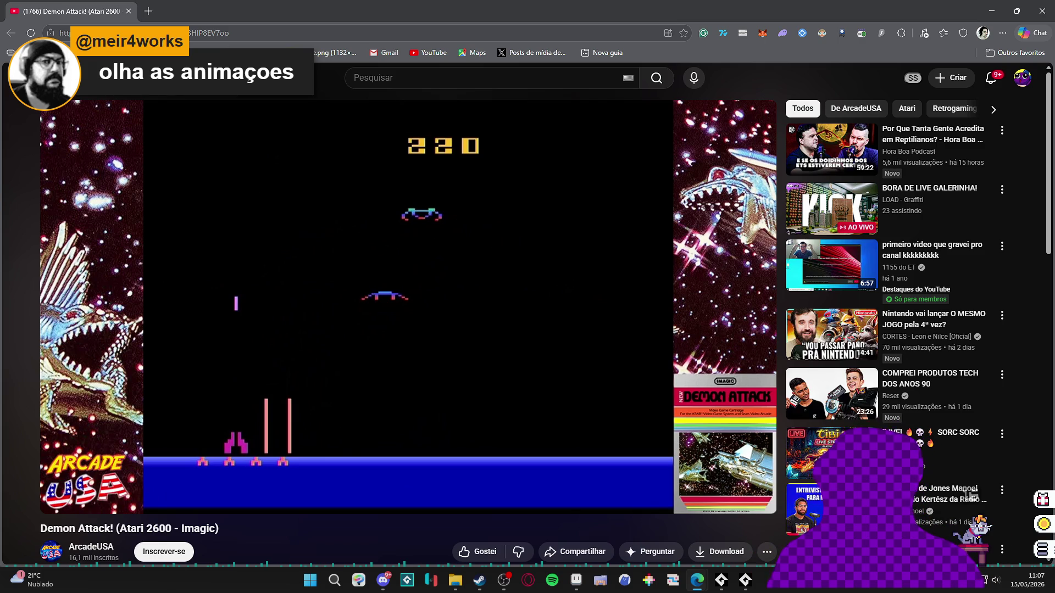
left_click(989, 6)
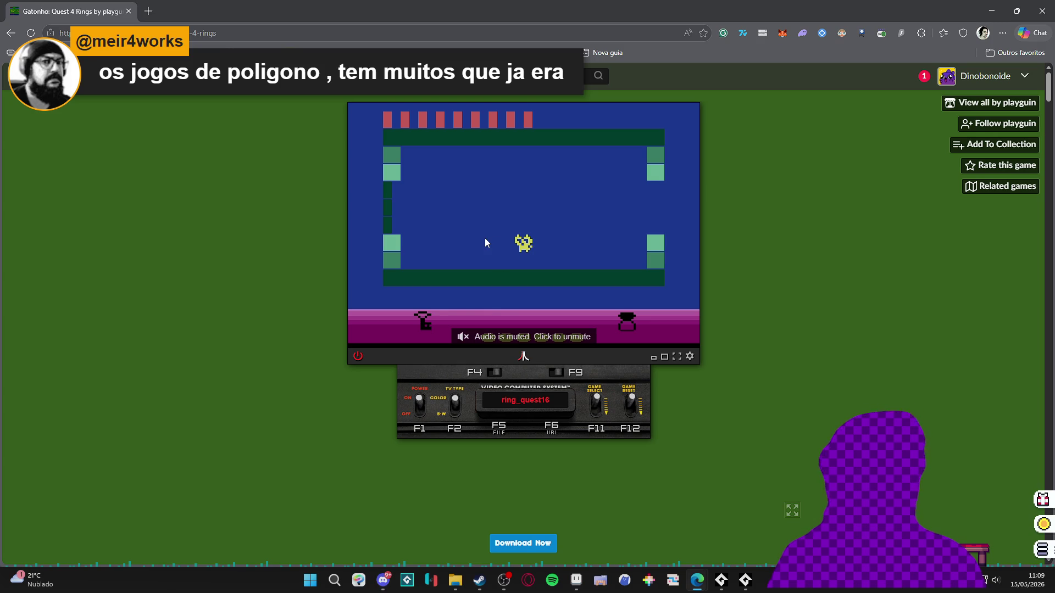
- Unmute and briefly play Gatonho: Quest 4 Rings with left/right moves, then close the browser
left_click(482, 239)
key("Left")
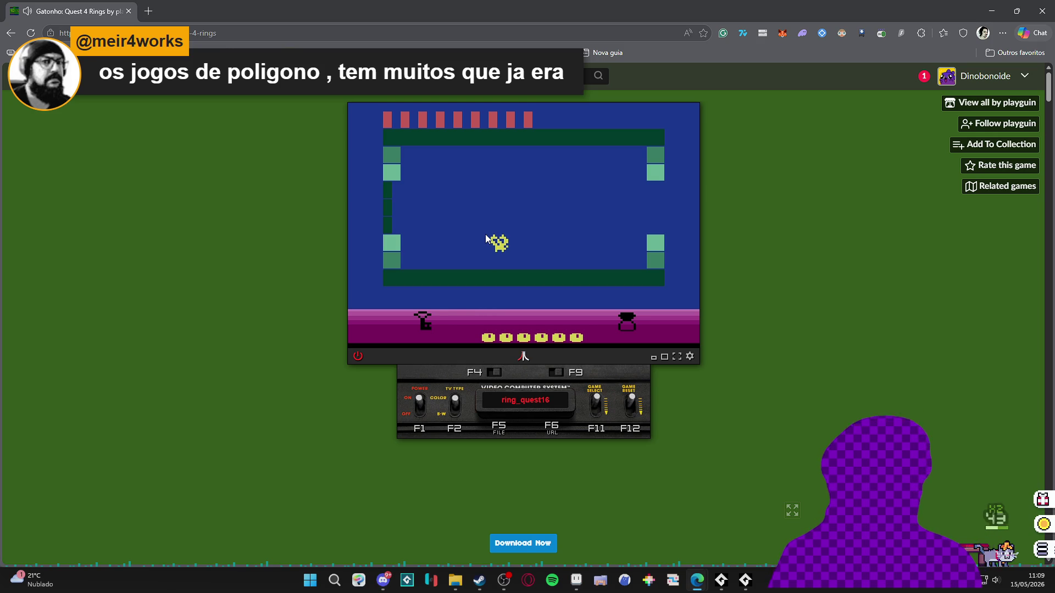
key("Right")
key("Right")
key("Right")
key("Right")
key("Left")
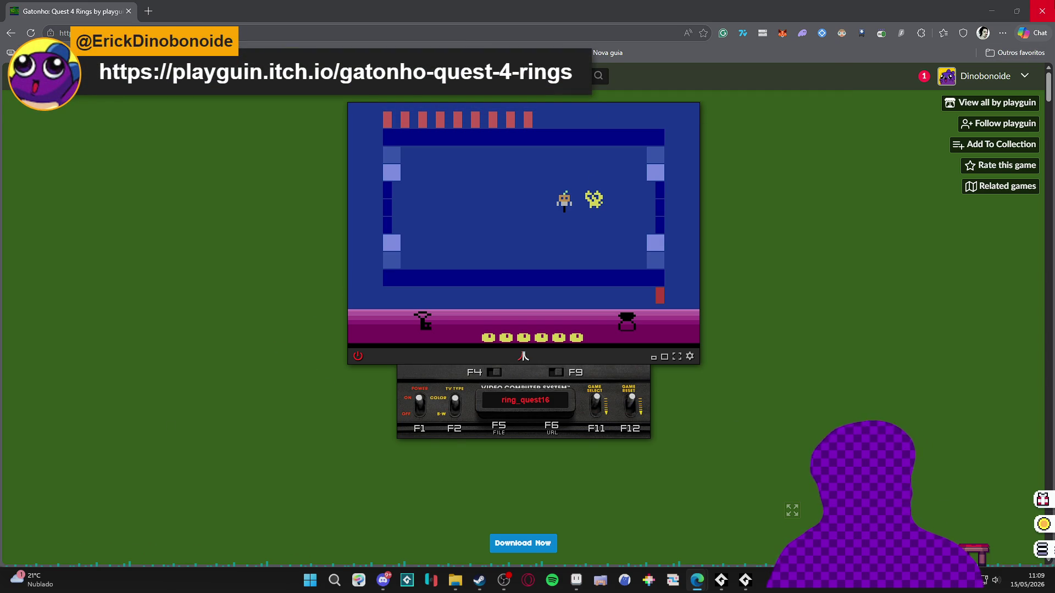
left_click(1043, 11)
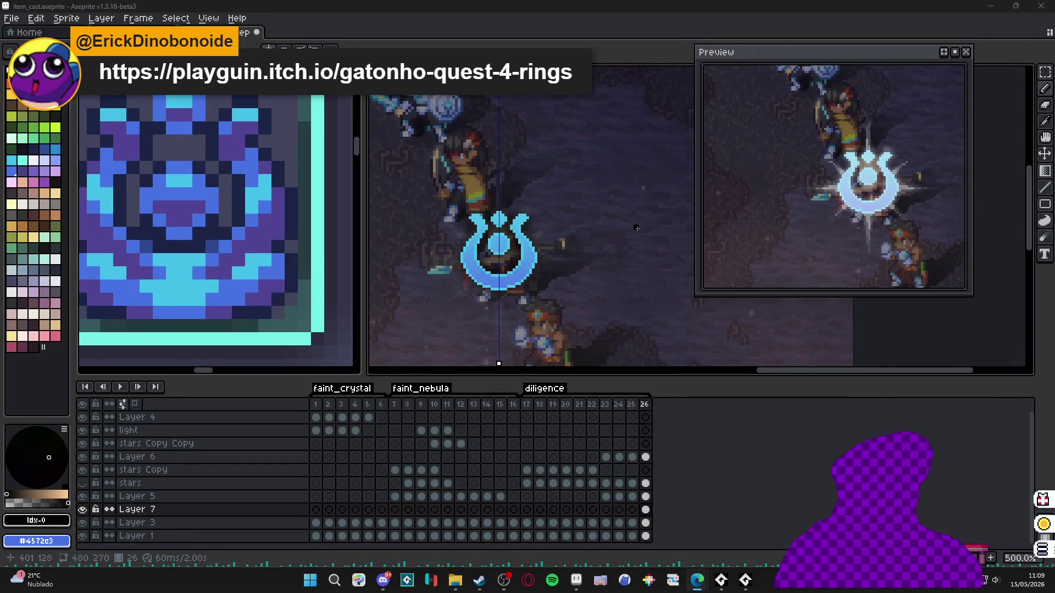
left_click(632, 408)
left_click(642, 406)
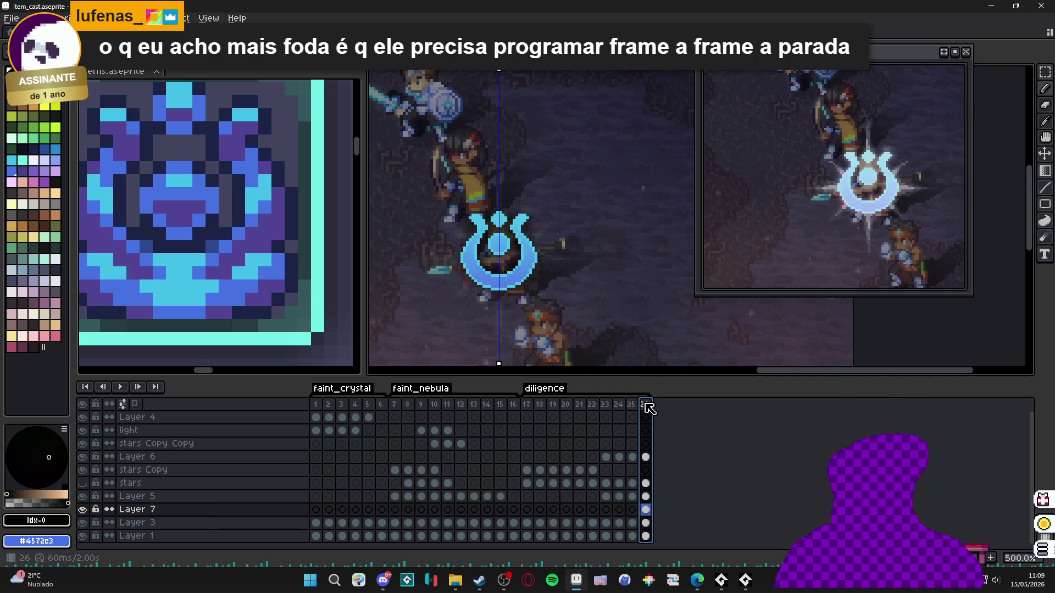
left_click(637, 406)
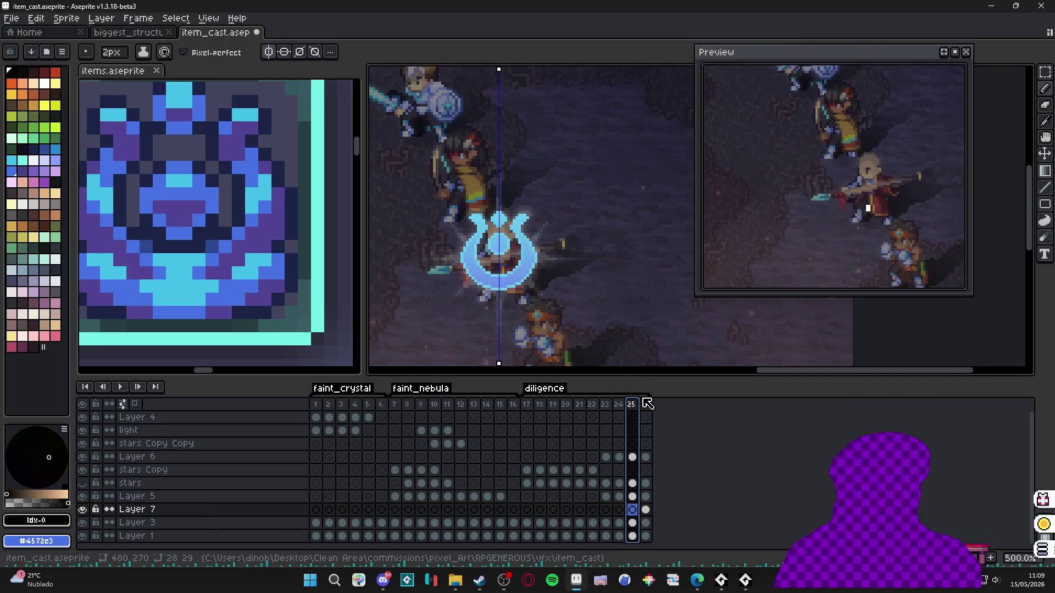
left_click(649, 406)
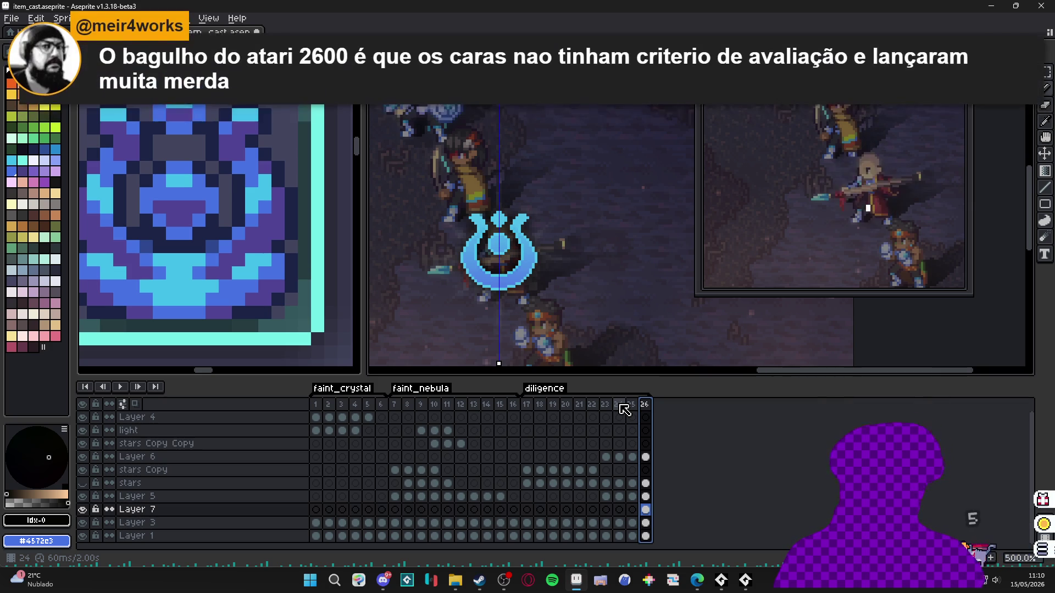
left_click(632, 405)
left_click(646, 406)
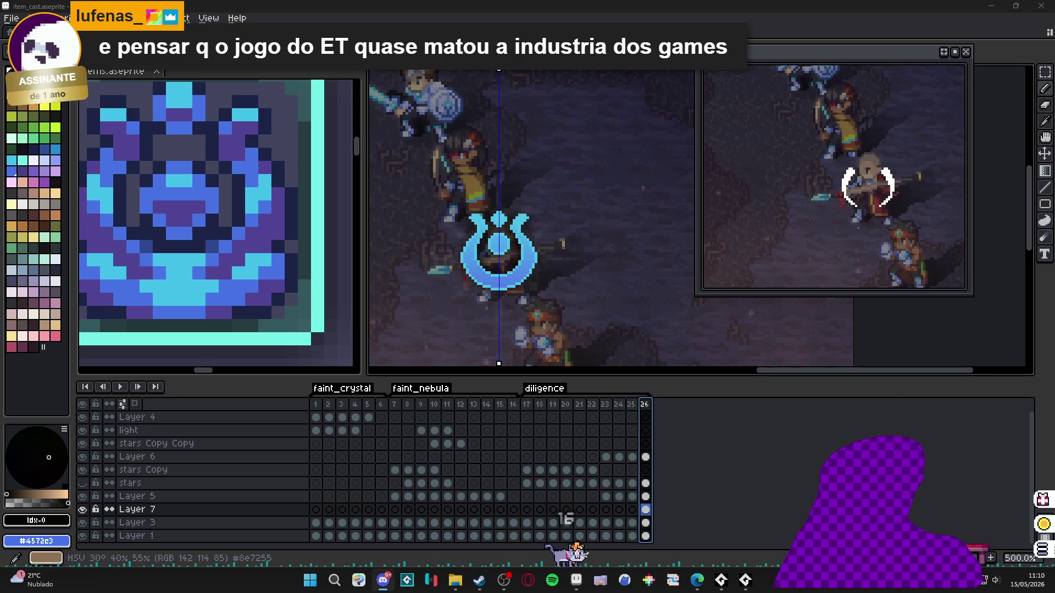
left_click(254, 299)
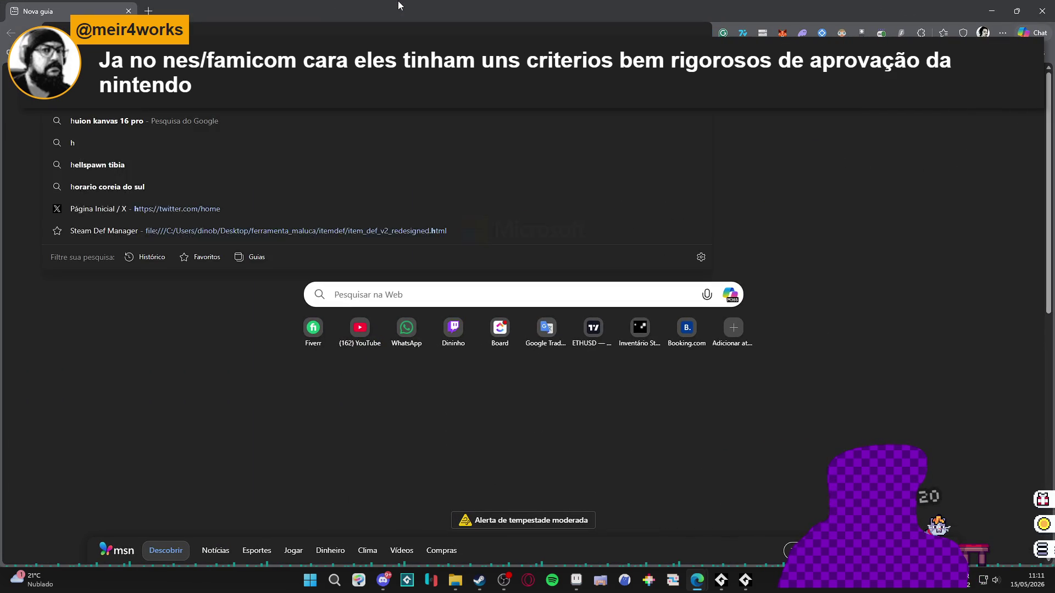
- Open youtube.com in the new Edge tab and close the floating video miniplayer
type("y")
key("Return")
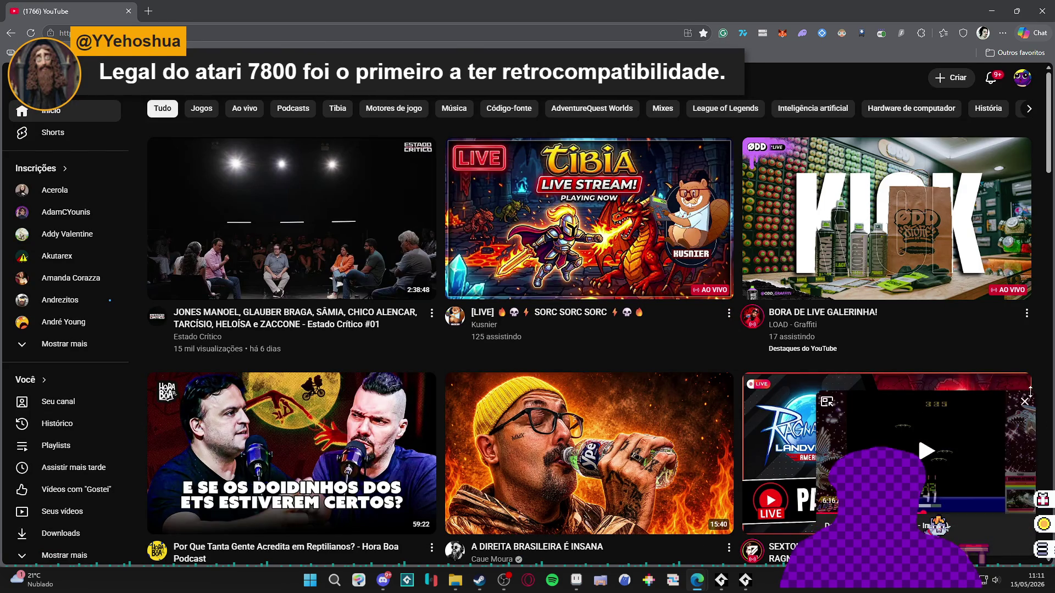
left_click(1025, 403)
- Search YouTube for 'programming snes' and open 'Fazendo um jogo de SNES do jeito que a Nintendo pretendia'
left_click(522, 78)
type("pr")
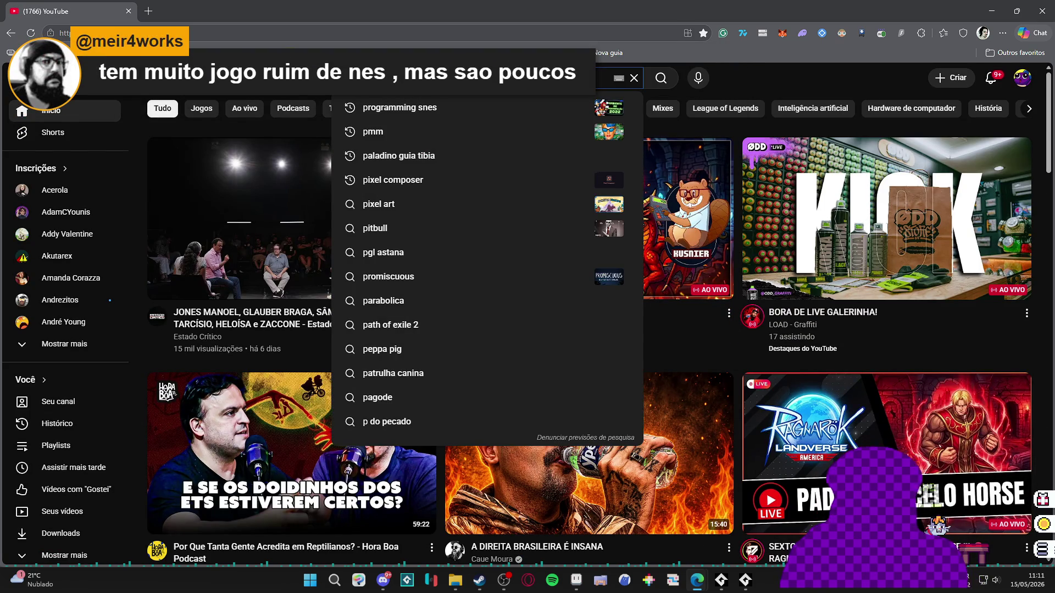
key("Down")
key("Return")
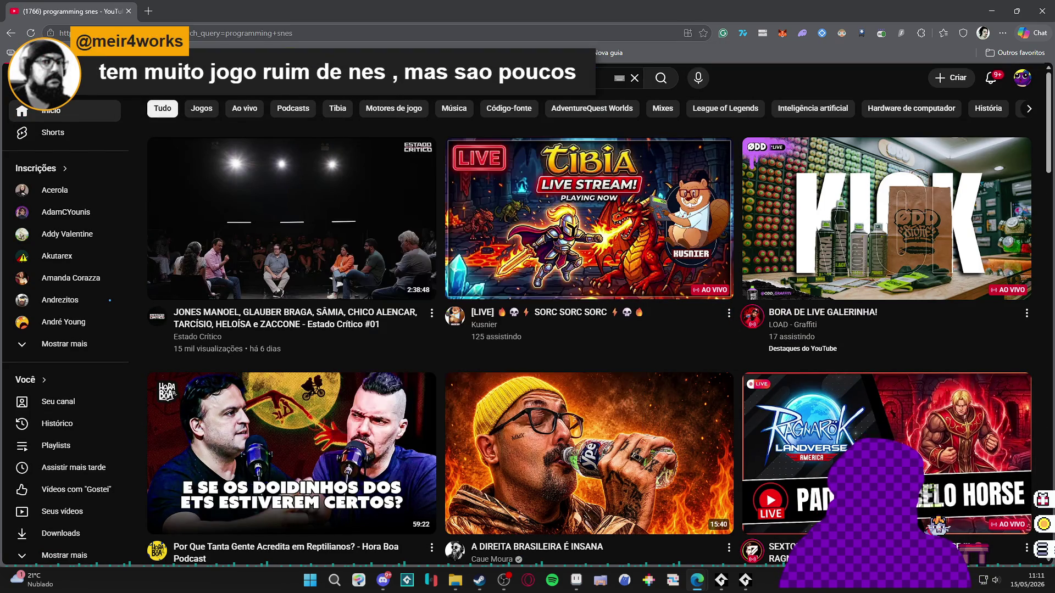
scroll(620, 224, "down", 15)
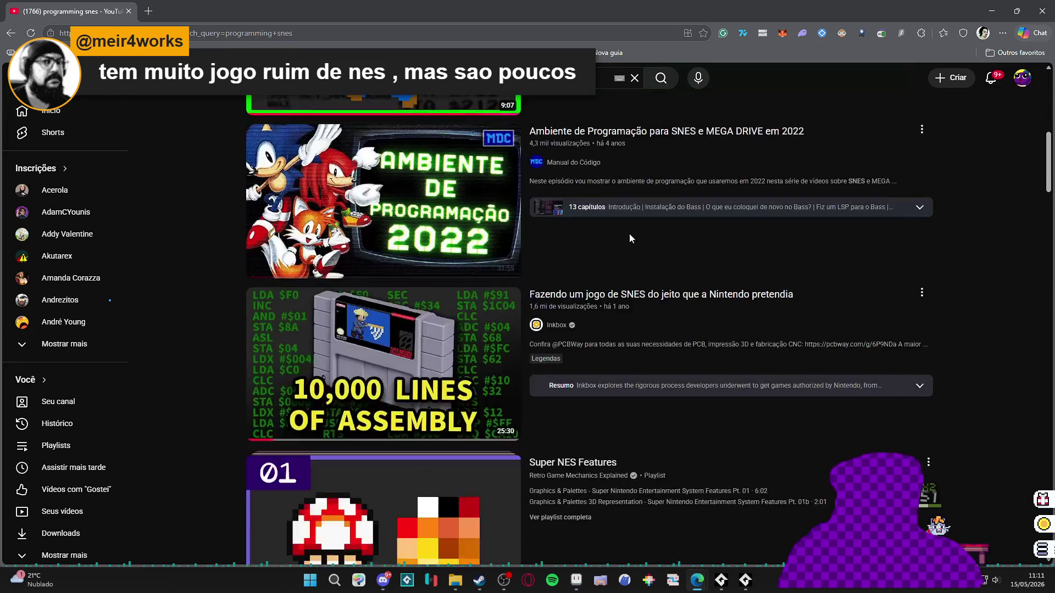
scroll(620, 224, "up", 5)
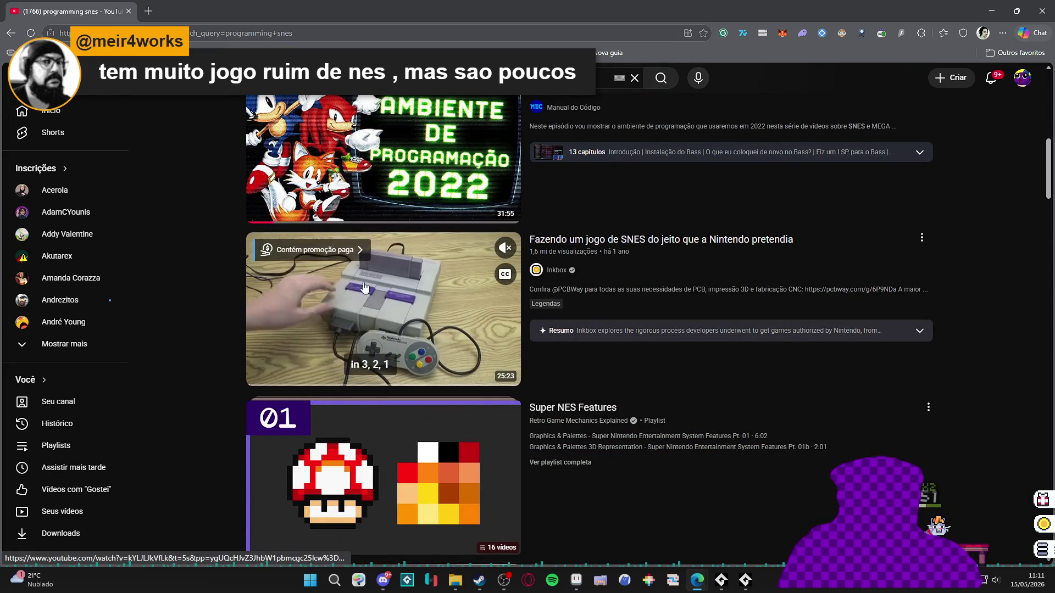
left_click(570, 331)
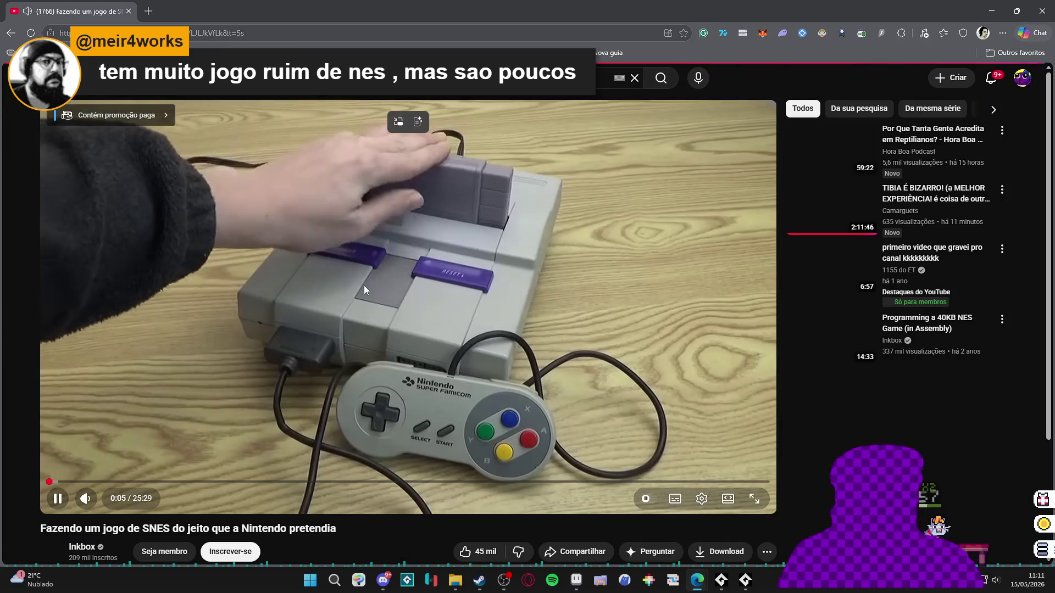
- Pause the SNES video at 0:06, copy its video URL, and return to Aseprite
left_click(370, 275)
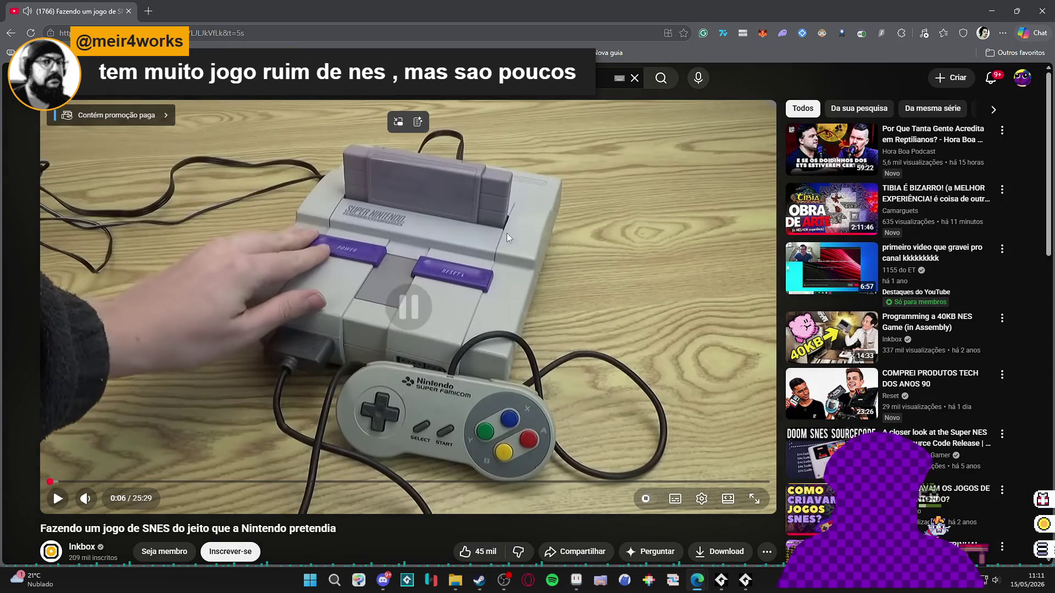
right_click(427, 229)
left_click(499, 283)
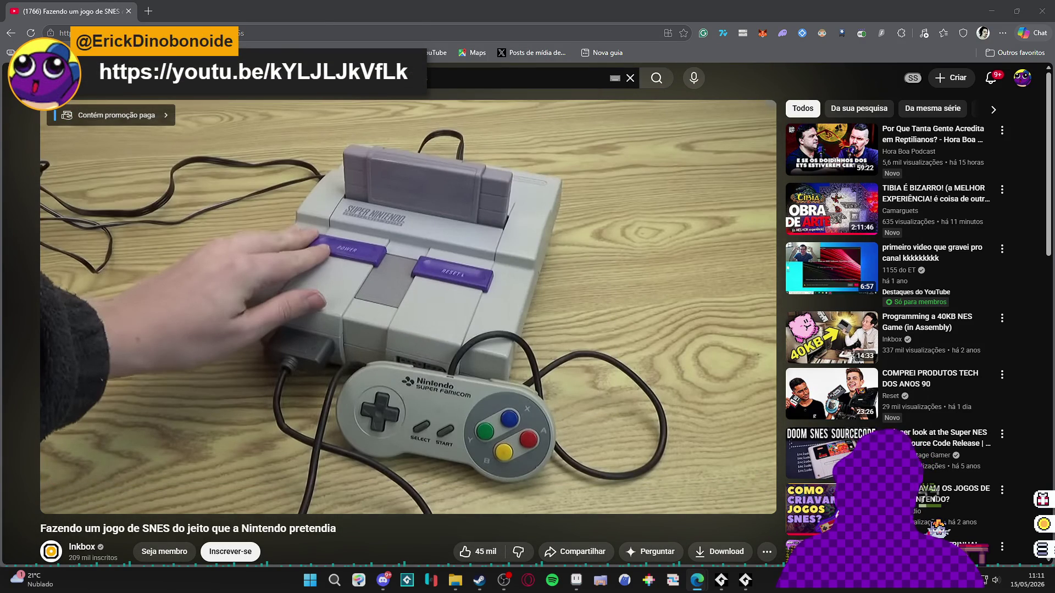
key("alt+Tab")
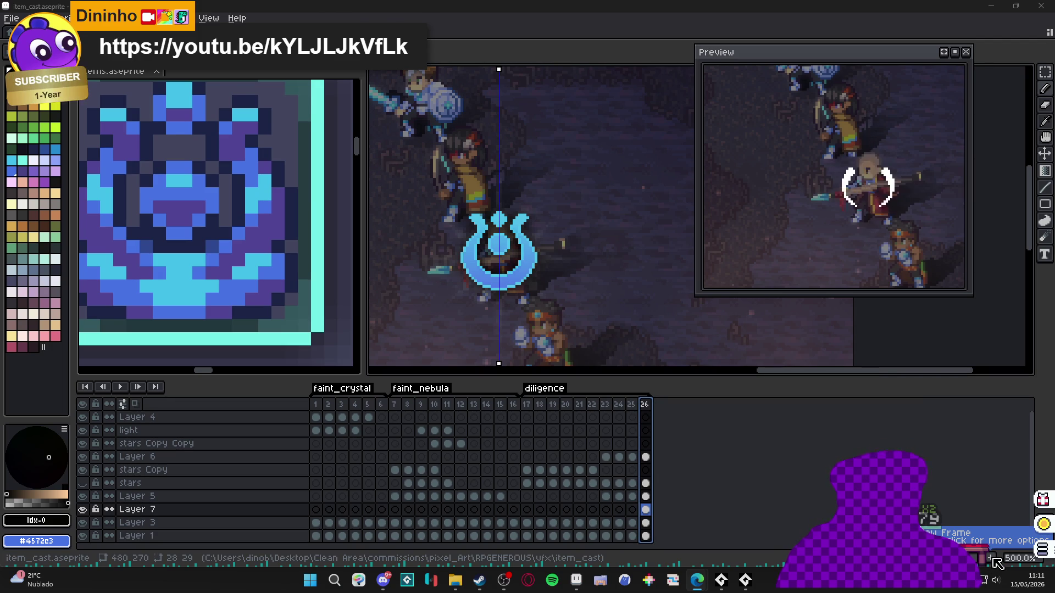
- Review frames 25 and 26, then add a new frame 27 at the end
left_click(633, 405)
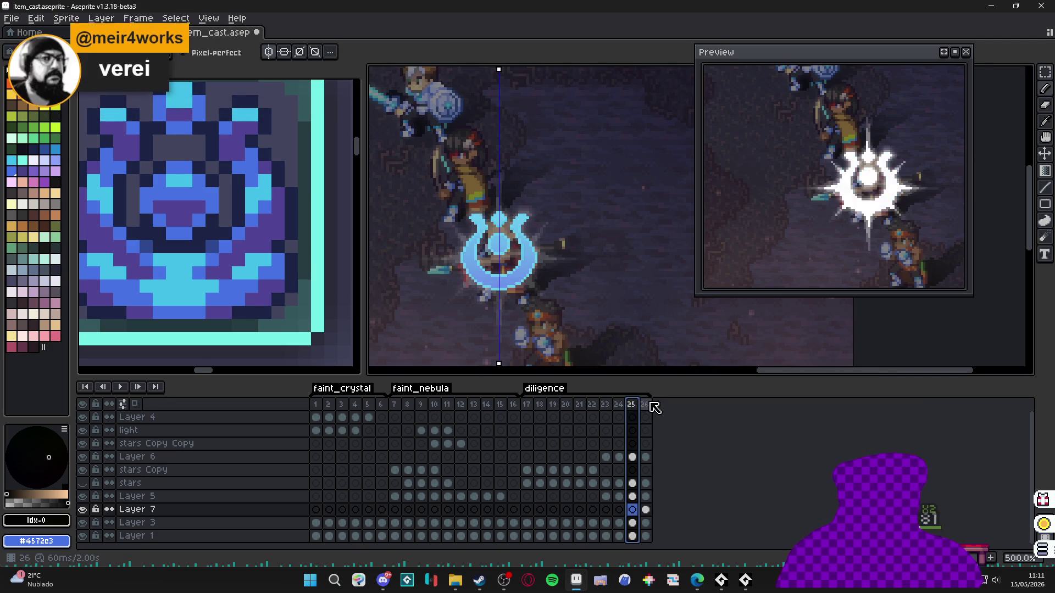
left_click(649, 405)
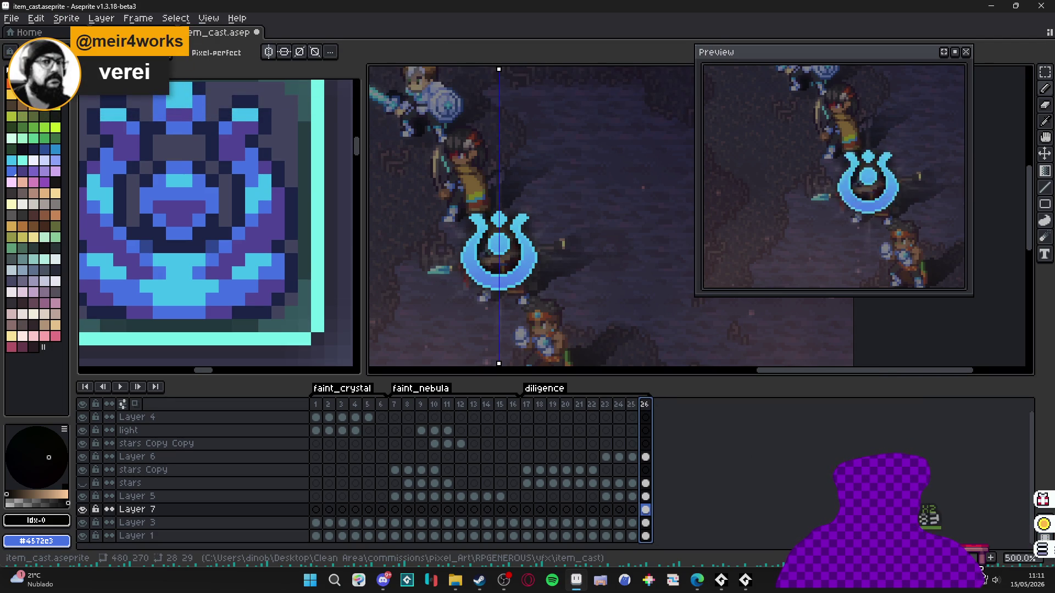
left_click(990, 557)
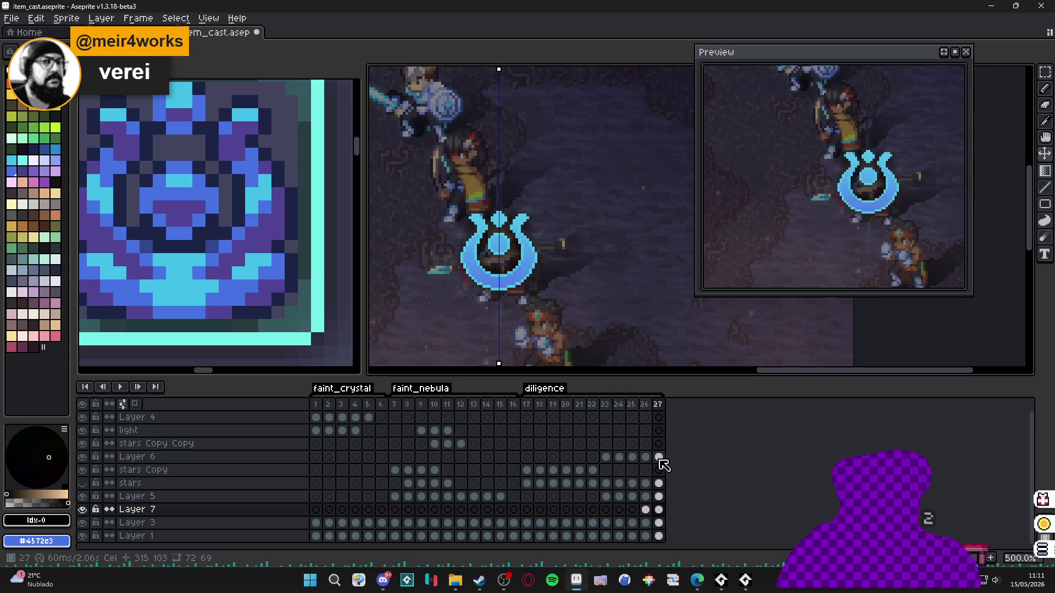
- Make Layer 6 visible and set its frame 27 cel to 0% opacity
left_click(659, 457)
left_click(82, 458)
left_click(82, 457)
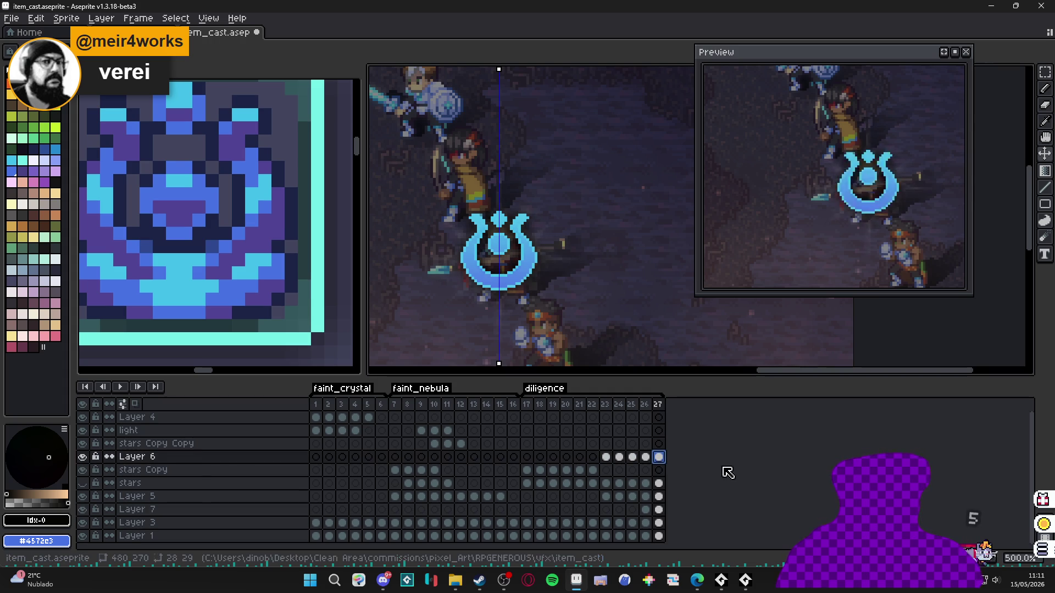
double_click(659, 457)
left_click_drag(545, 437, 436, 438)
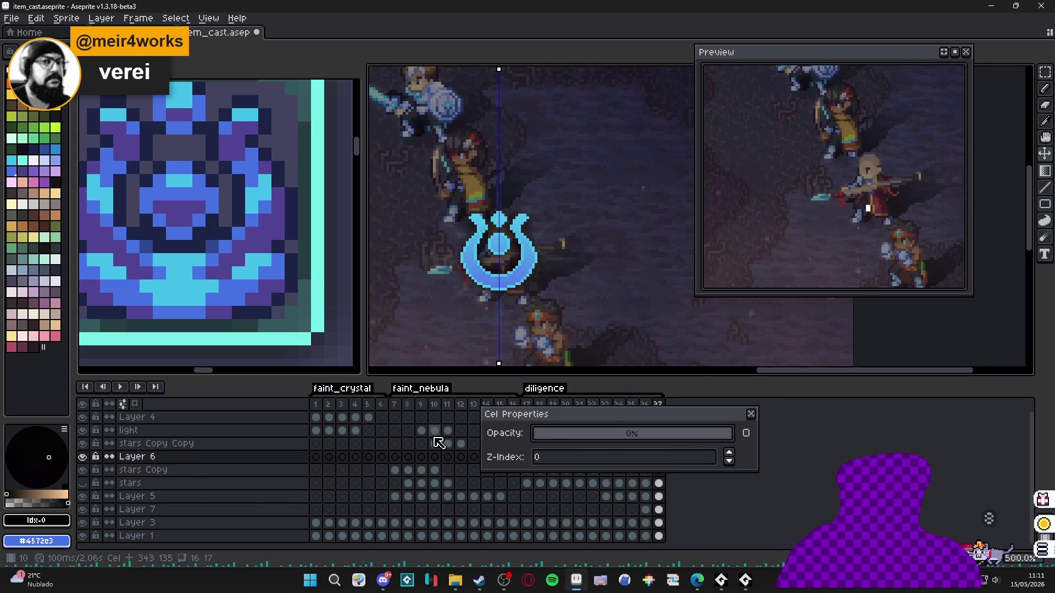
left_click(752, 414)
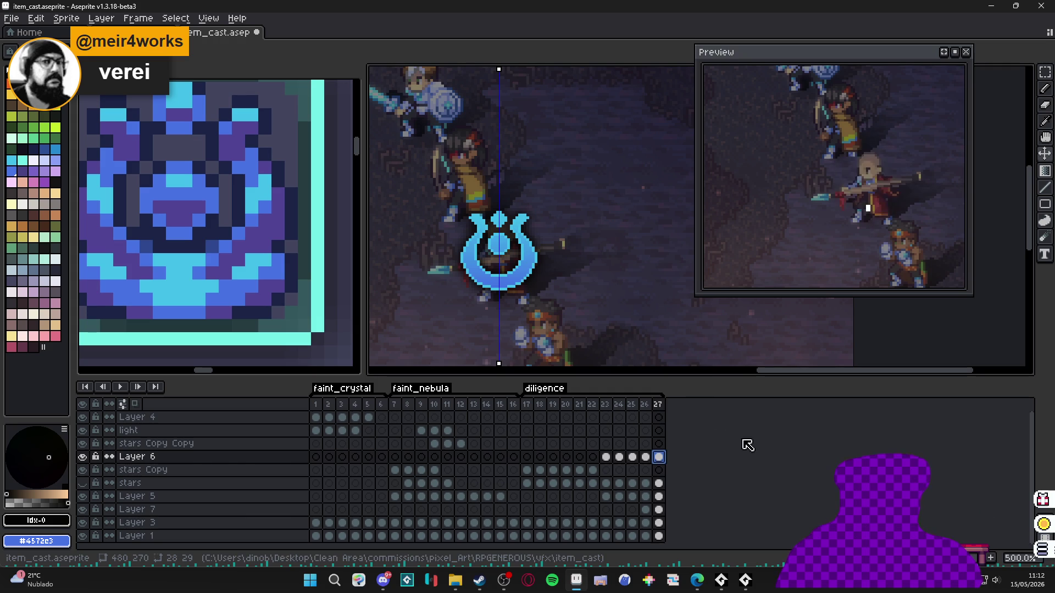
- Give frame 27 a 500 ms duration and append frame 28 repeating its cels
double_click(659, 404)
left_click(566, 314)
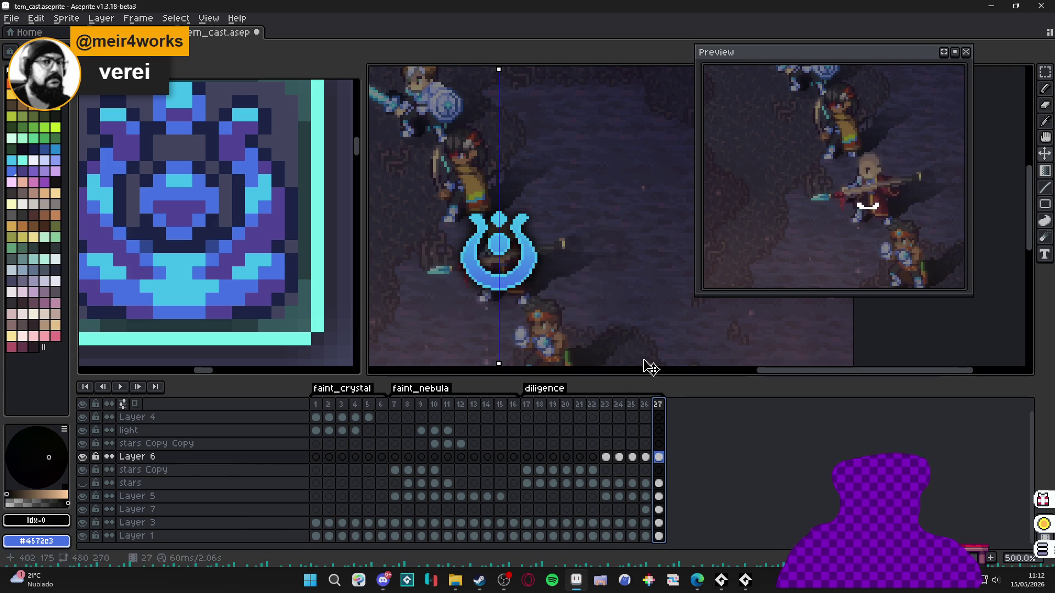
double_click(659, 405)
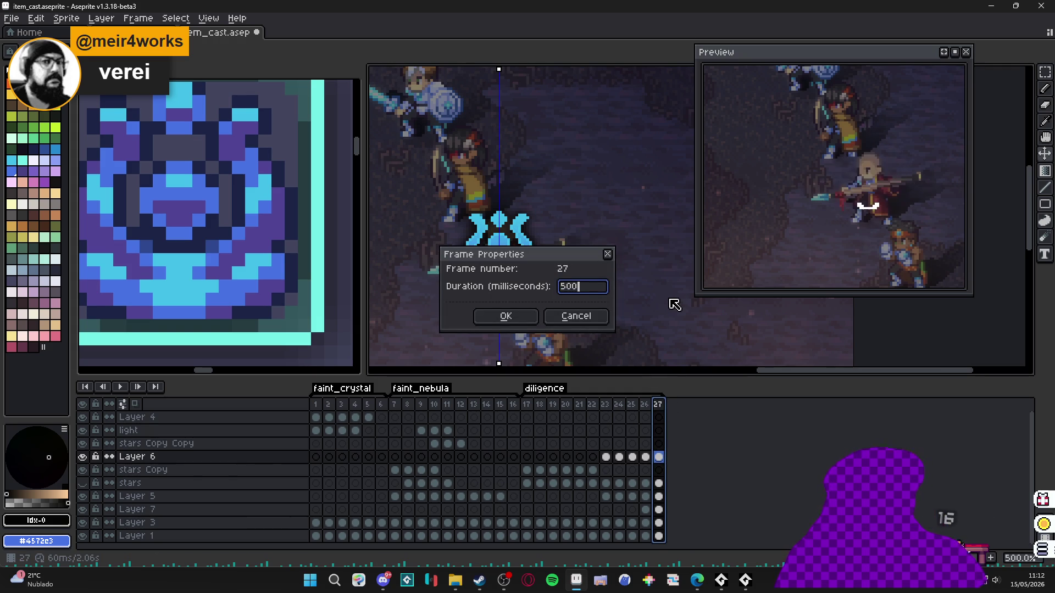
key("Return")
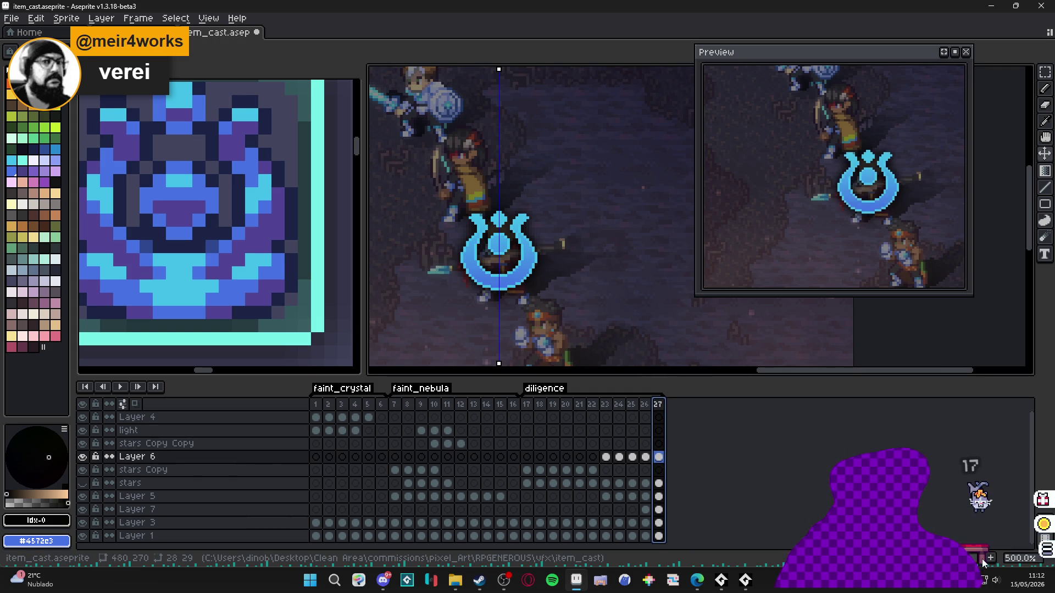
key("alt+n")
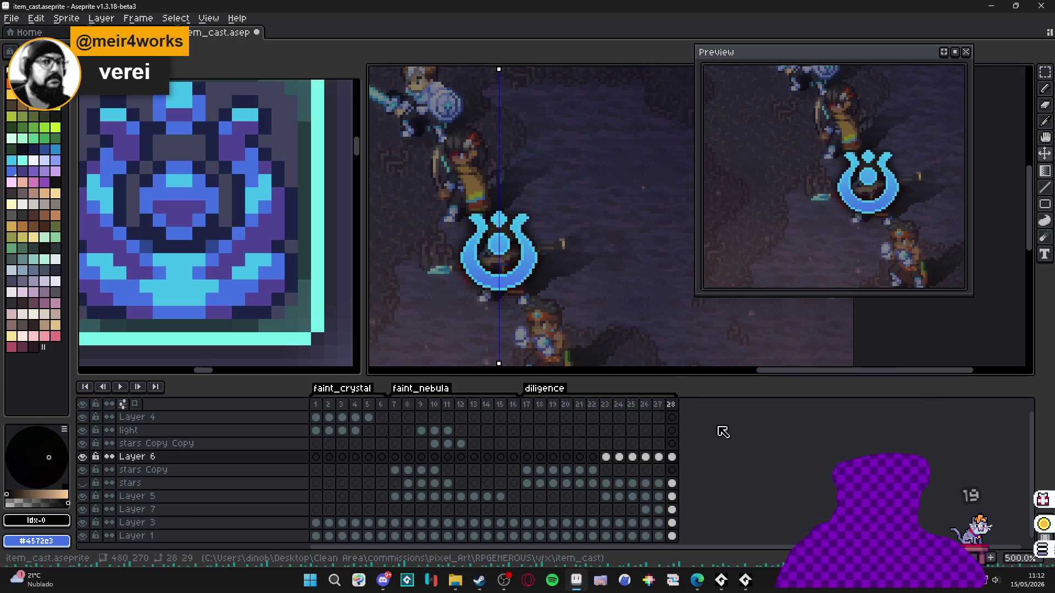
- Make Layer 5 visible and fade its frame 28 cel to about 50% opacity
double_click(671, 456)
left_click(751, 414)
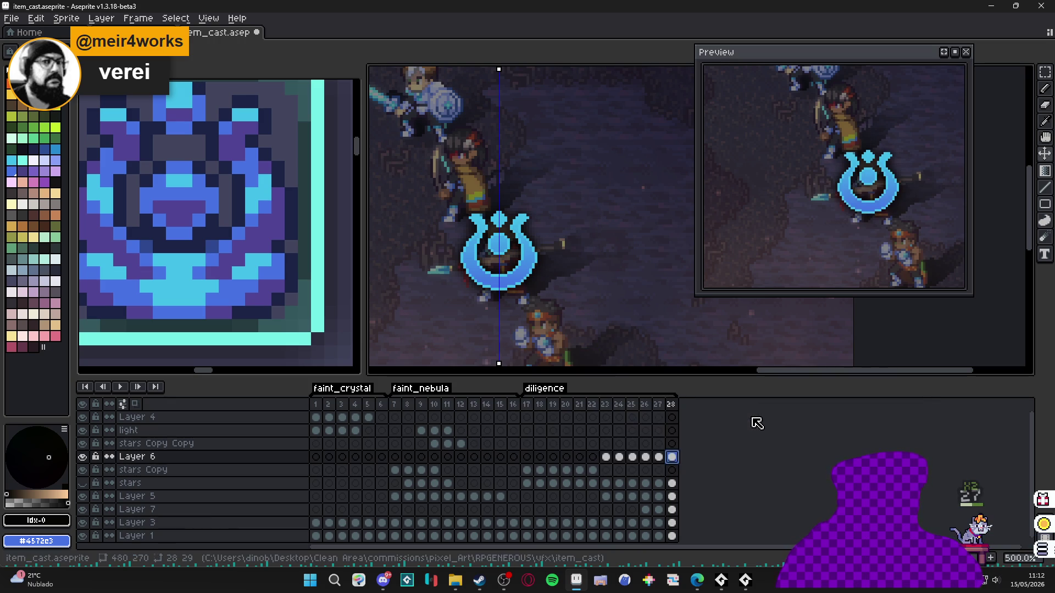
left_click(671, 483)
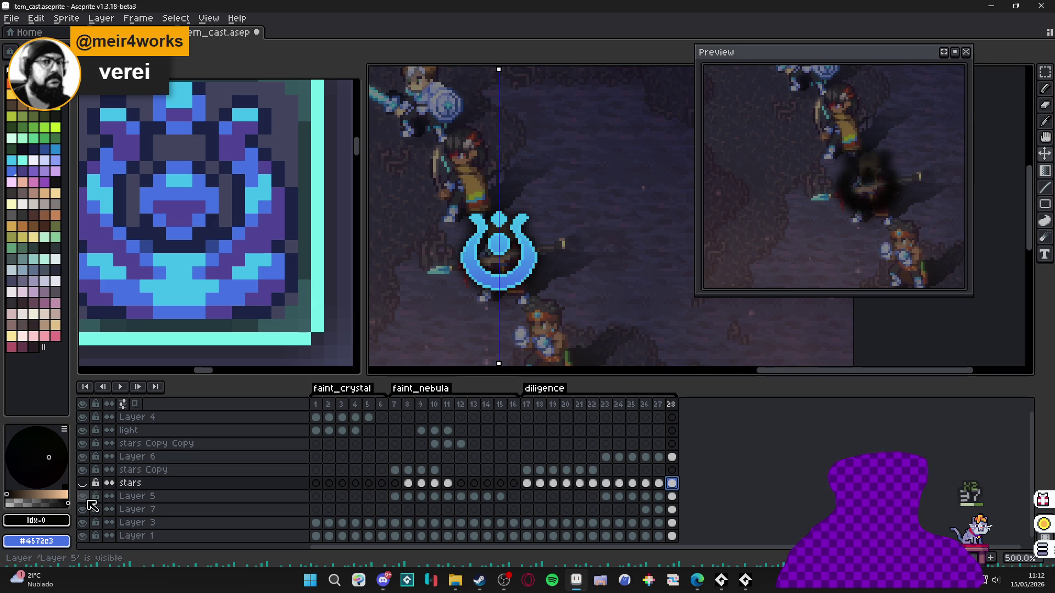
left_click(84, 497)
left_click(297, 497)
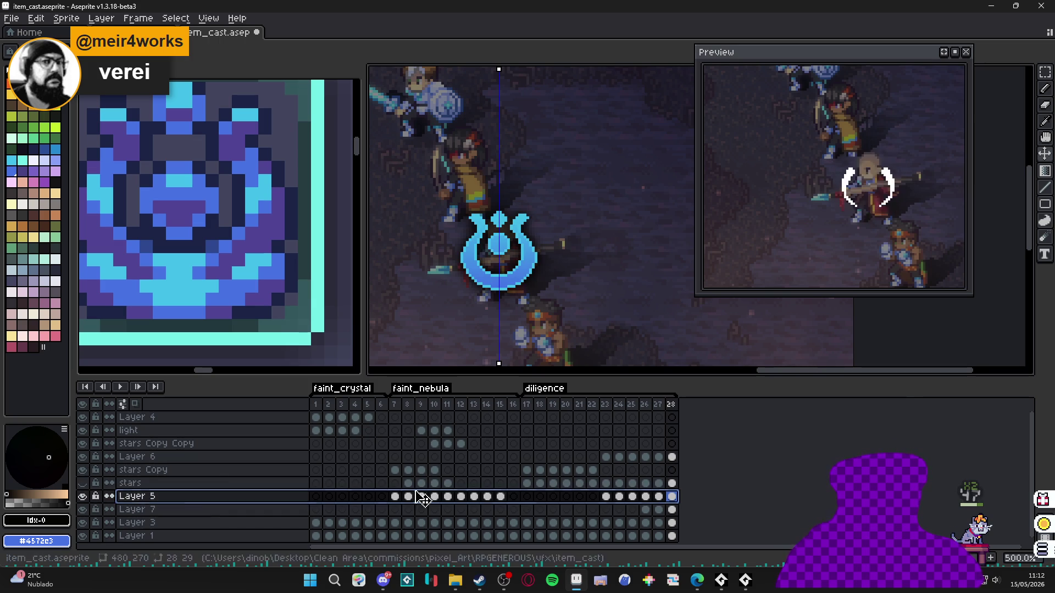
double_click(672, 497)
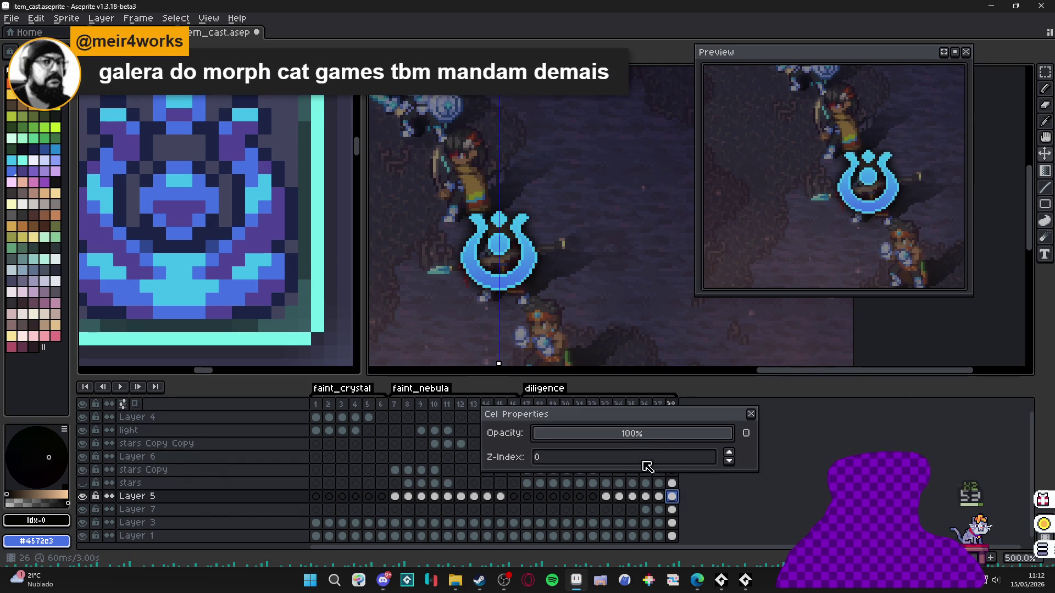
left_click_drag(637, 440, 640, 440)
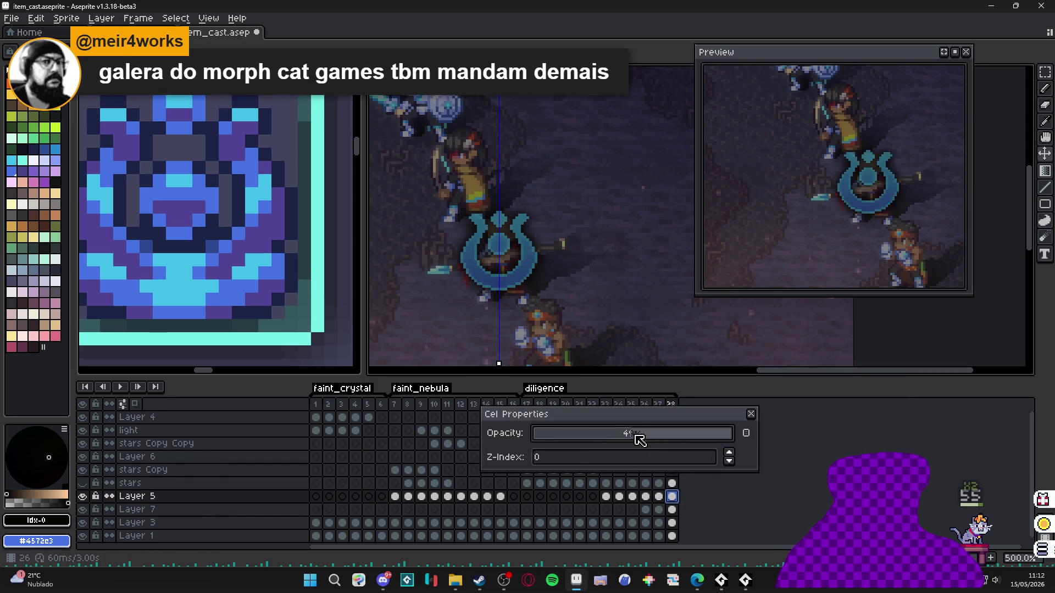
left_click(751, 413)
- Fade Layer 7's frame 28 cel to about 50% opacity and append frame 29
left_click(672, 510)
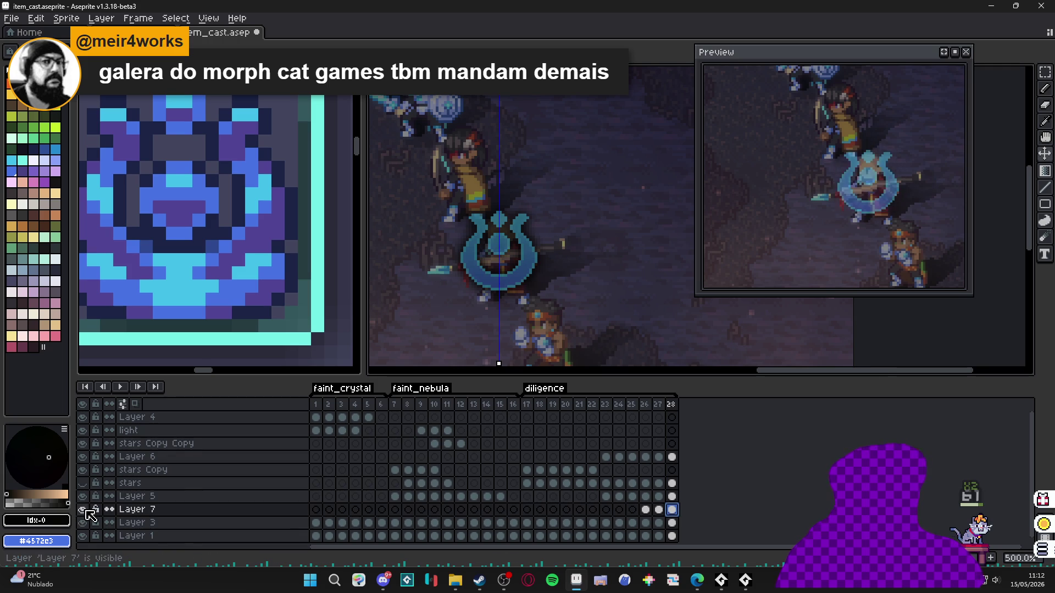
double_click(670, 510)
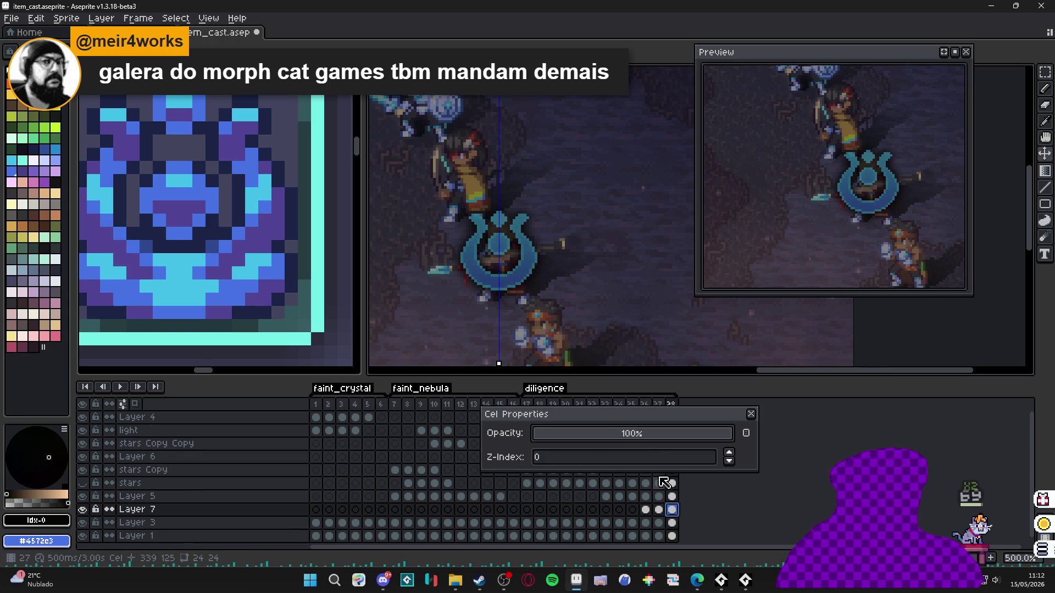
left_click(641, 438)
left_click(751, 414)
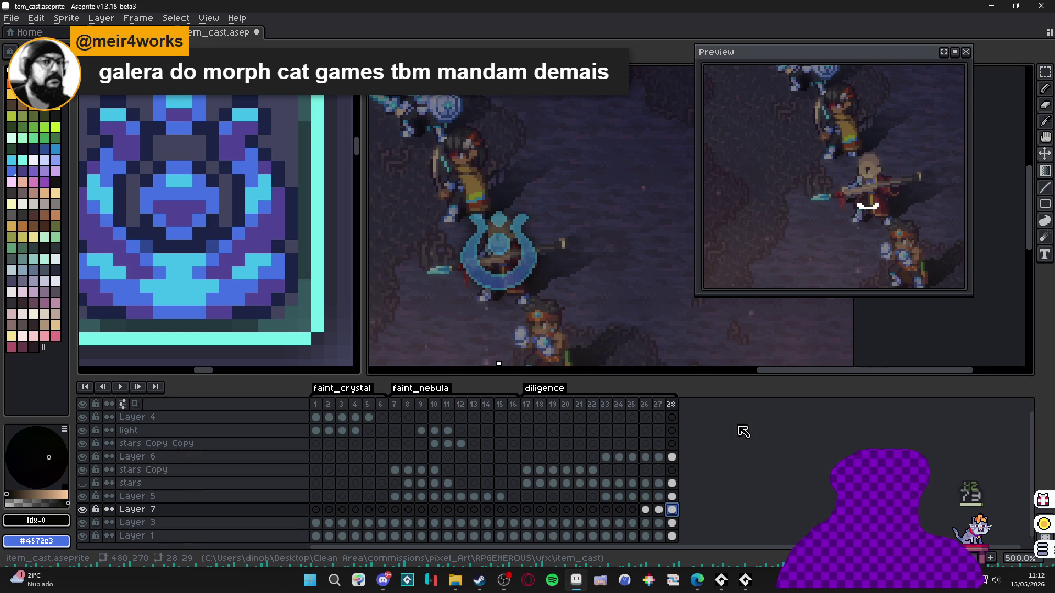
left_click(672, 483)
left_click(672, 496)
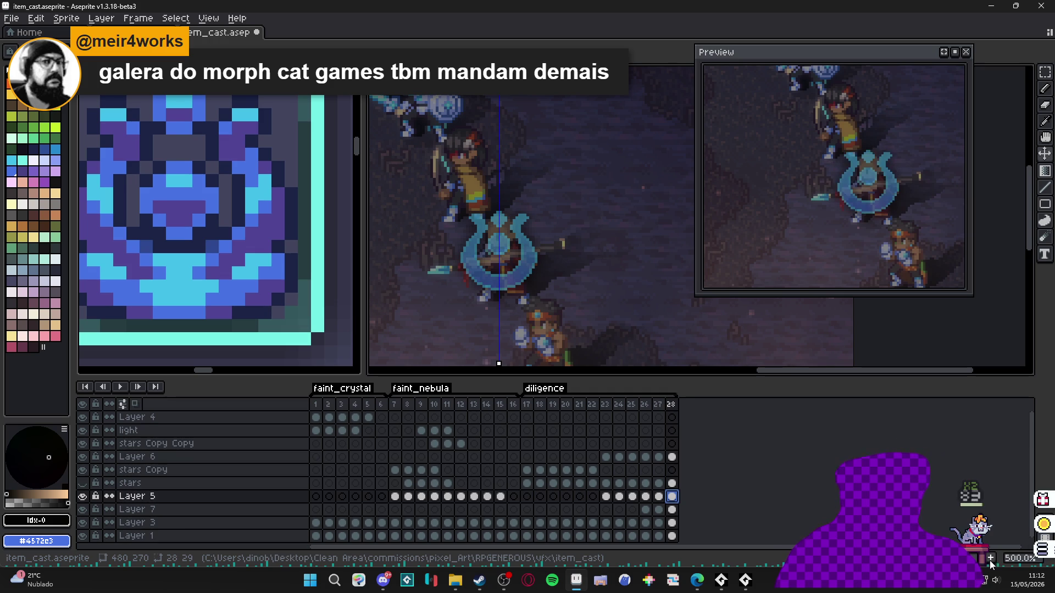
key("alt+n")
- Fade frame 29's Layer 5 cel to 24% and Layer 7 cel to 25% opacity
double_click(685, 497)
left_click(584, 436)
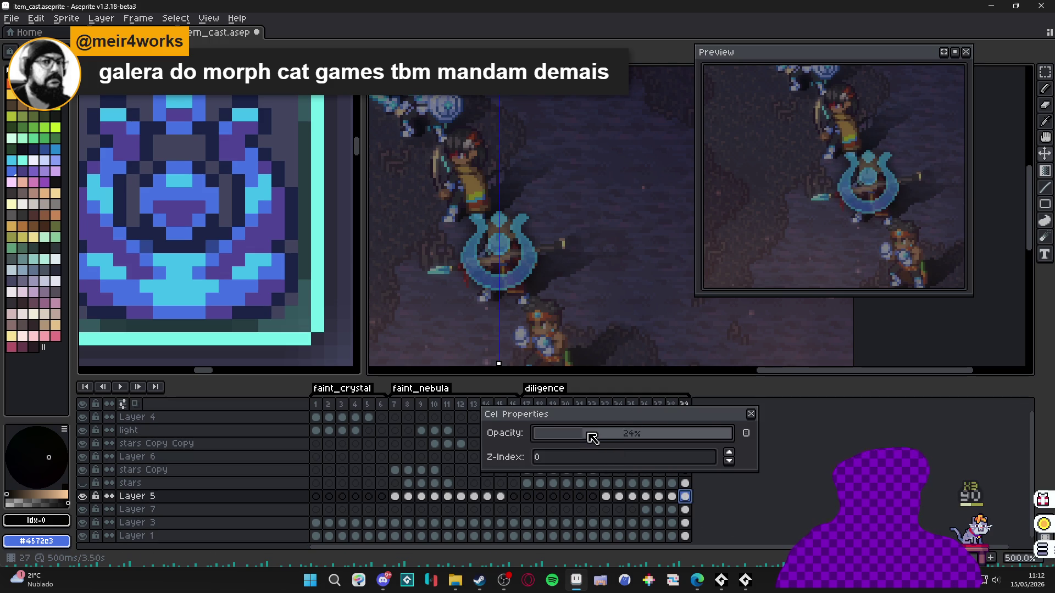
left_click(686, 510)
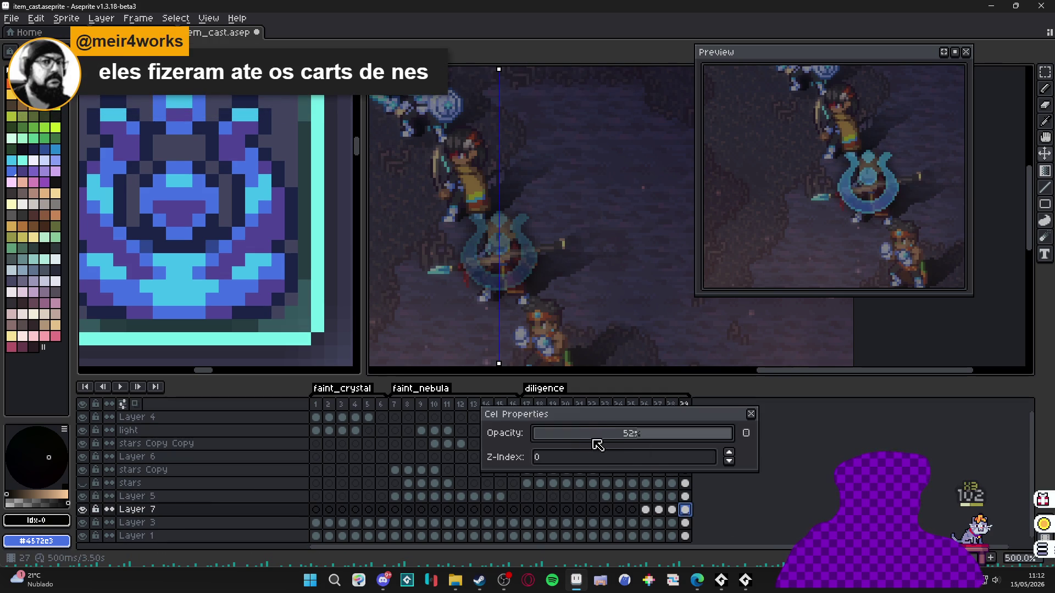
left_click(585, 434)
left_click(751, 415)
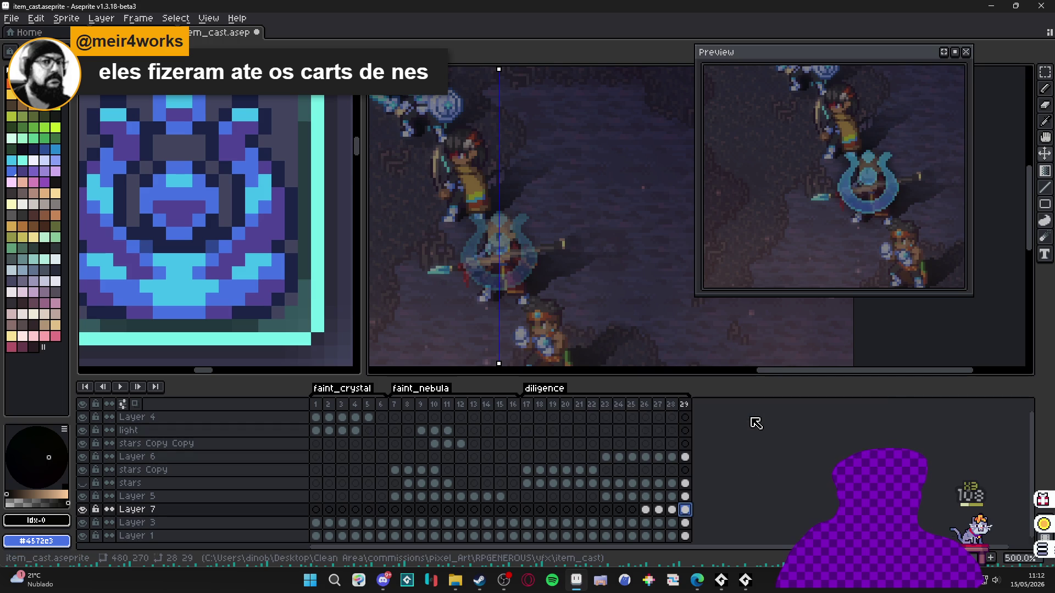
- Set frames 27 and 28 to 60 ms each, keeping frame 29 at 500 ms
mouse_move(644, 405)
left_mouse_down()
mouse_move(665, 408)
mouse_move(658, 415)
left_mouse_up()
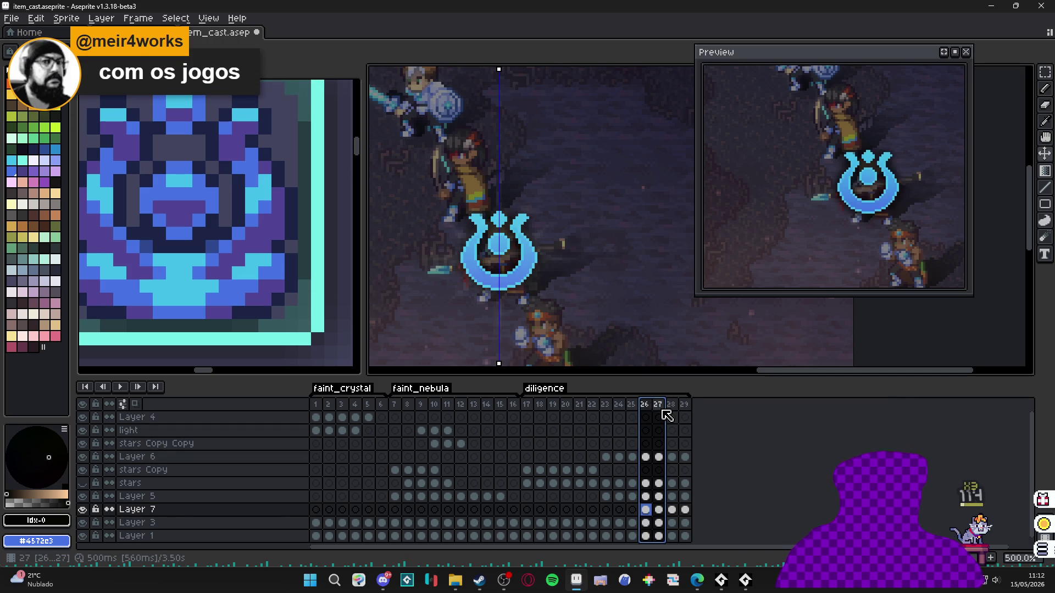
left_click(662, 415)
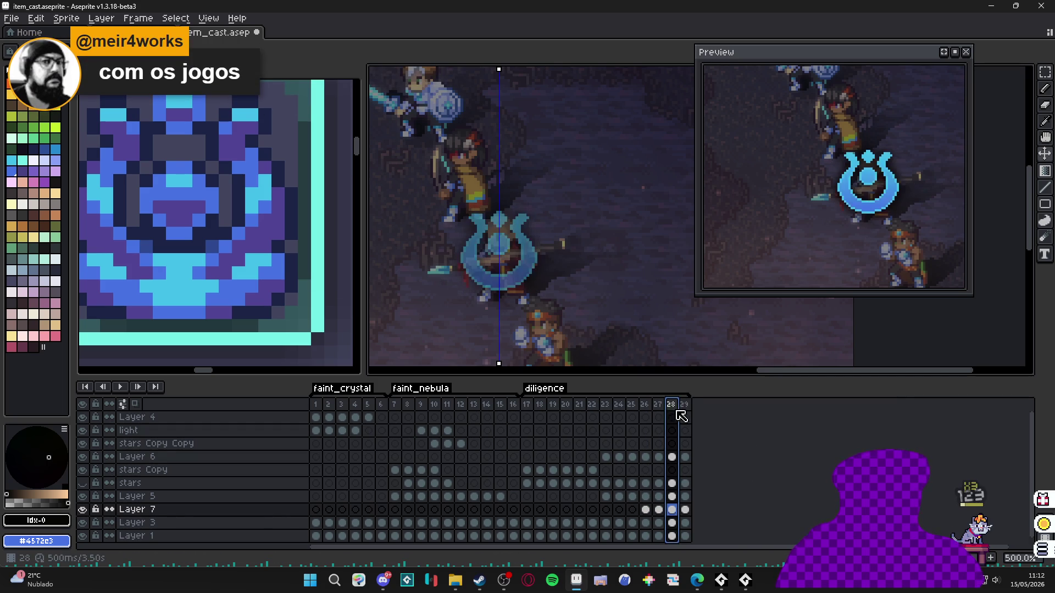
double_click(661, 407)
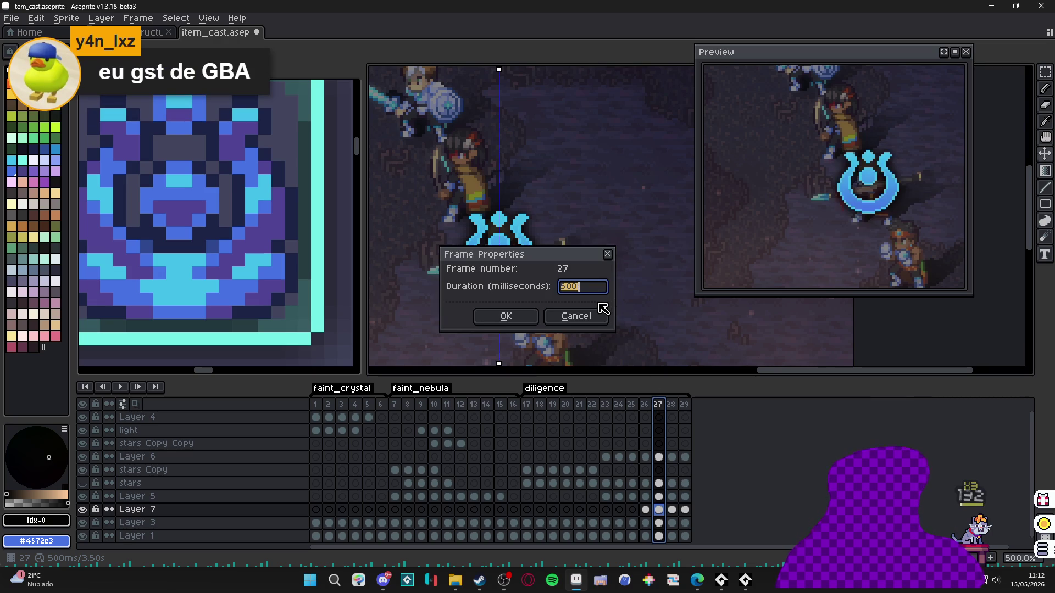
type("60")
key("Return")
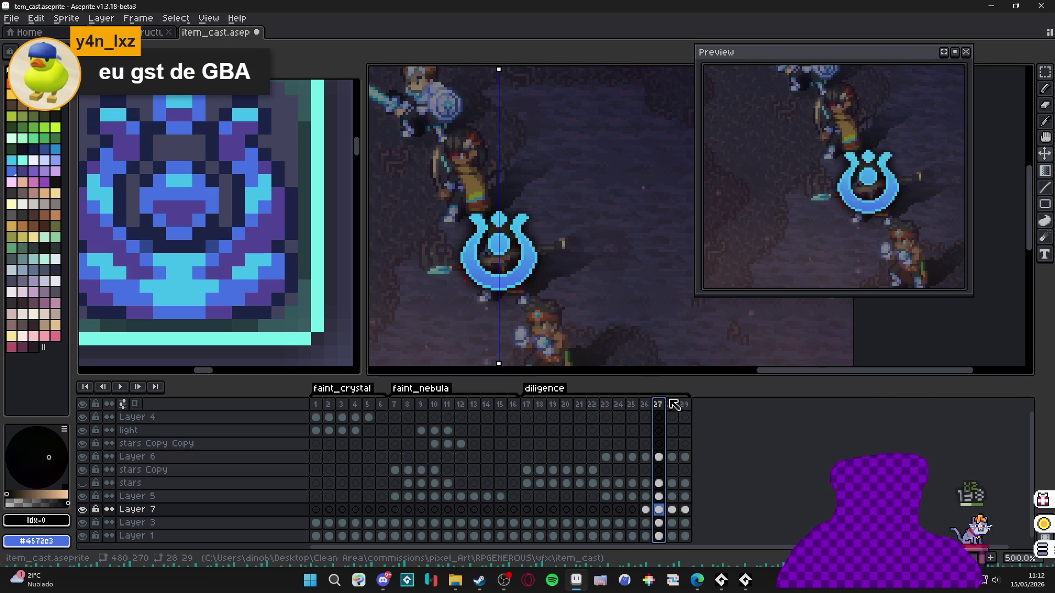
left_click(673, 406)
double_click(672, 406)
type("0")
key("Return")
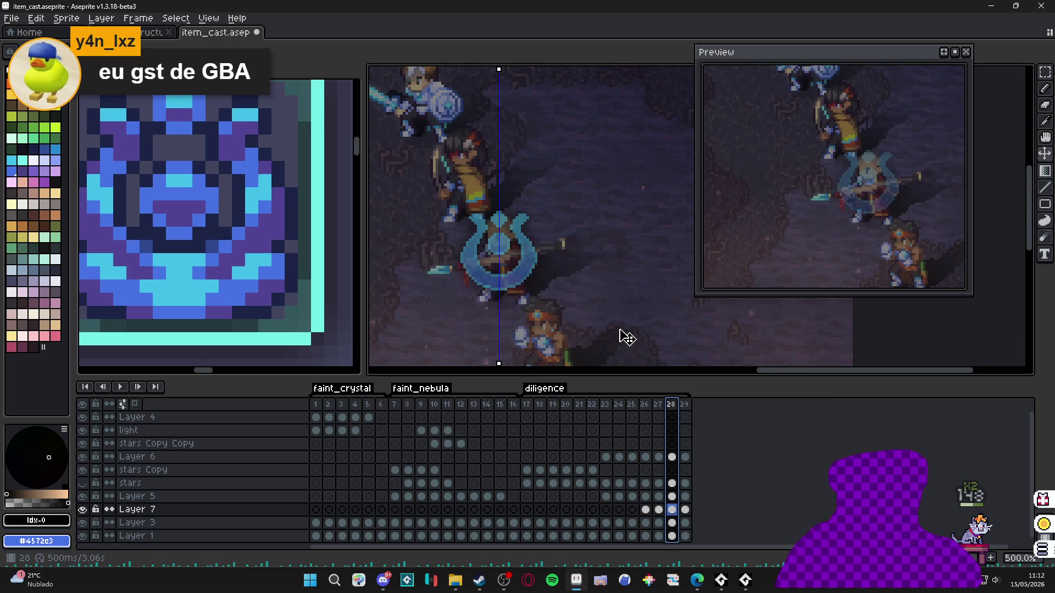
left_click(685, 406)
double_click(685, 406)
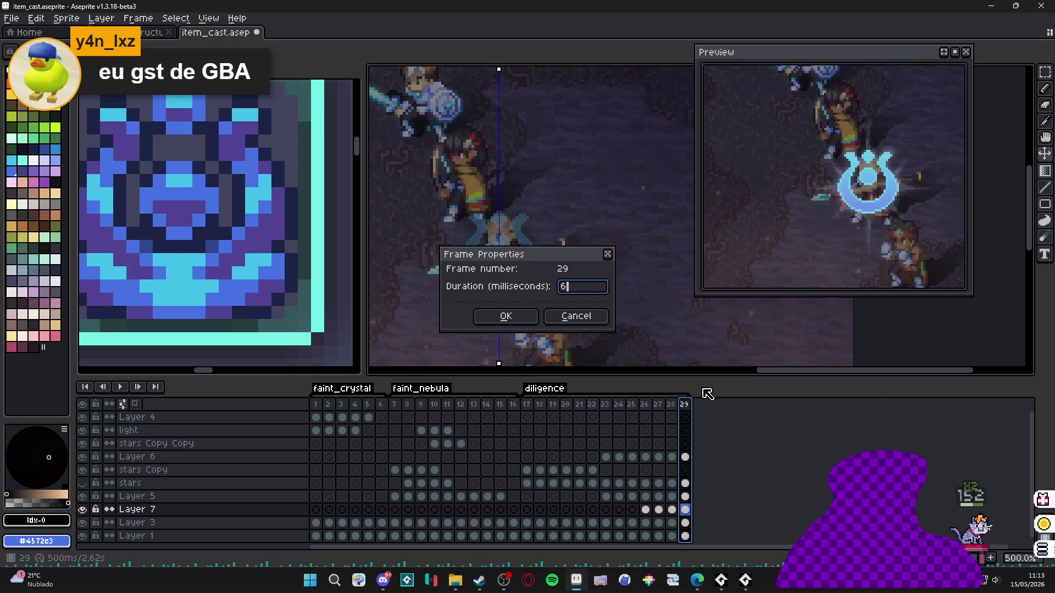
key("Return")
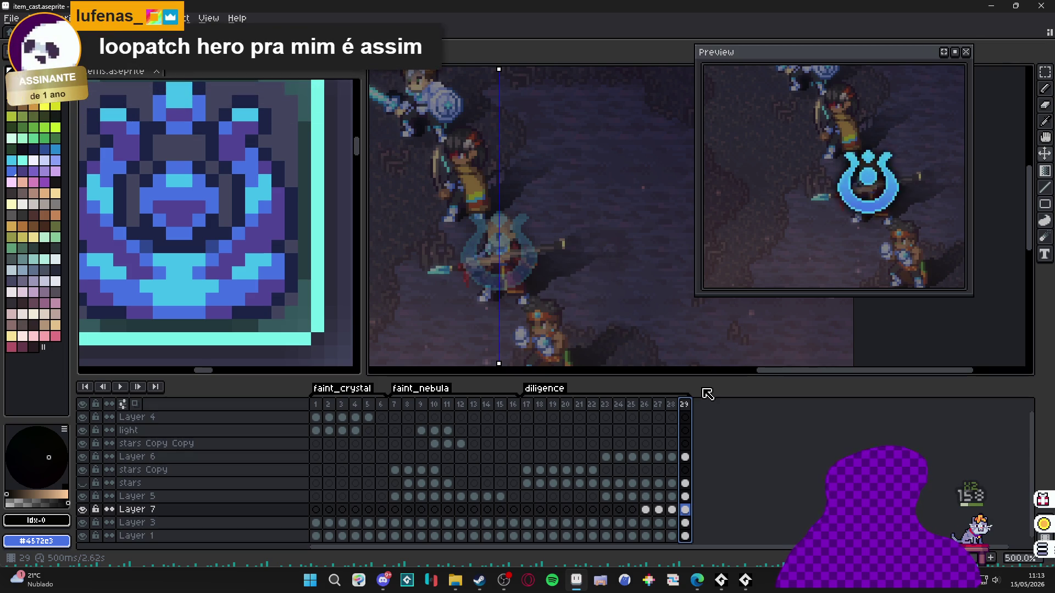
- Review frames 27 to 29 and append a new frame 30
left_click(661, 405)
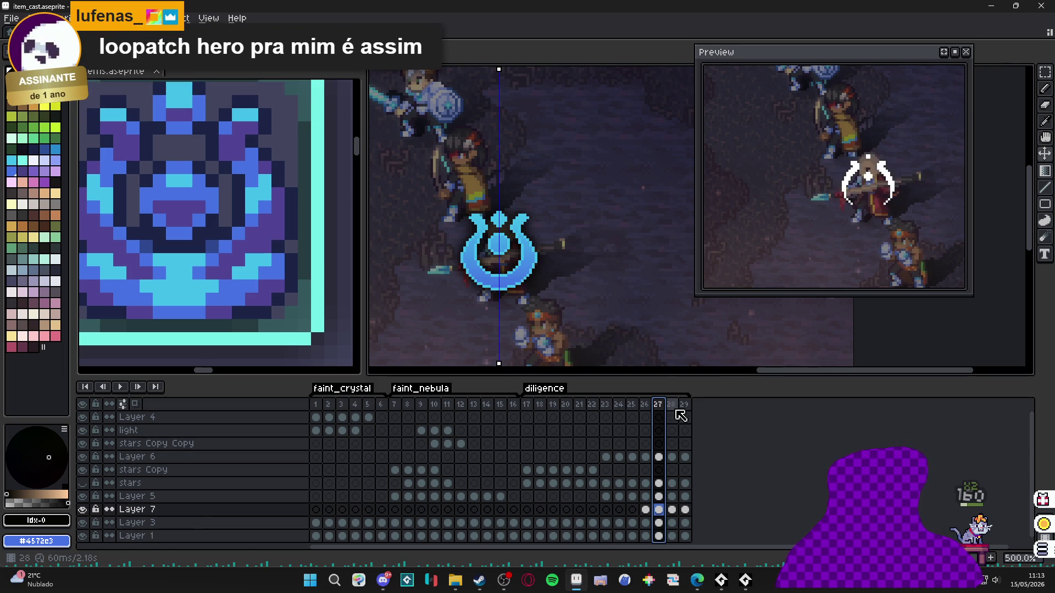
left_click(671, 405)
left_click(684, 405)
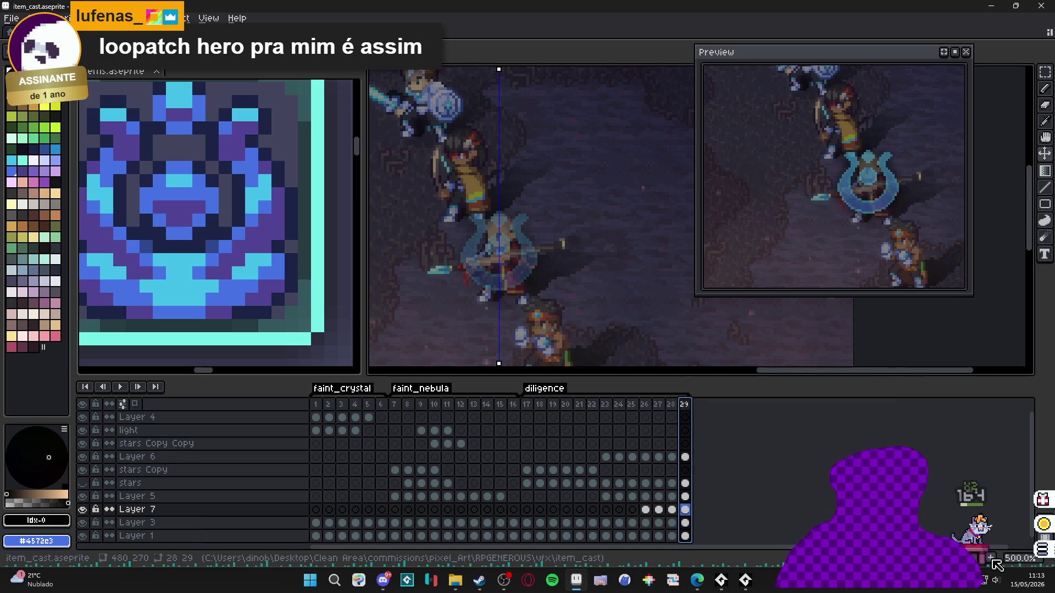
key("alt+n")
- Fade frame 30's stars to 18%, Layer 5 to 8%, Layer 7 to 12%, then add frame 31
double_click(699, 458)
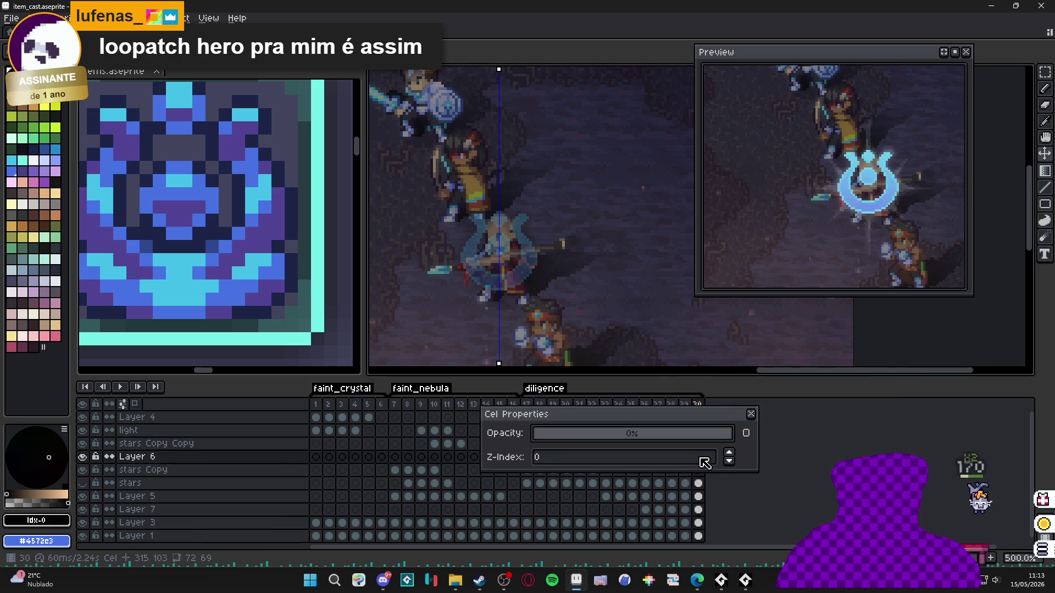
left_click(751, 415)
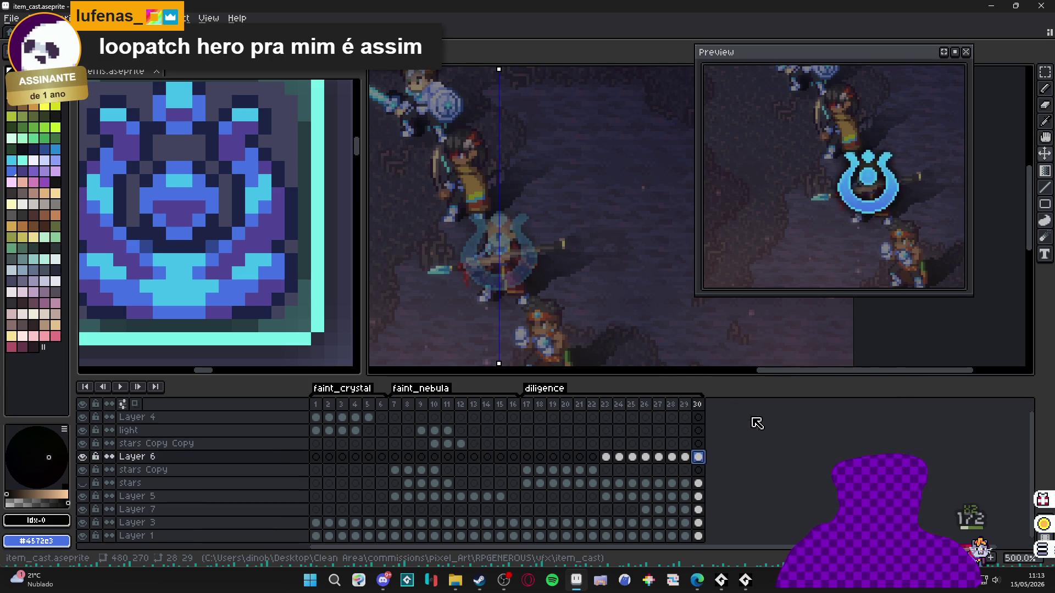
double_click(699, 484)
left_click_drag(568, 437, 577, 442)
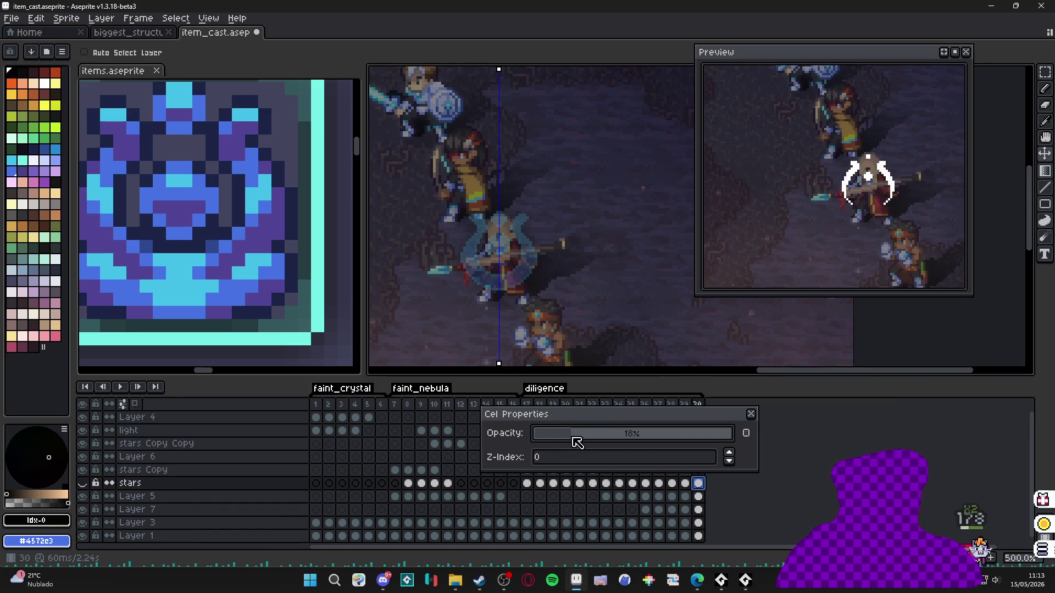
left_click(751, 414)
double_click(699, 497)
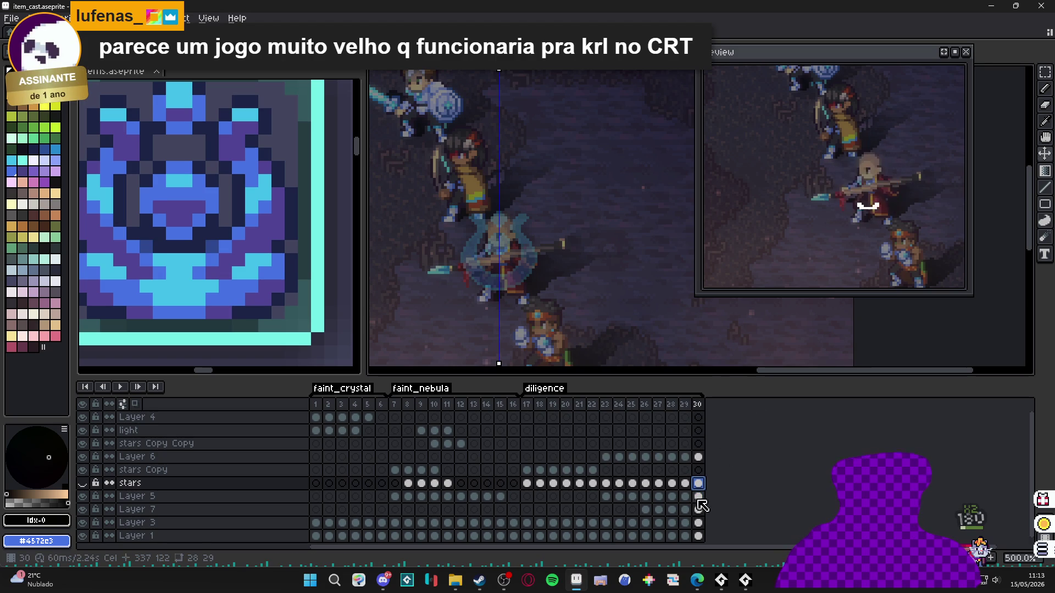
left_click_drag(573, 448, 557, 438)
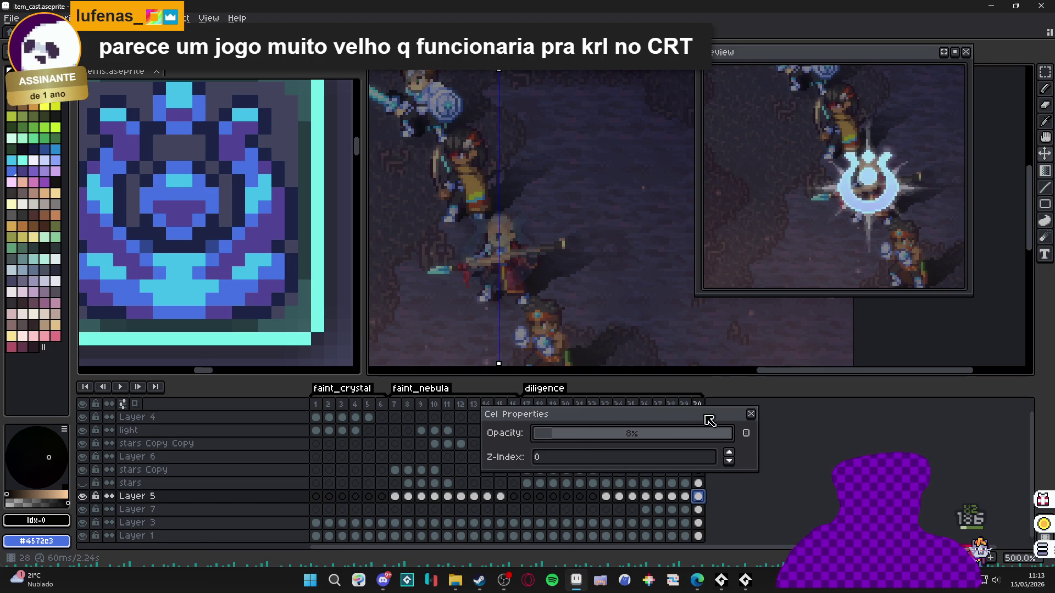
left_click(751, 414)
double_click(698, 510)
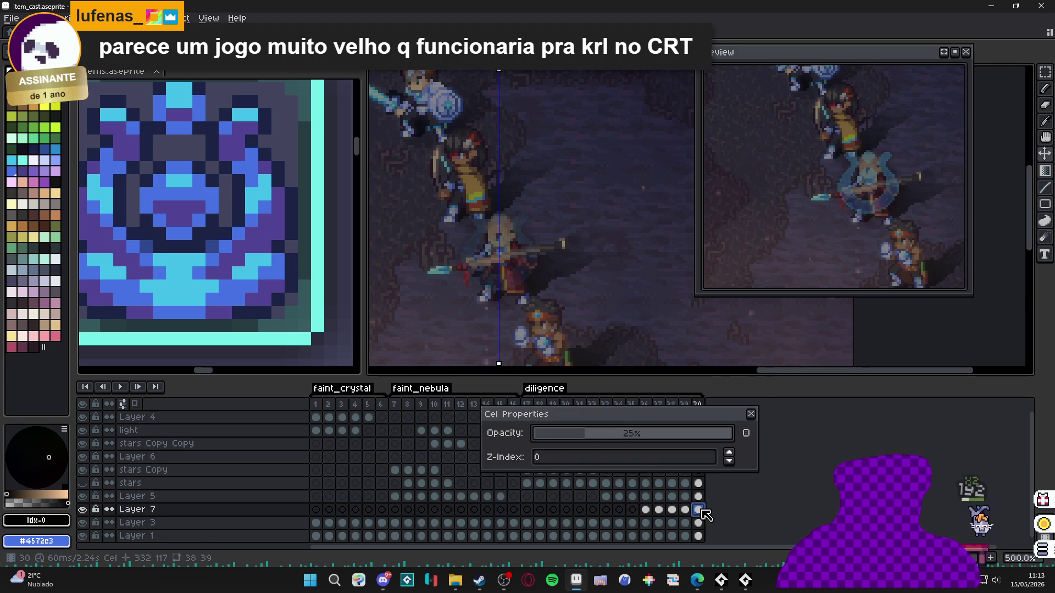
left_click(751, 414)
key("alt+n")
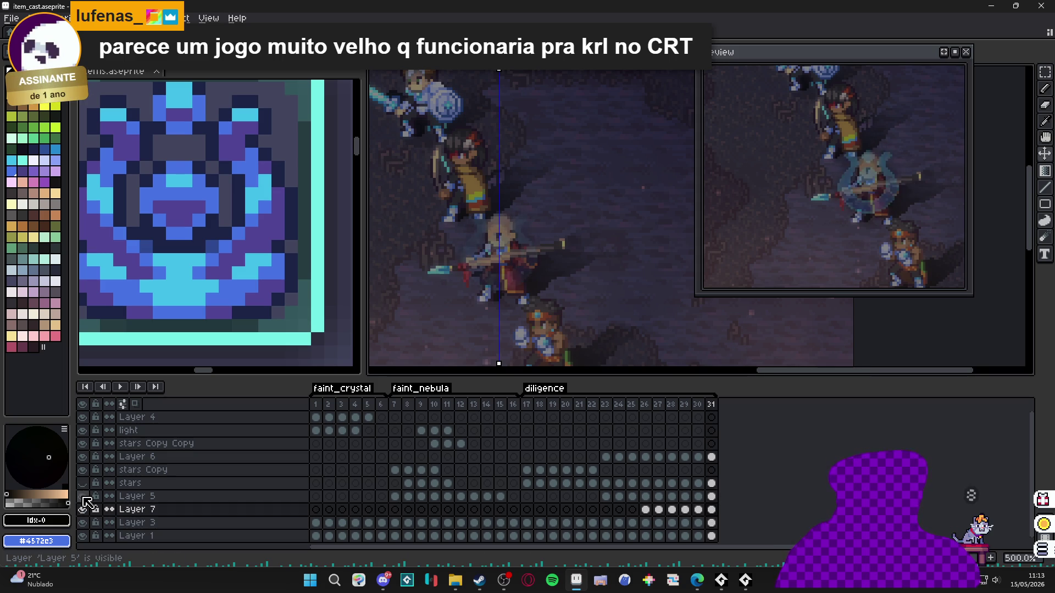
- Set Layer 5 and Layer 7's frame 31 cels to 0% opacity, then switch to Steam
left_click(132, 497)
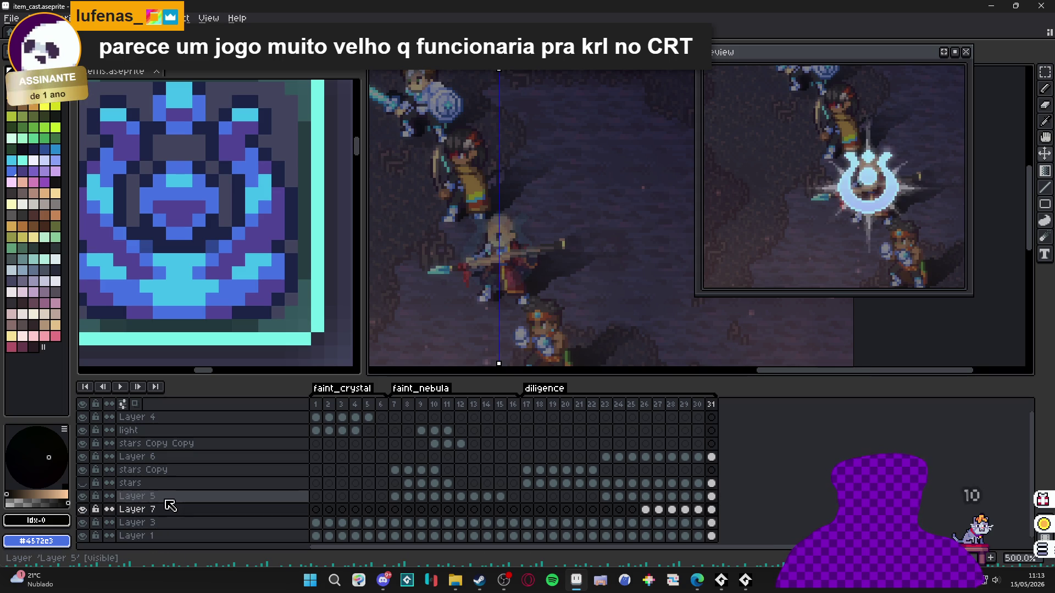
double_click(712, 496)
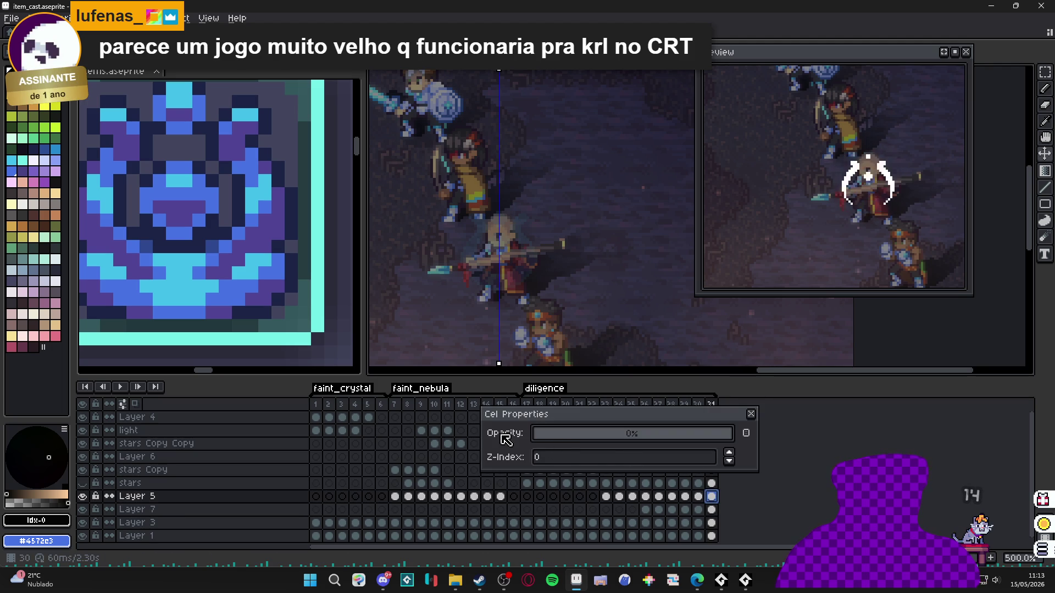
left_click(751, 414)
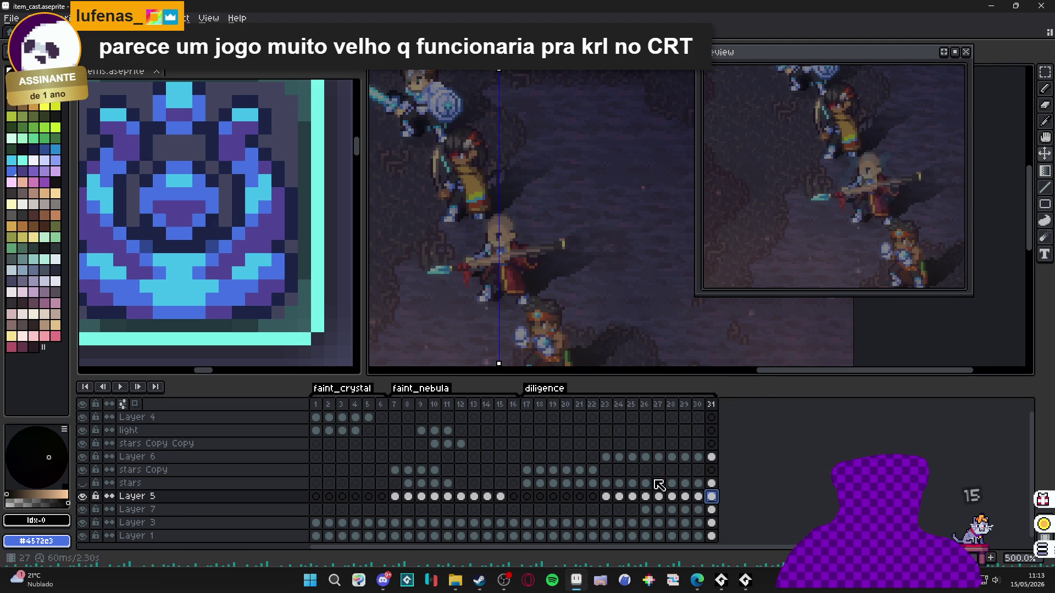
left_click(83, 510)
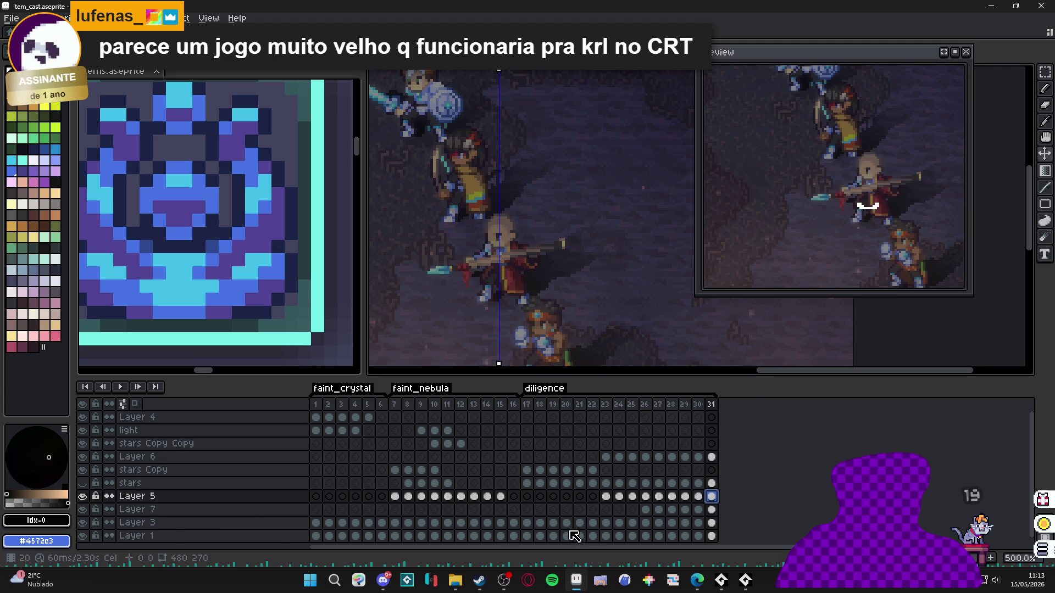
double_click(712, 510)
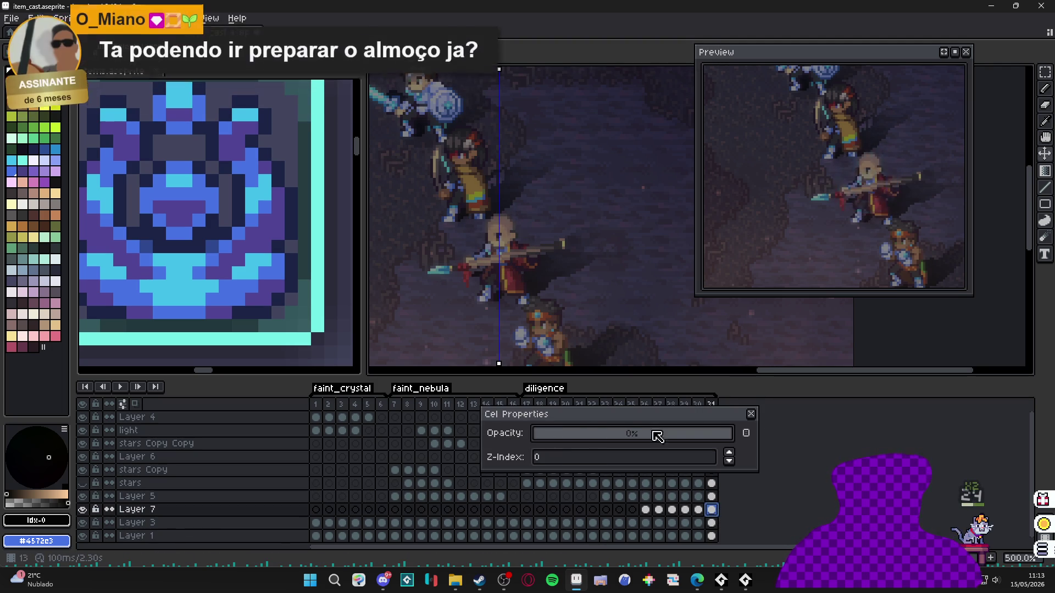
left_click(750, 415)
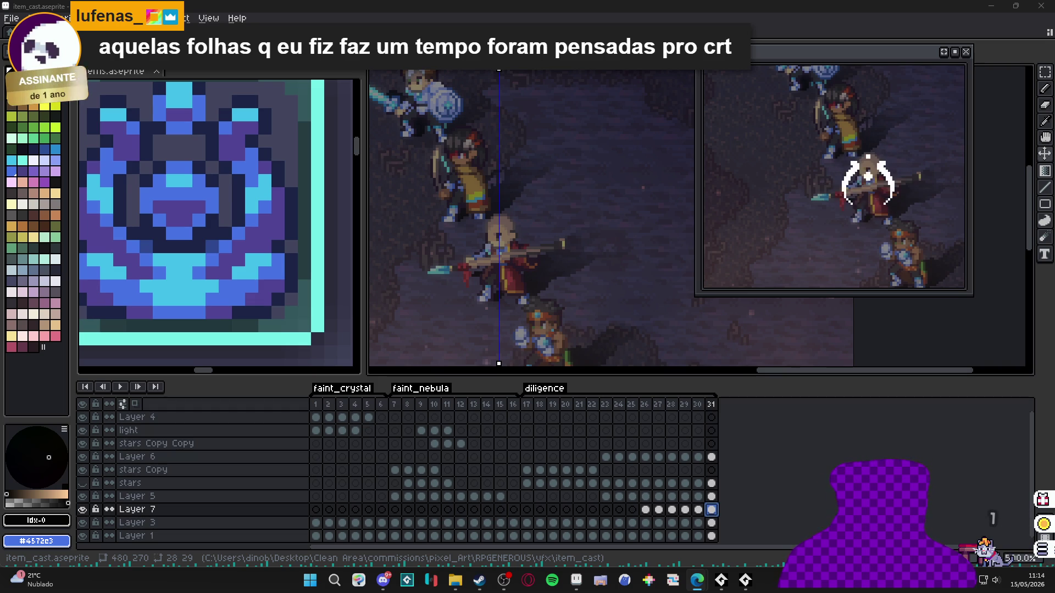
left_click(481, 582)
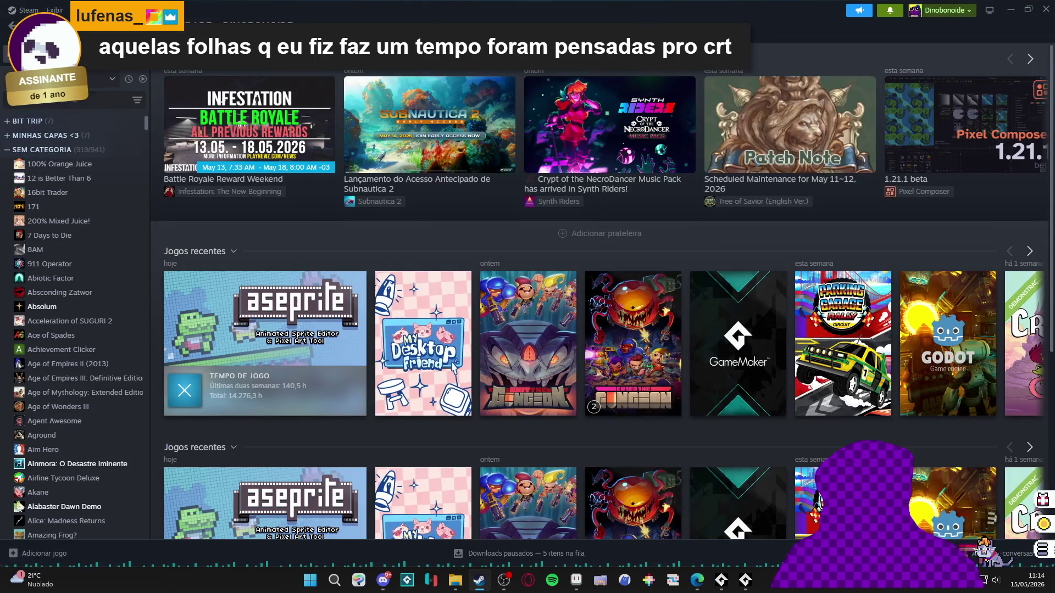
- Filter the Steam library to software, launch ShaderGlass, and minimize Steam
left_click(82, 80)
left_click(46, 113)
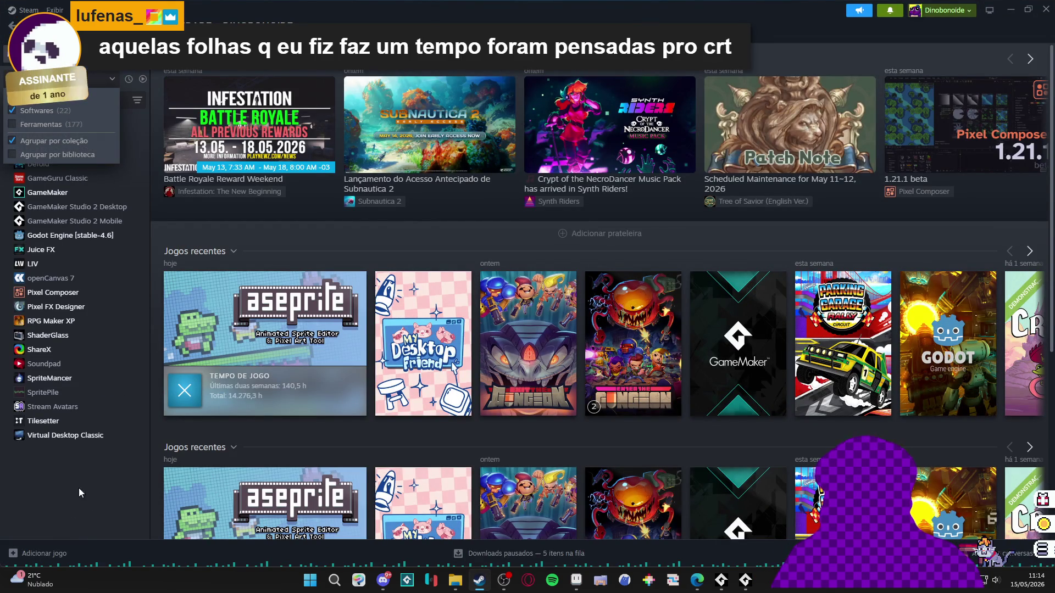
left_click(104, 338)
left_click(181, 242)
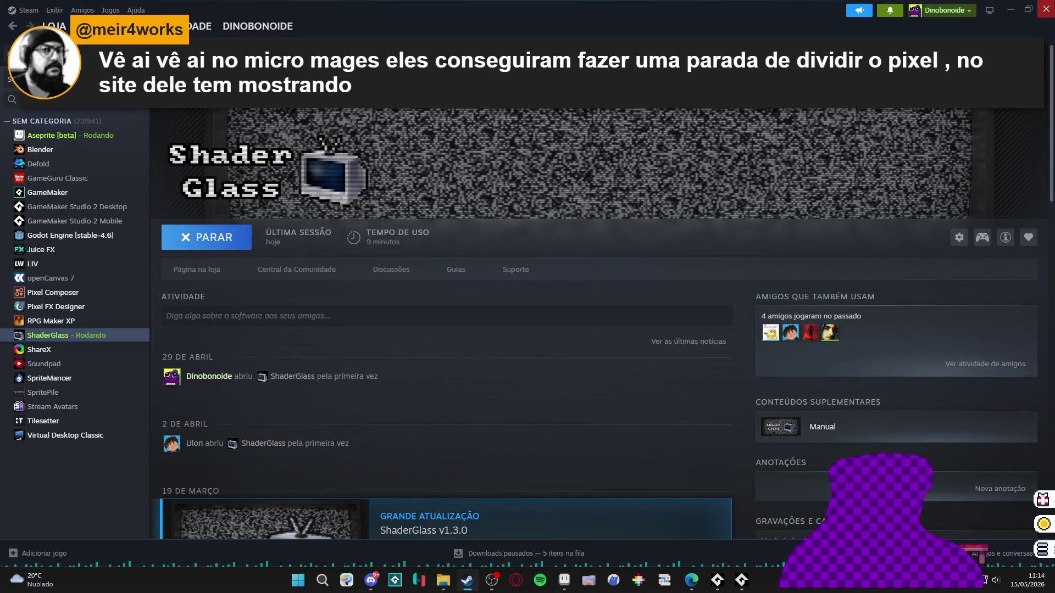
left_click(1010, 9)
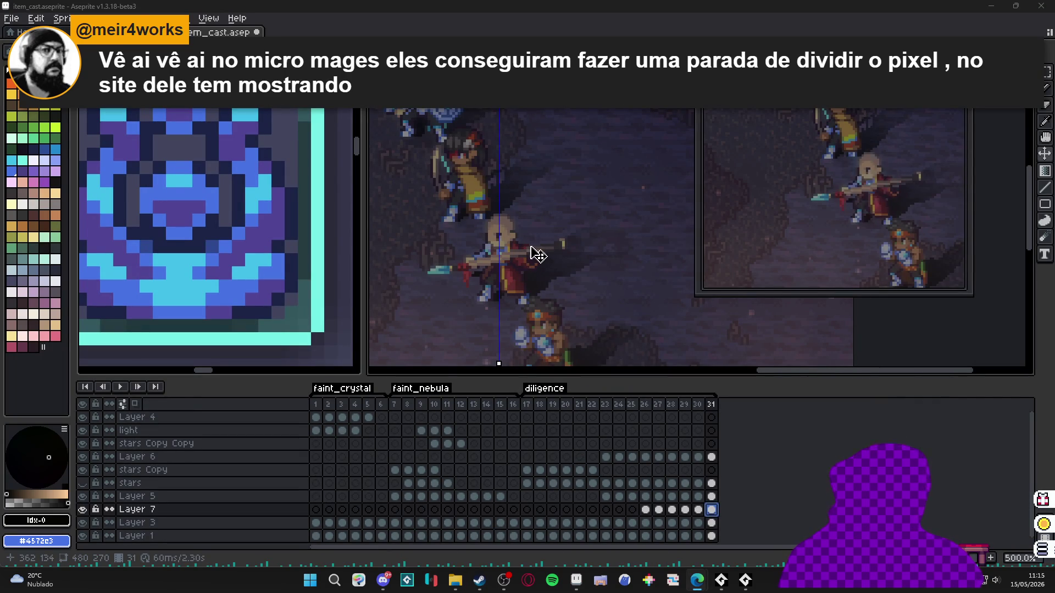
- Zoom the Aseprite canvas out and back, then switch to Discord's #gamedev channel
scroll(537, 255, "down", 2)
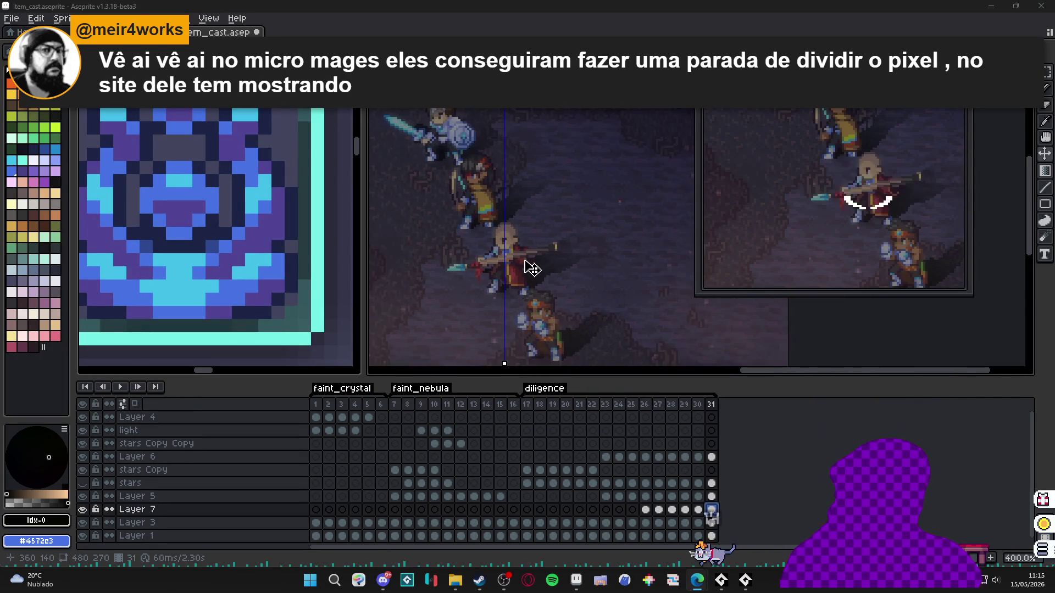
scroll(530, 268, "up", 1)
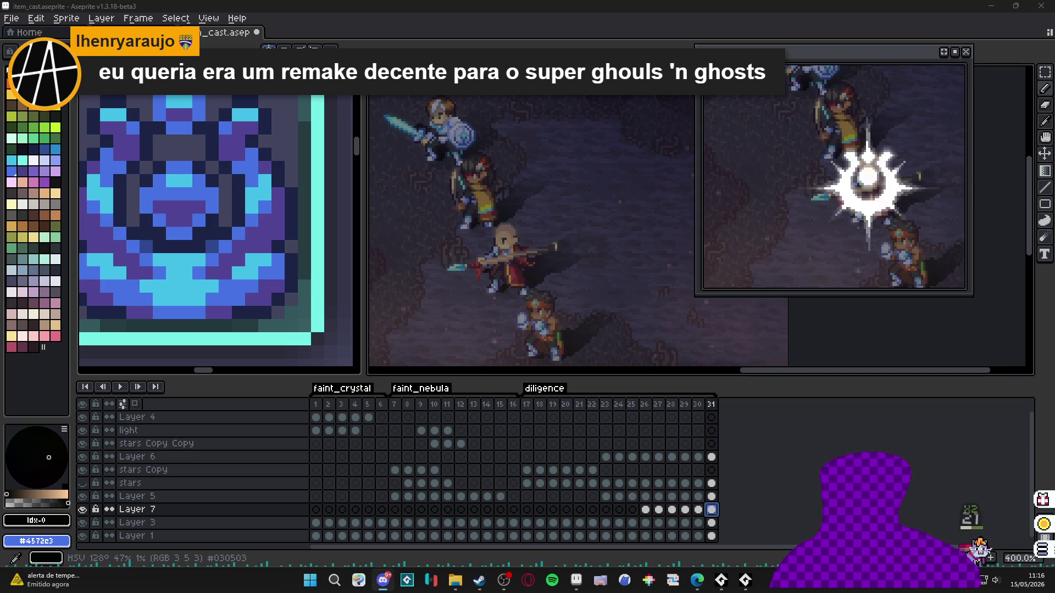
key("alt+Tab")
scroll(419, 295, "up", 1)
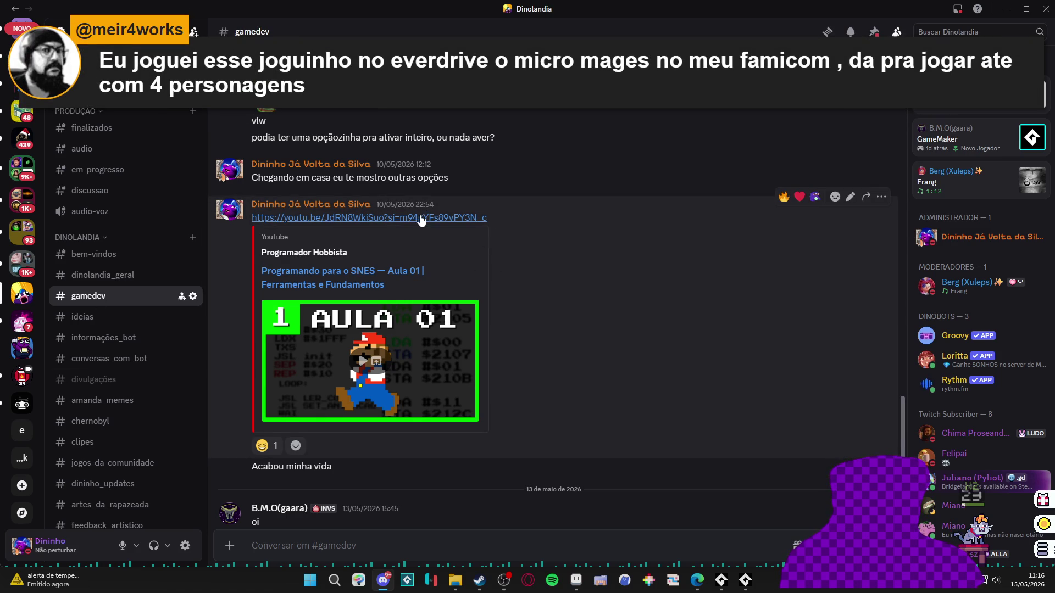
- Minimize Discord to bring the Aseprite cast animation back into view
left_click(1007, 9)
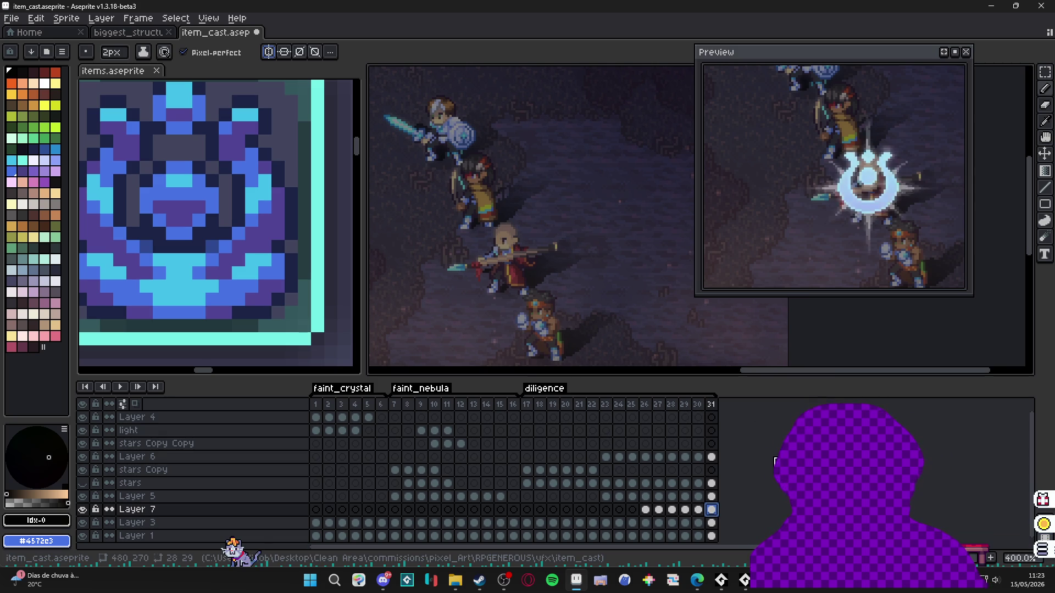
- Add blank frame 32 after frame 31, then hide and reshow Layer 3 to compare
key("alt+n")
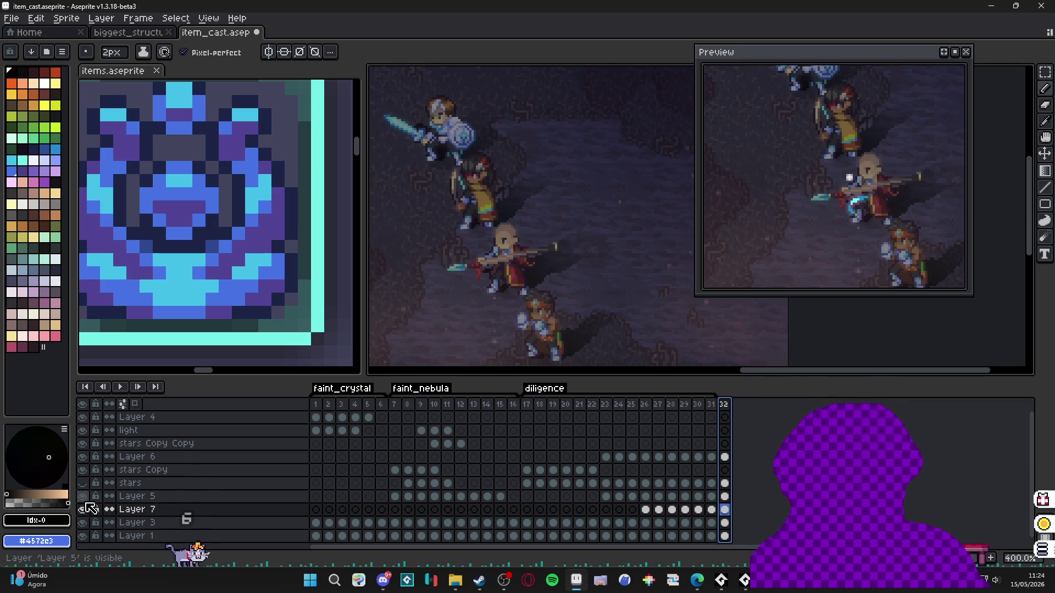
left_click(84, 523)
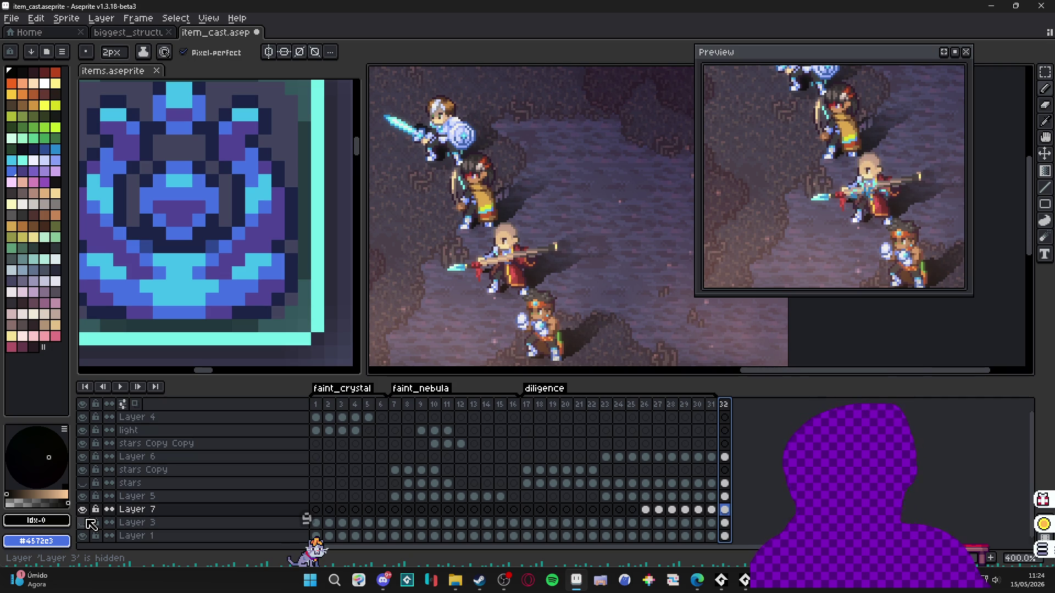
left_click(88, 522)
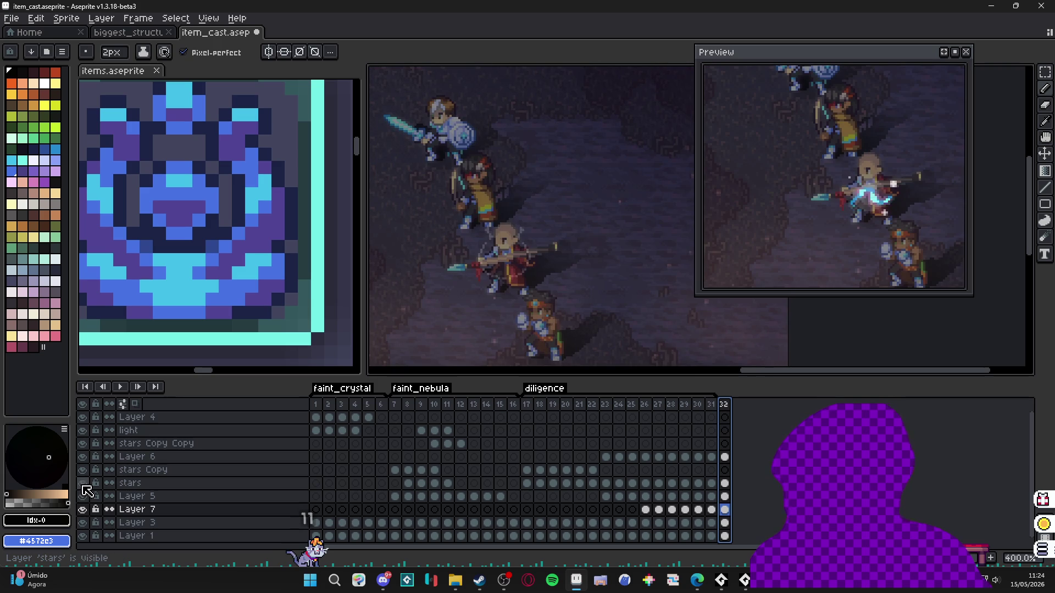
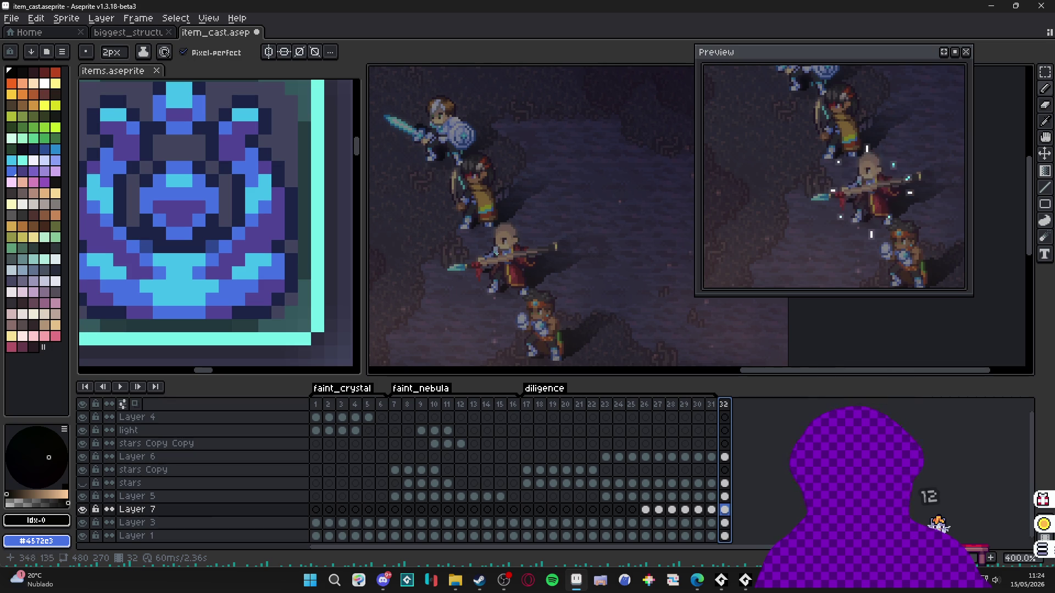
- Step between frames 31 and 32 and pan the battle scene slightly
left_click(711, 405)
left_click(725, 405)
scroll(564, 264, "down", 2)
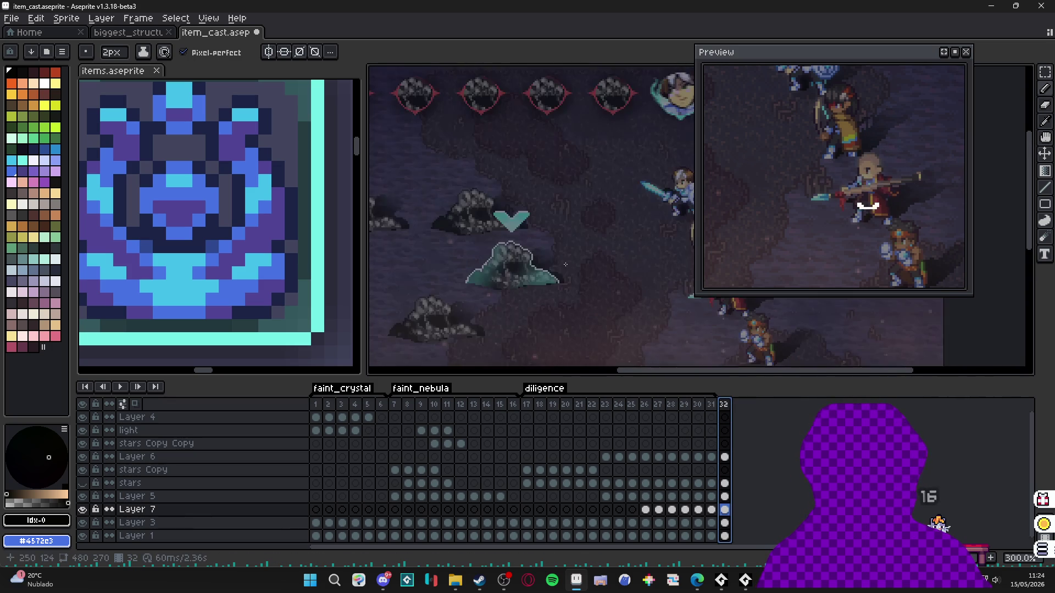
scroll(564, 264, "down", 2)
left_click_drag(643, 231, 630, 225)
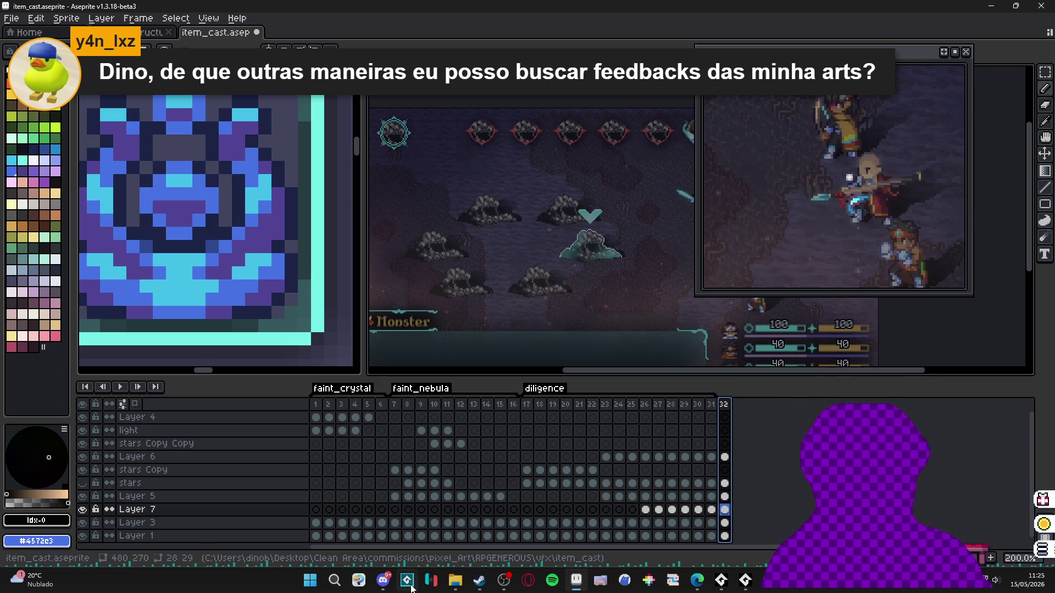
- Read the feedback_artistico channel in Discord, then return to the sprite
left_click(387, 586)
scroll(158, 308, "down", 5)
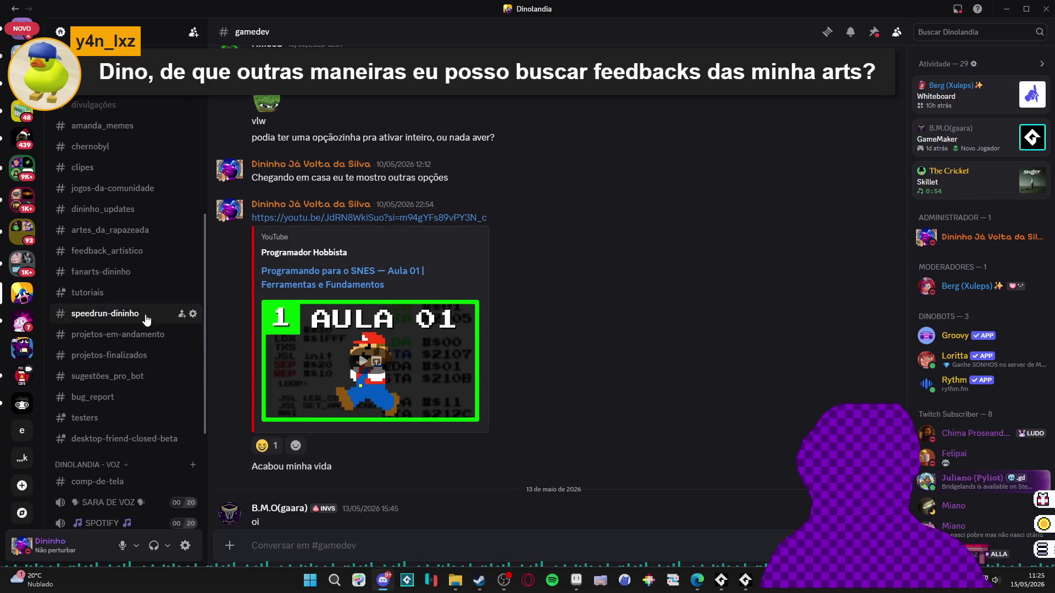
left_click(133, 259)
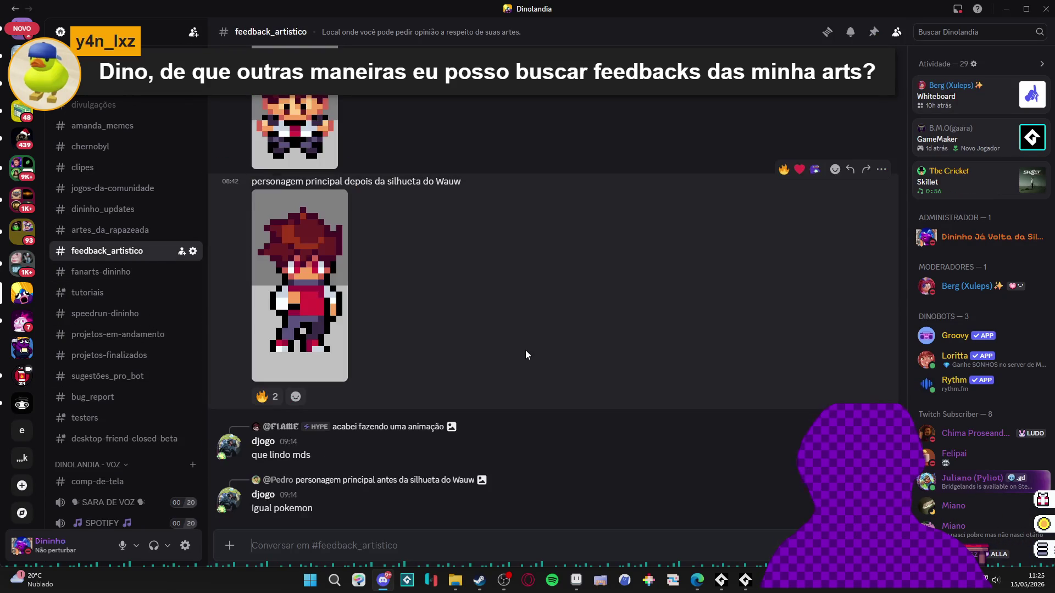
scroll(526, 351, "up", 5)
scroll(525, 350, "up", 10)
scroll(525, 349, "up", 10)
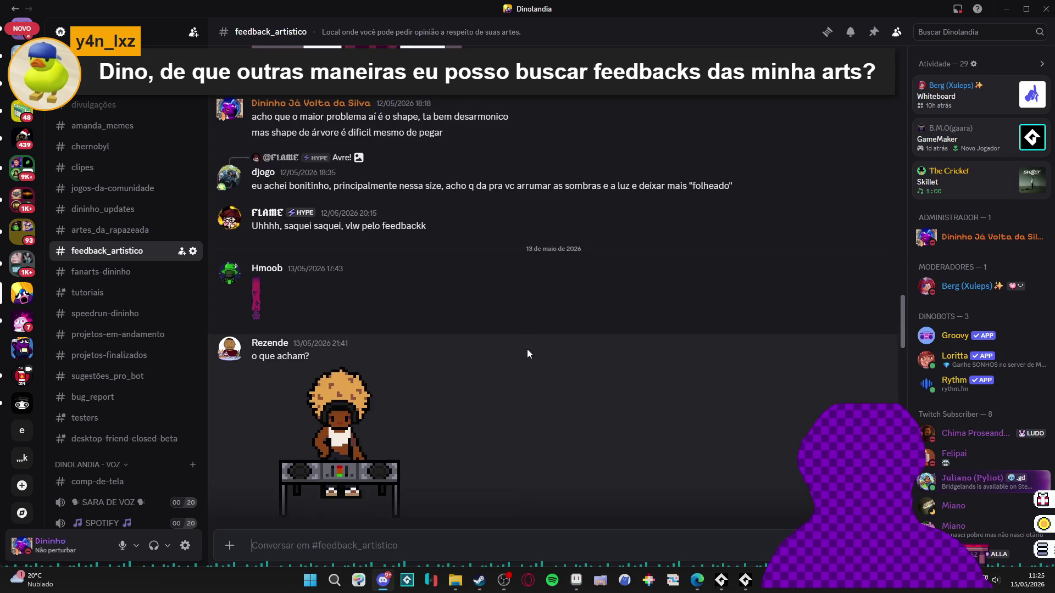
scroll(644, 323, "up", 10)
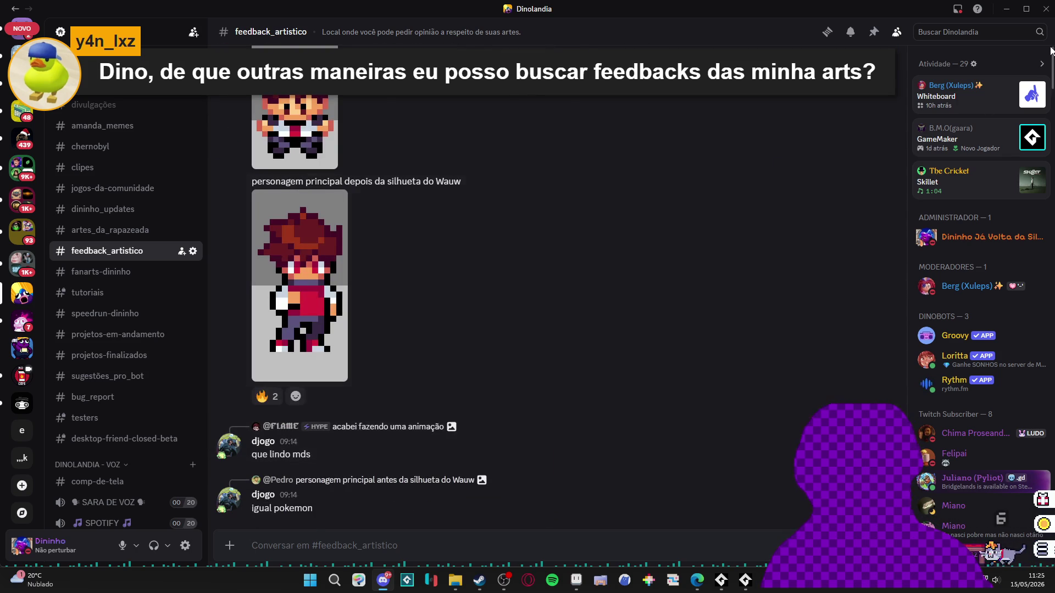
left_click(1008, 7)
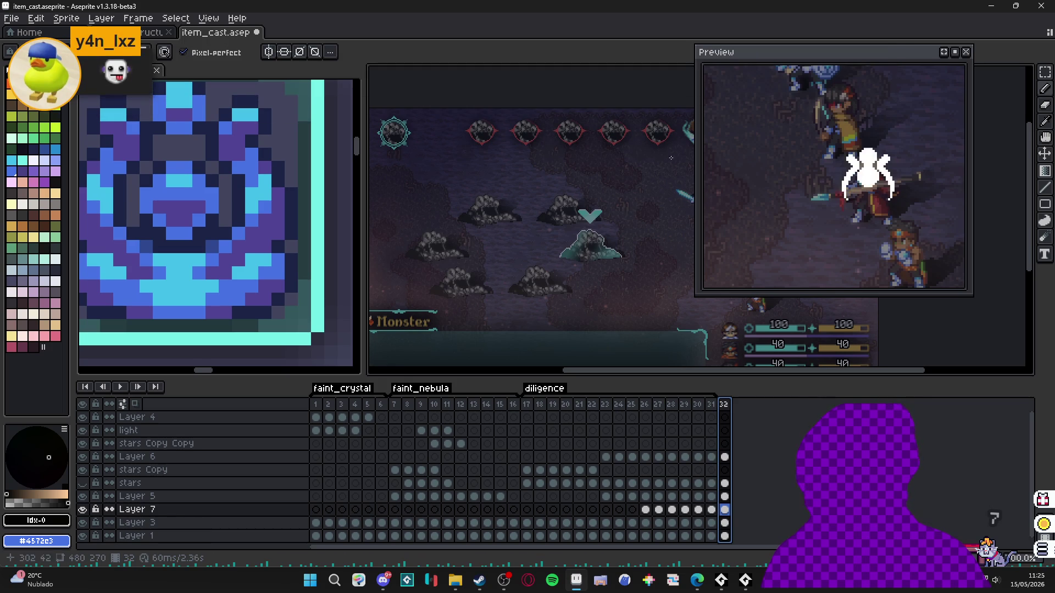
- Add a new tag named flashbang on frame 32
scroll(550, 220, "down", 2)
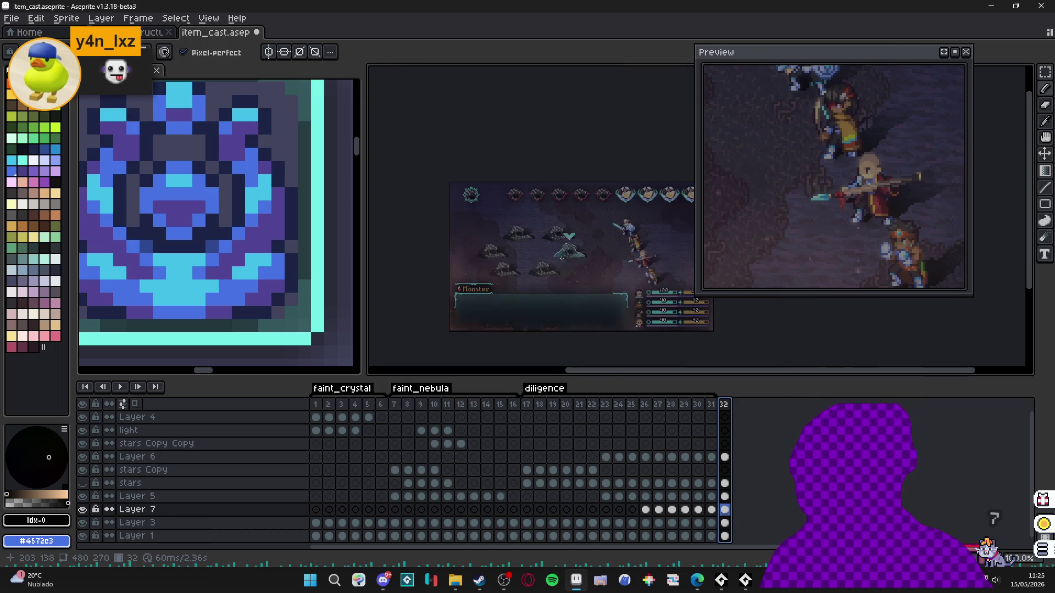
scroll(536, 267, "up", 2)
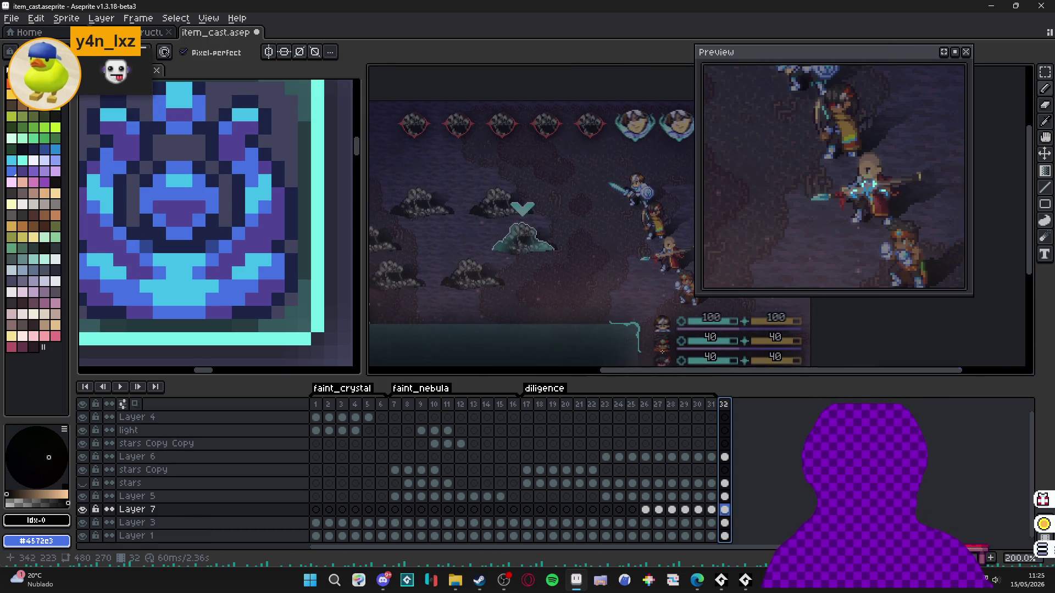
right_click(733, 412)
left_click(766, 464)
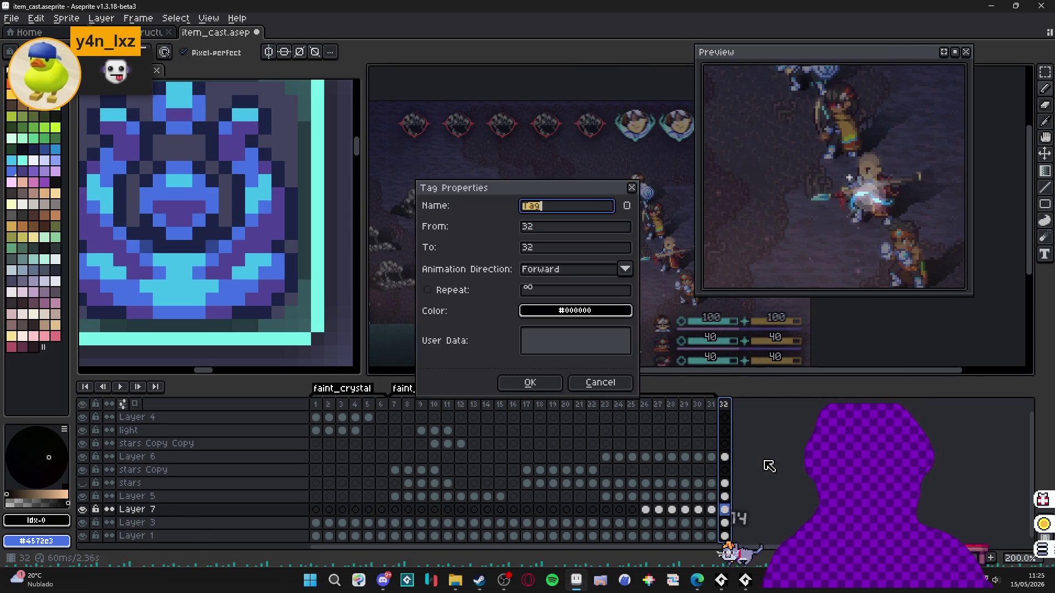
type("f")
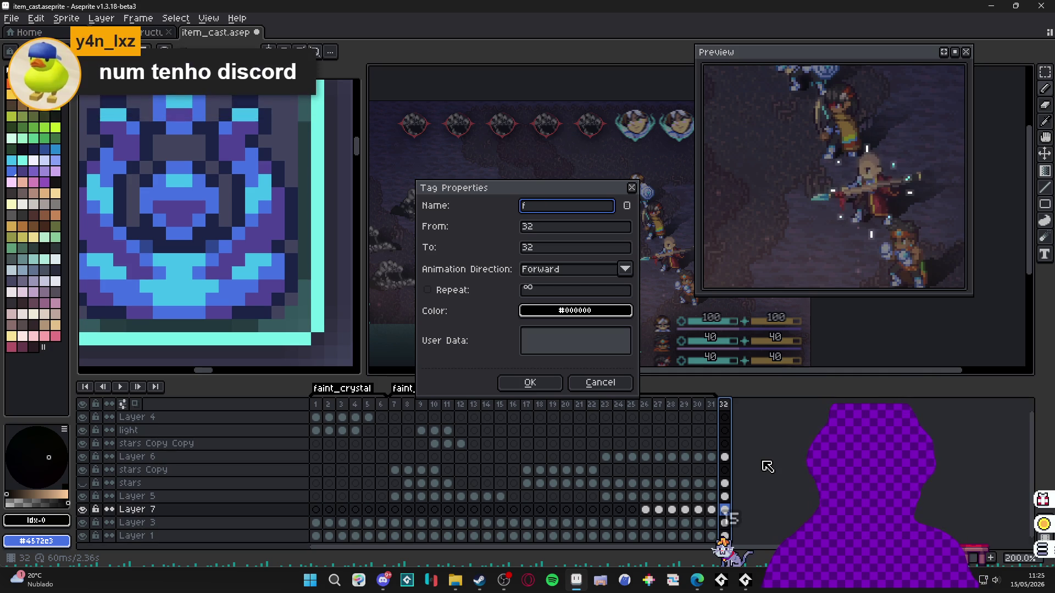
type("lashbang")
key("Return")
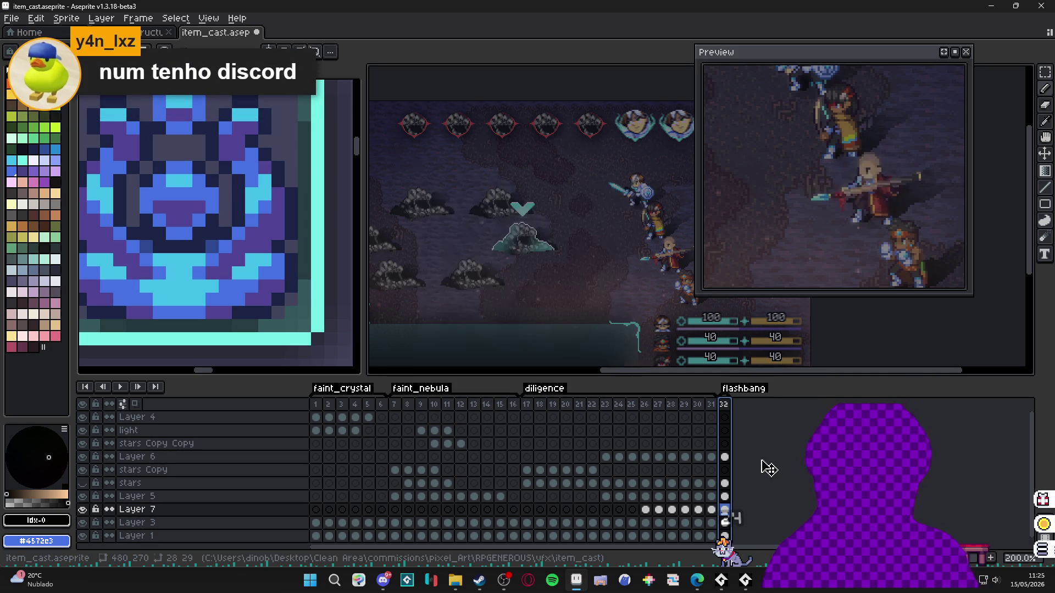
- Drag the view splitter left to widen the main canvas, then reactivate the battle scene sprite
left_click_drag(364, 332, 211, 333)
scroll(138, 259, "down", 3)
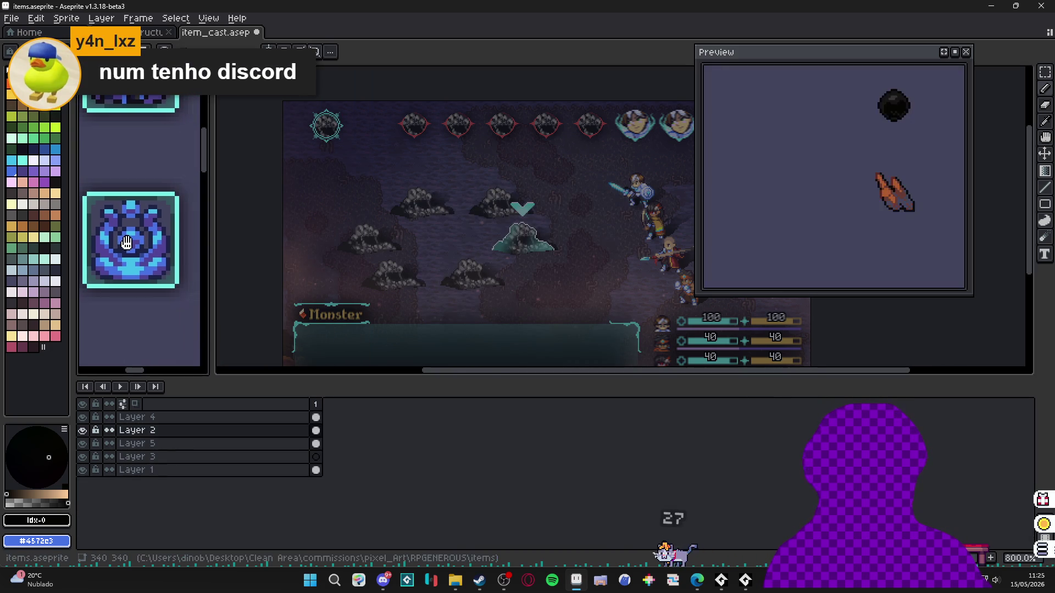
mouse_move(503, 207)
left_mouse_down()
mouse_move(436, 207)
mouse_move(405, 185)
left_mouse_up()
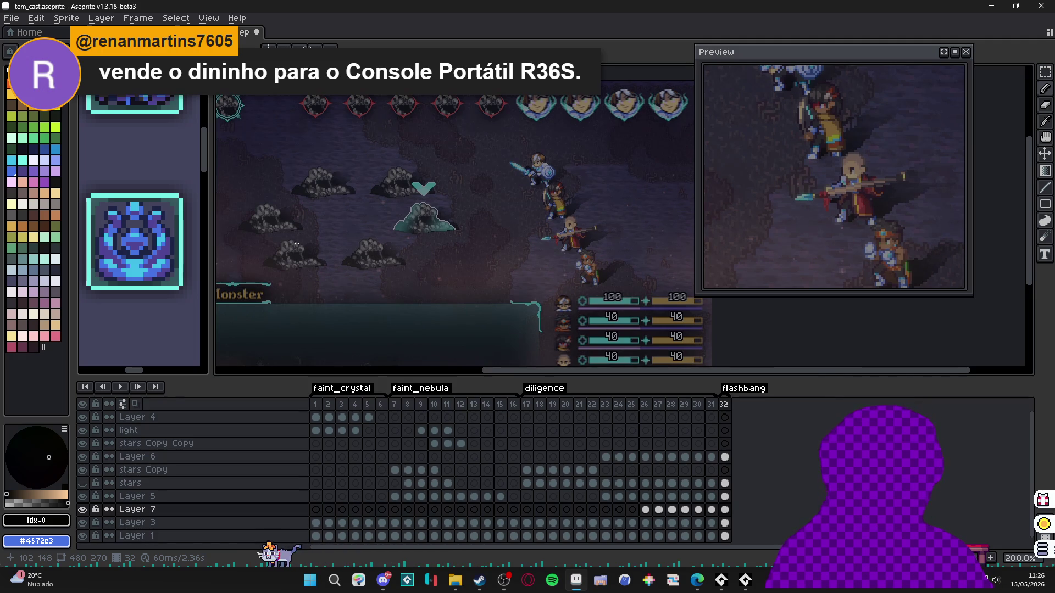
scroll(422, 231, "up", 1)
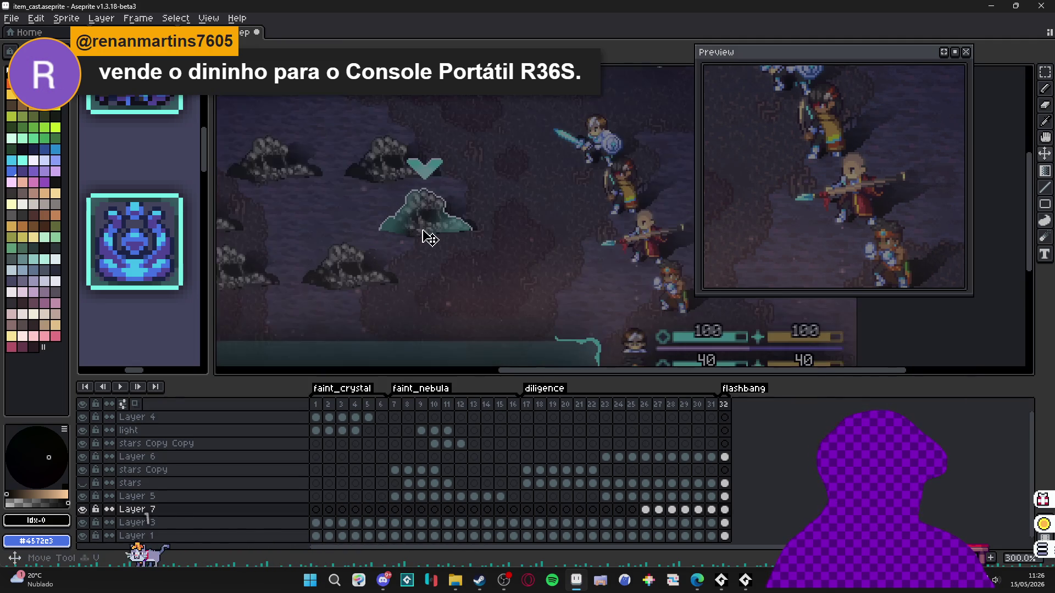
left_click(428, 237, "ctrl")
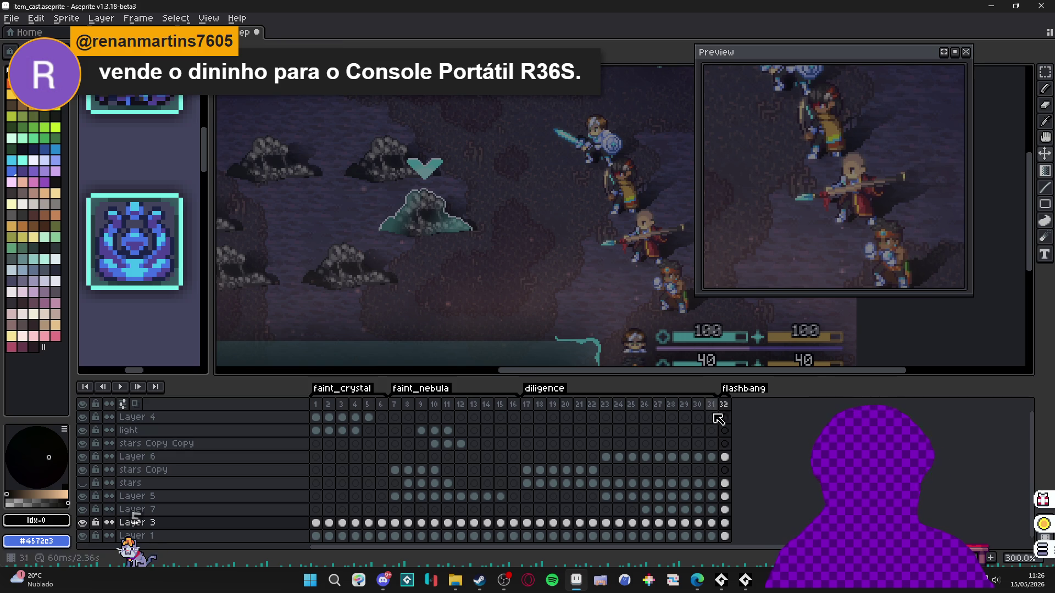
left_click(725, 457)
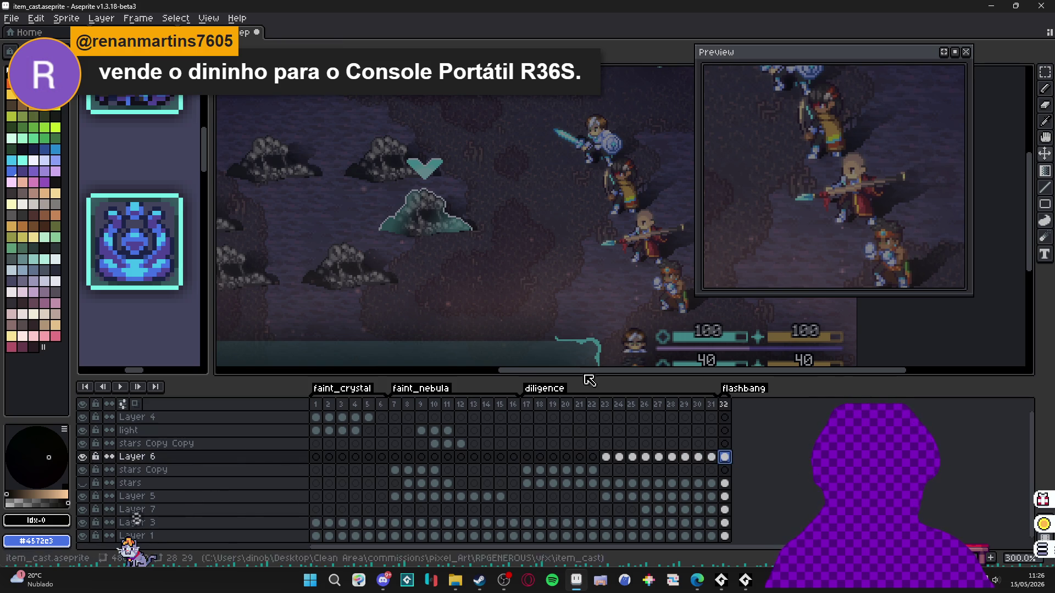
scroll(352, 266, "up", 2)
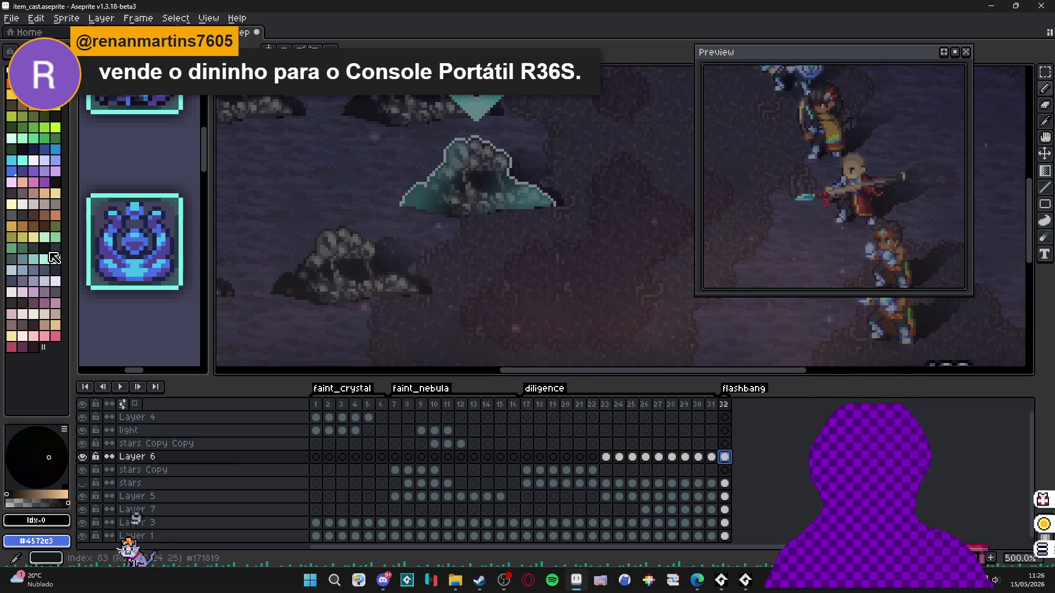
left_click(55, 281)
scroll(430, 196, "up", 7)
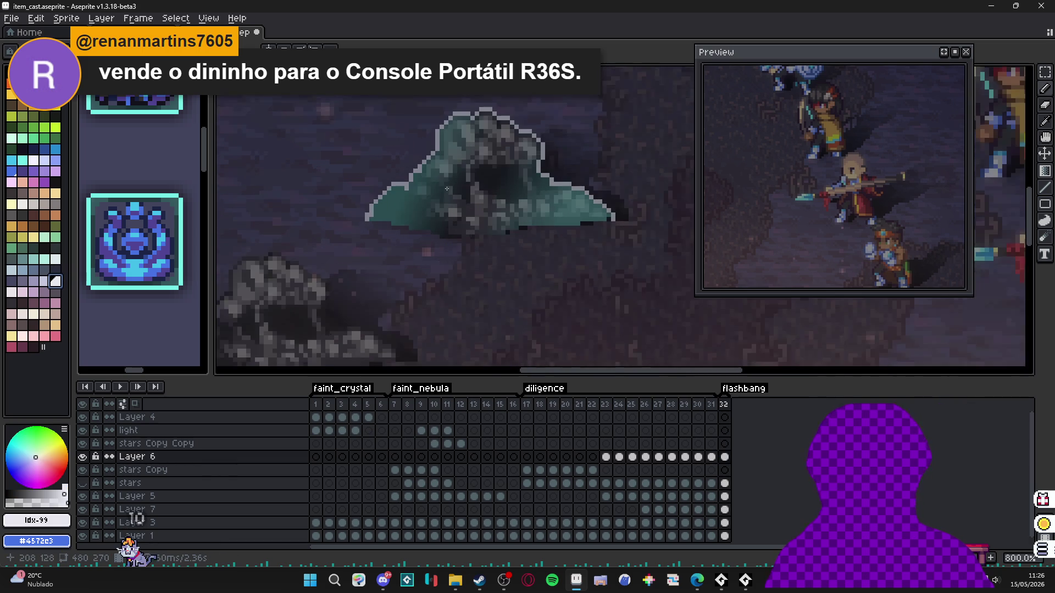
left_click(330, 233, "ctrl")
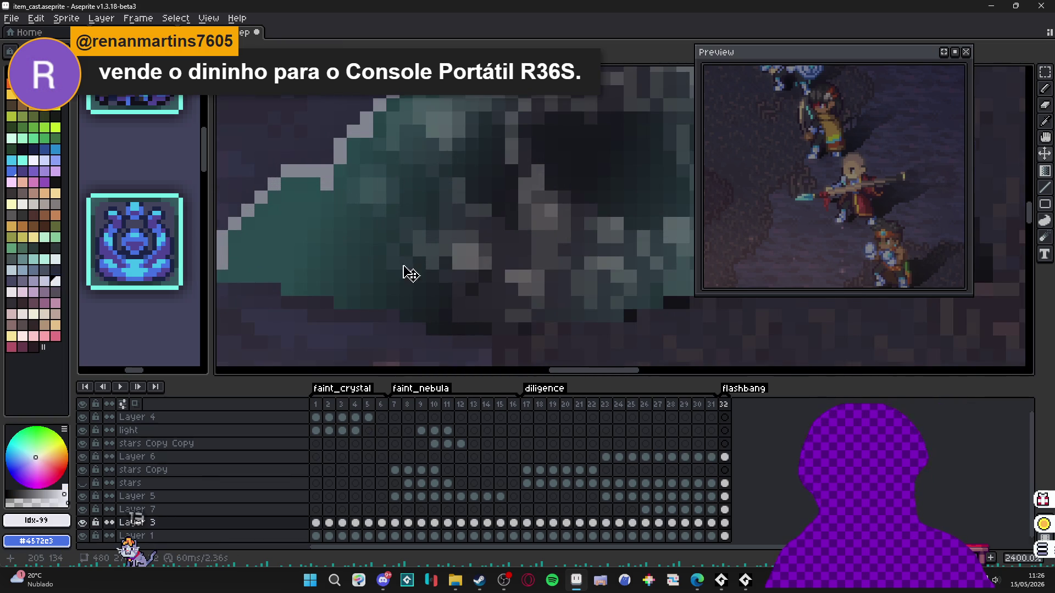
scroll(435, 297, "down", 2)
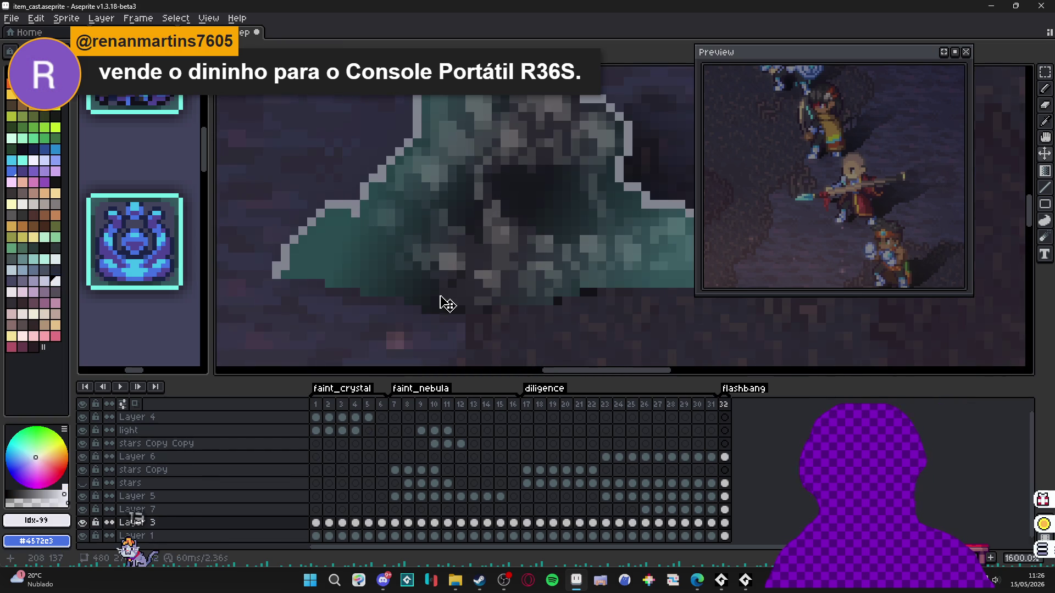
left_click(725, 457)
scroll(431, 238, "down", 6)
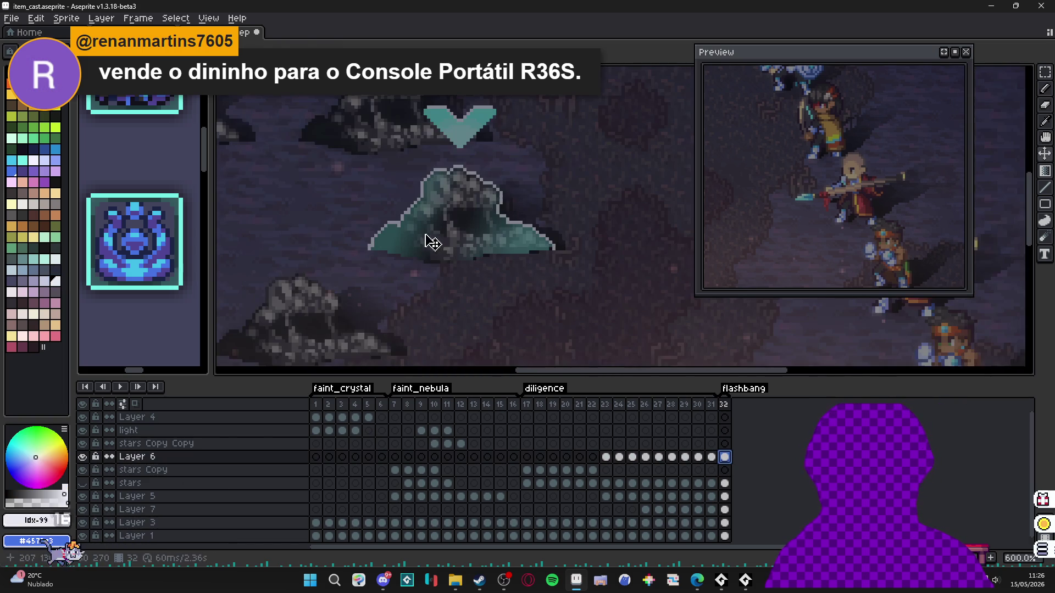
scroll(459, 265, "down", 1)
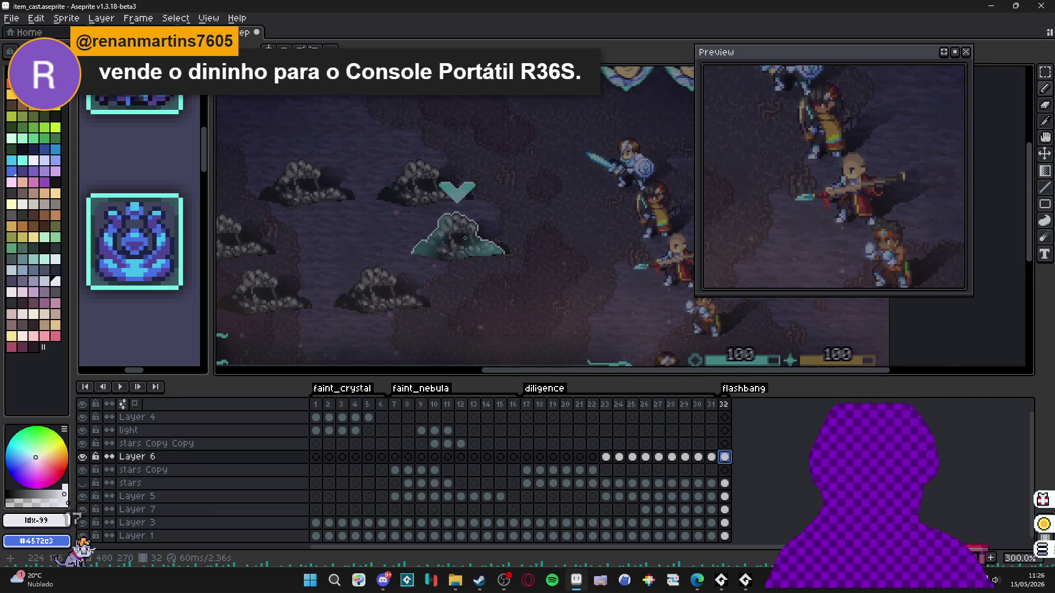
scroll(457, 242, "down", 1)
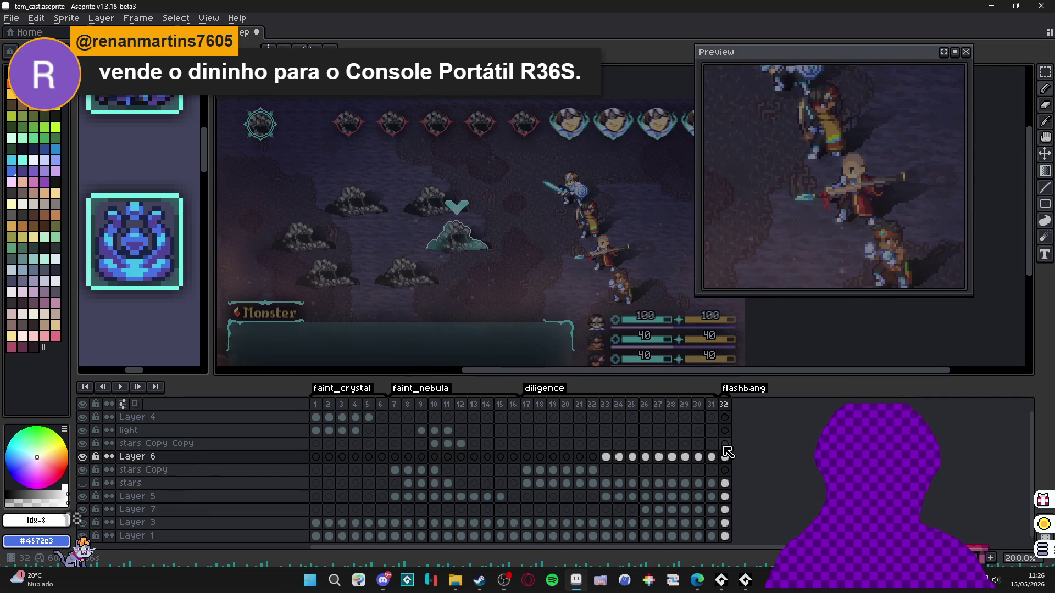
left_click(724, 430)
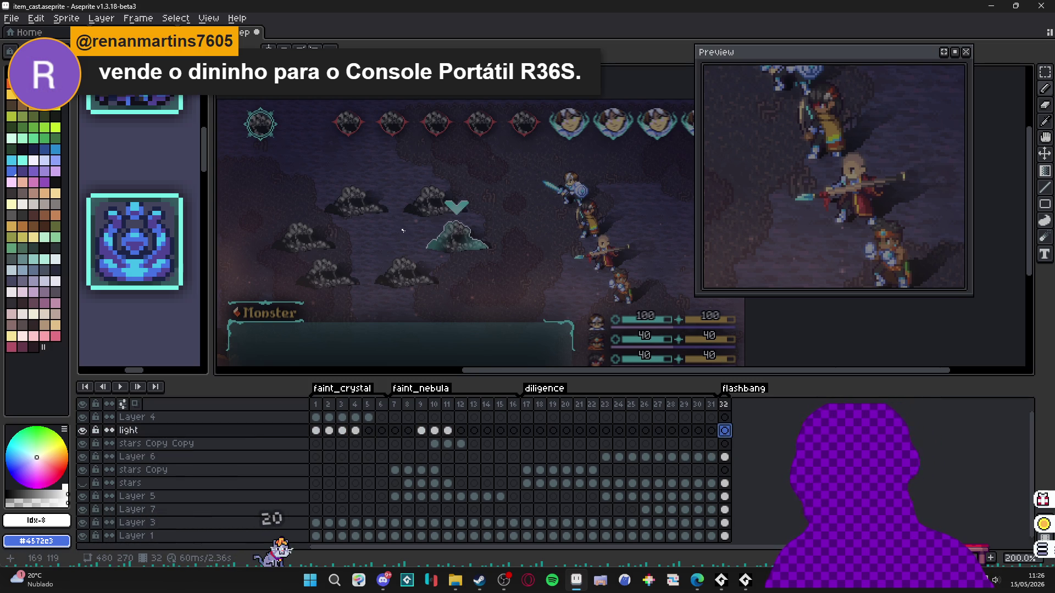
left_click(722, 405)
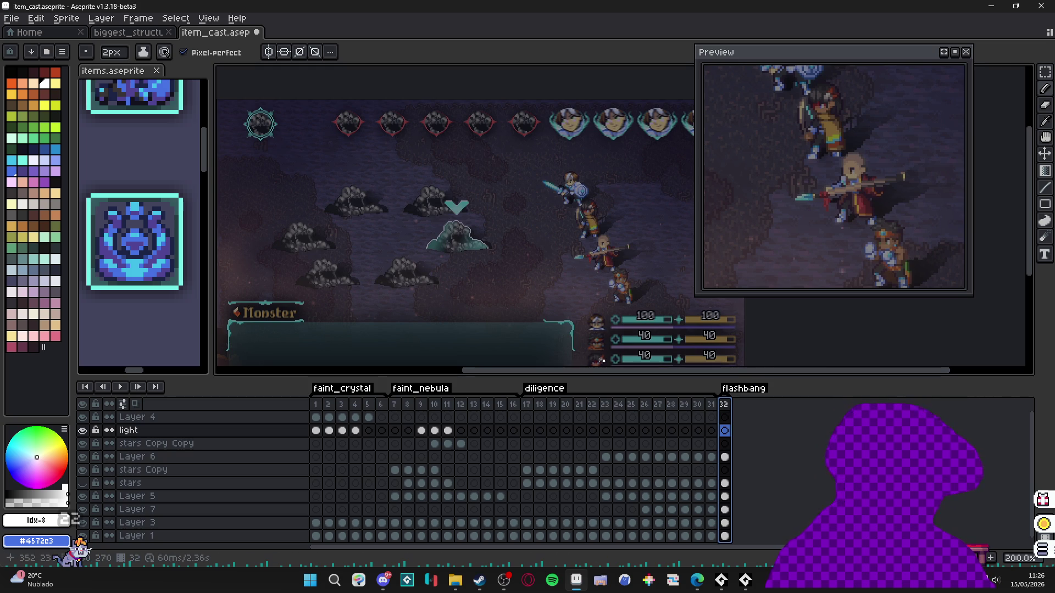
scroll(472, 279, "down", 2)
scroll(472, 280, "right", 2)
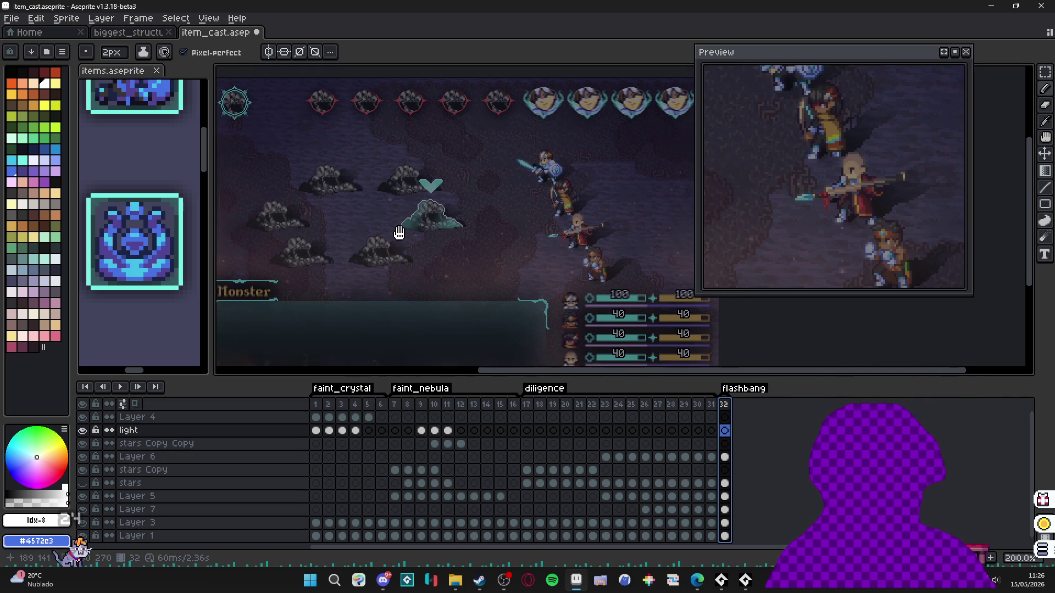
right_click(484, 297)
left_click(526, 315)
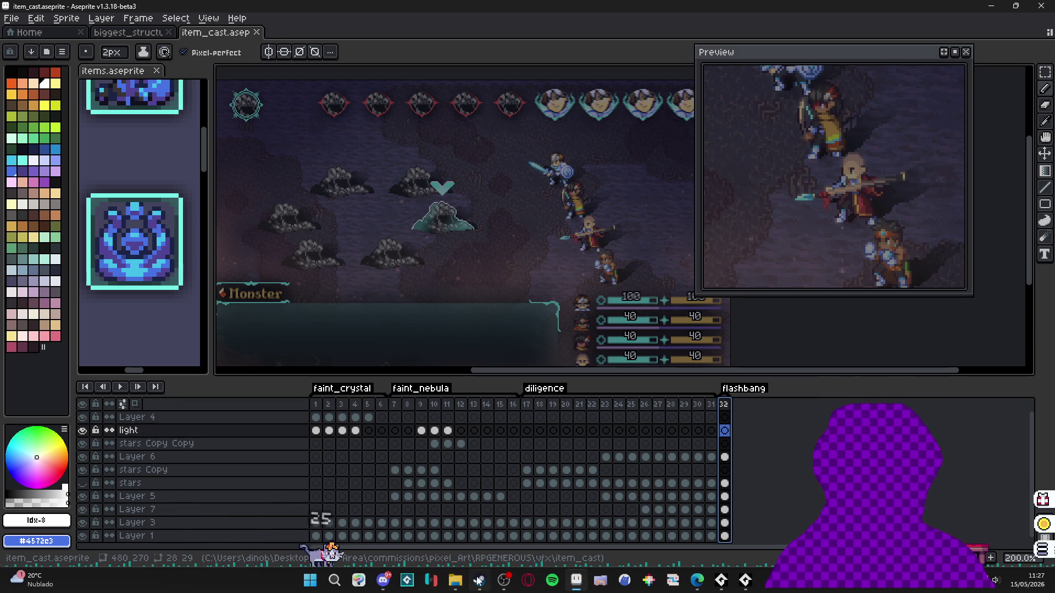
- Launch GitHub Desktop and review the diffs of all six changed desktop_pet files
left_click(303, 586)
type("git")
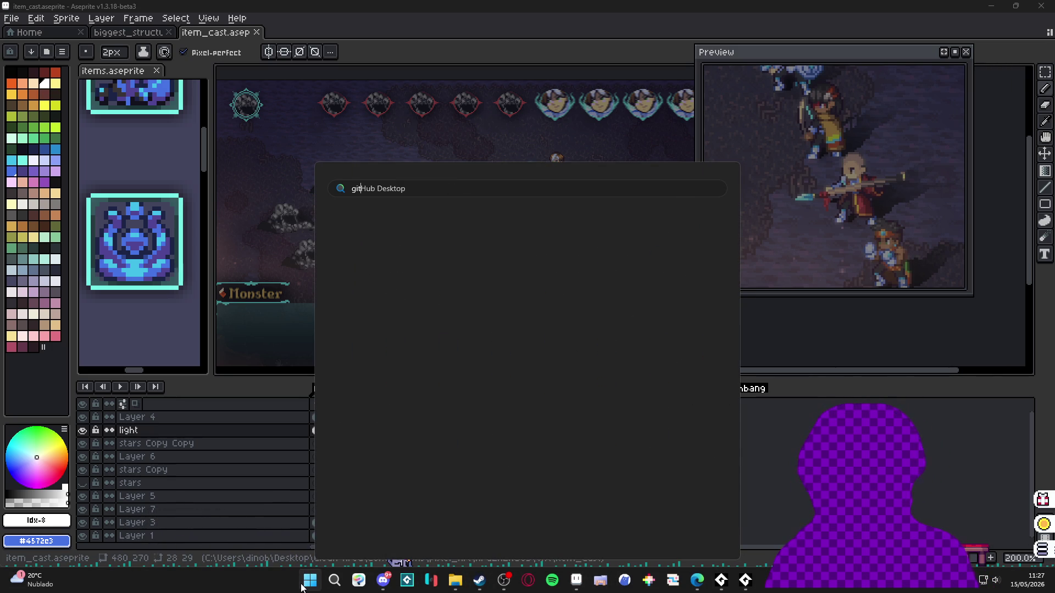
left_click(309, 581)
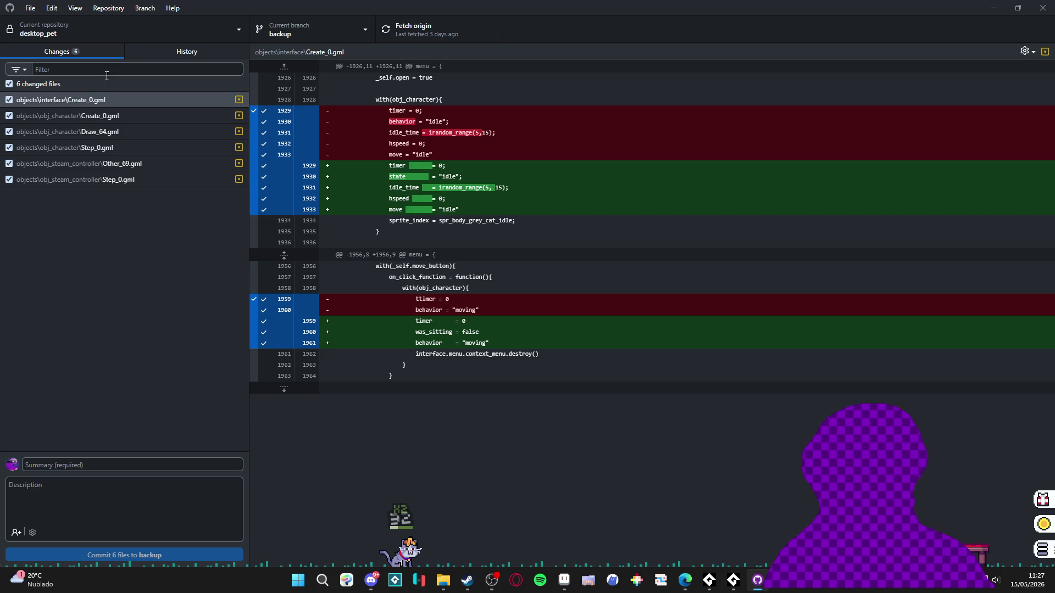
left_click(106, 116)
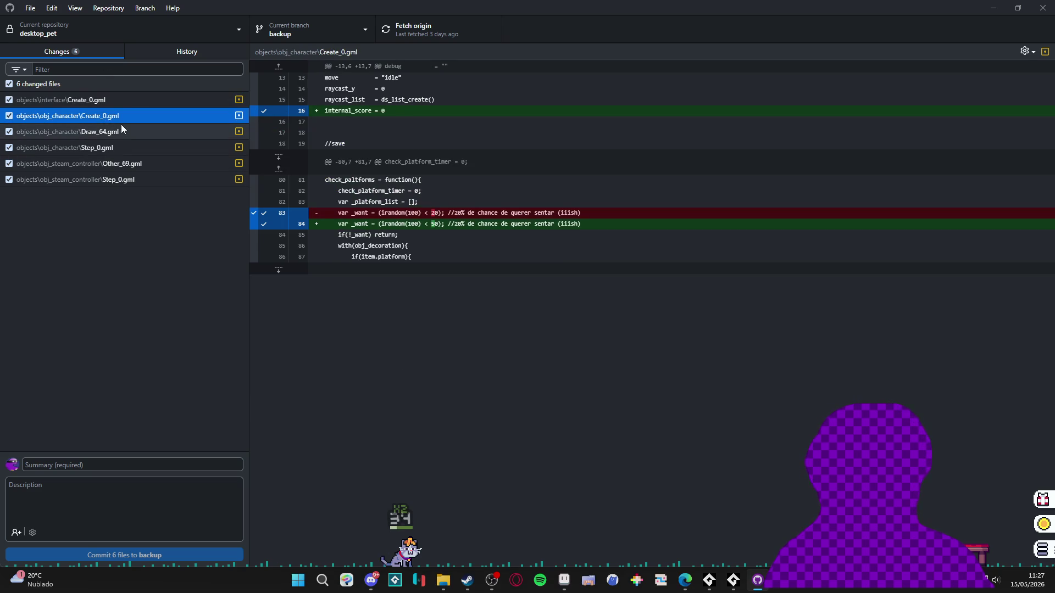
left_click(122, 104)
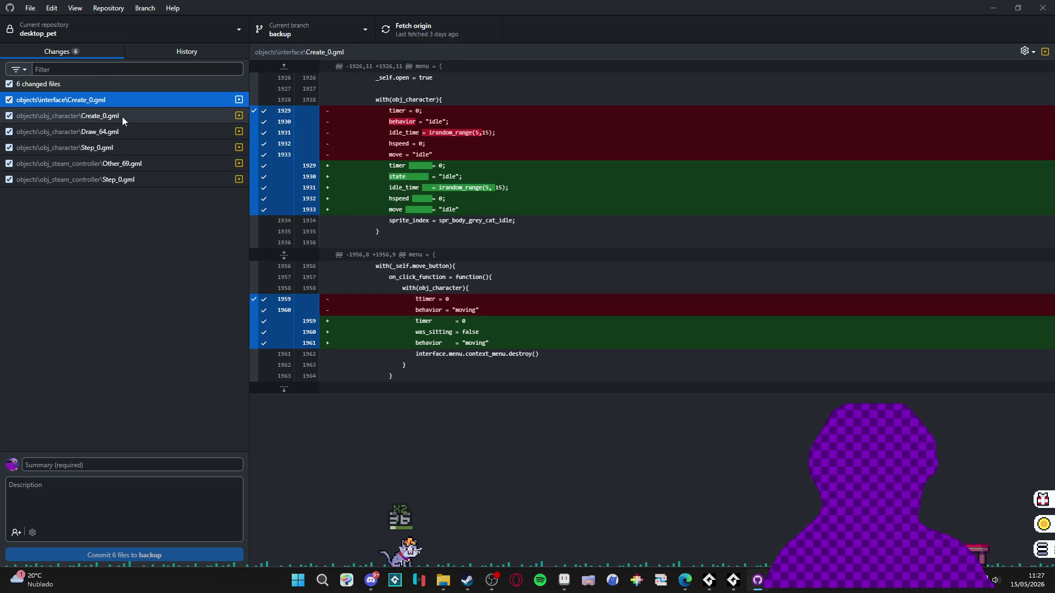
left_click(122, 116)
left_click(141, 130)
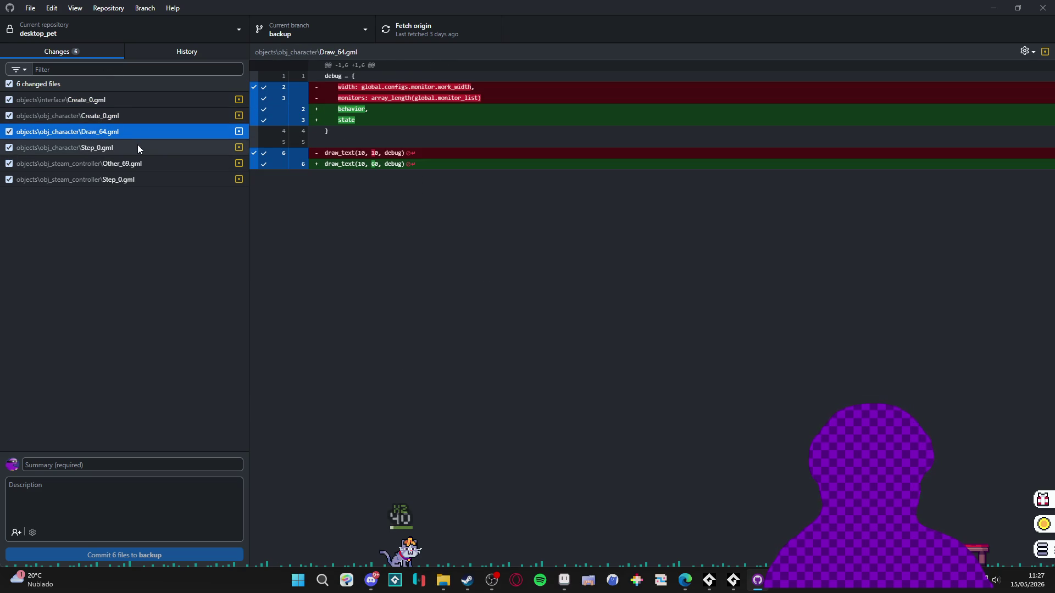
left_click(138, 146)
left_click(138, 165)
left_click(147, 184)
- Commit the six files to backup as 'pet behavior bug fix' and push to origin
left_click(95, 462)
type("pet behavior bug fi")
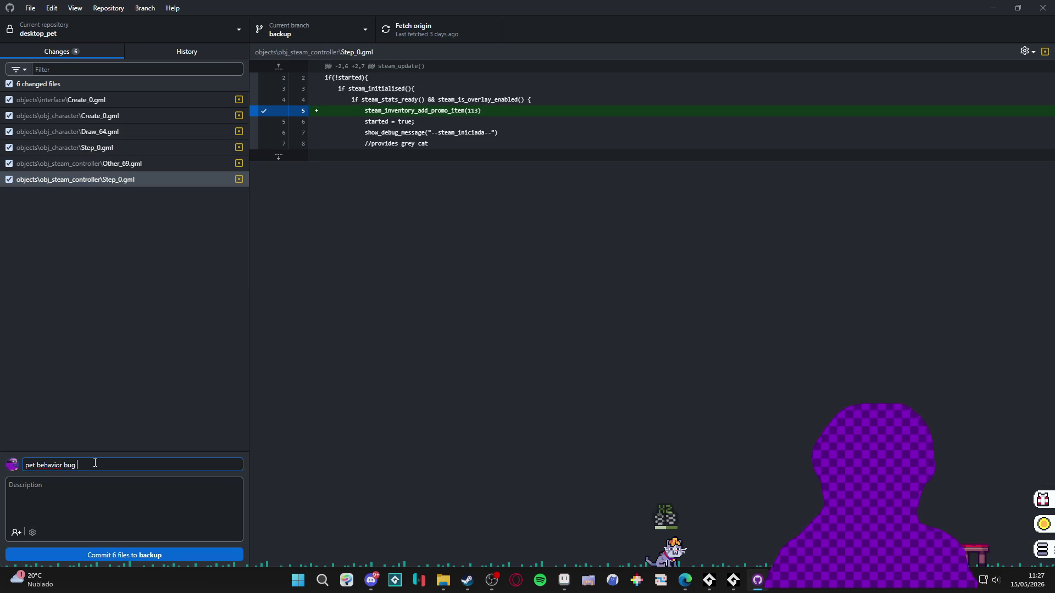
type("x")
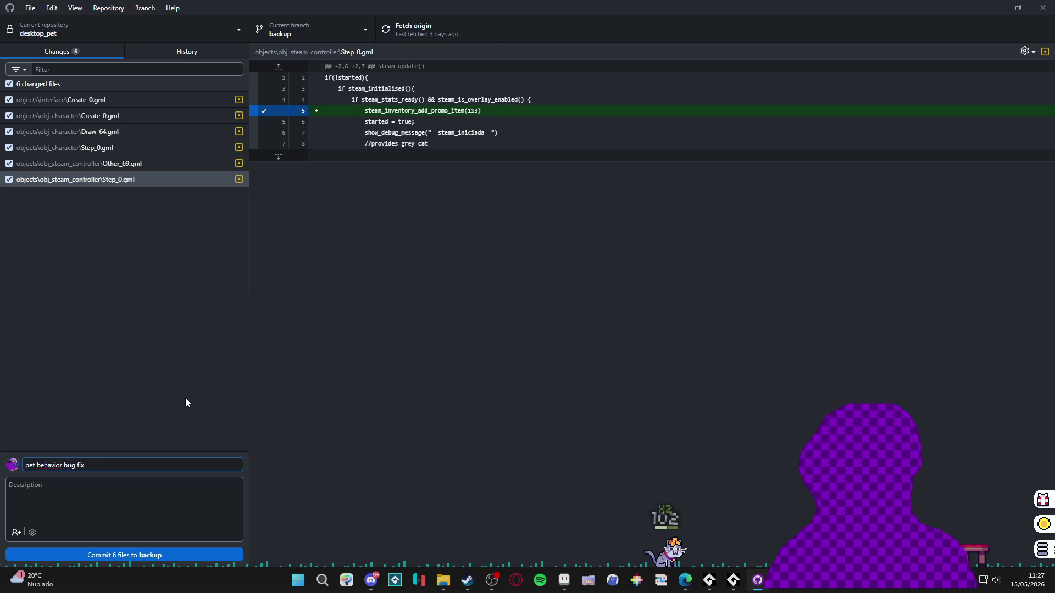
left_click(215, 554)
left_click(442, 24)
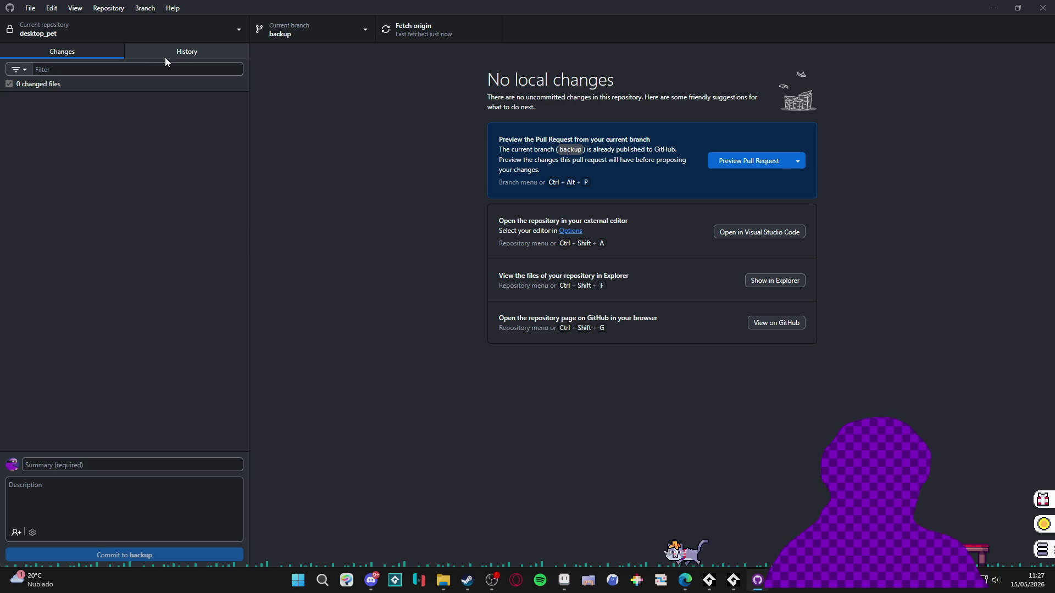
- Review the desktop_pet commit history, including 'some fixes', then switch to the game-spiritalis repository
left_click(165, 57)
left_click(122, 57)
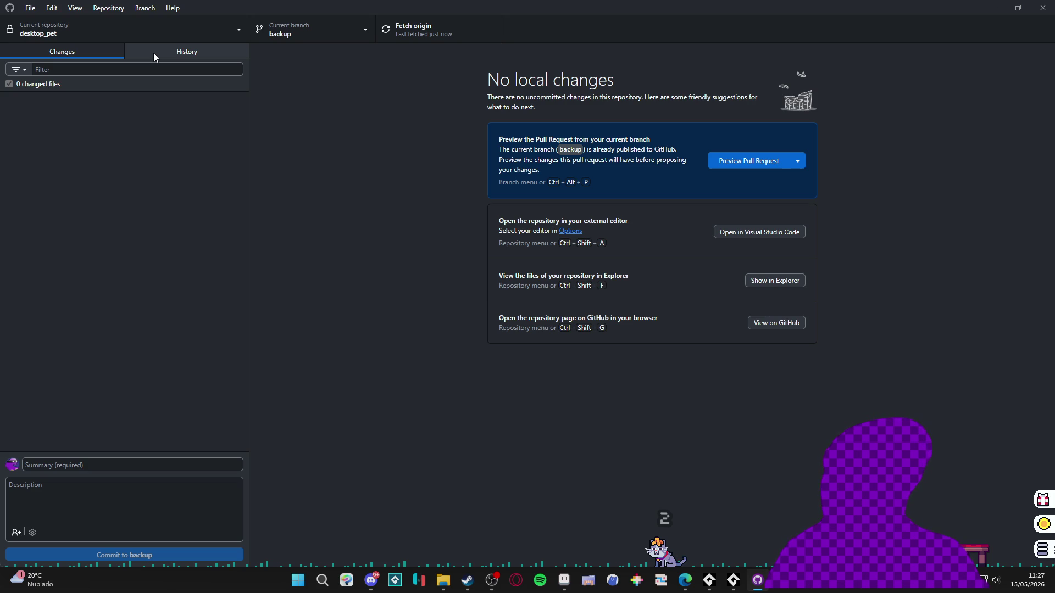
left_click(153, 52)
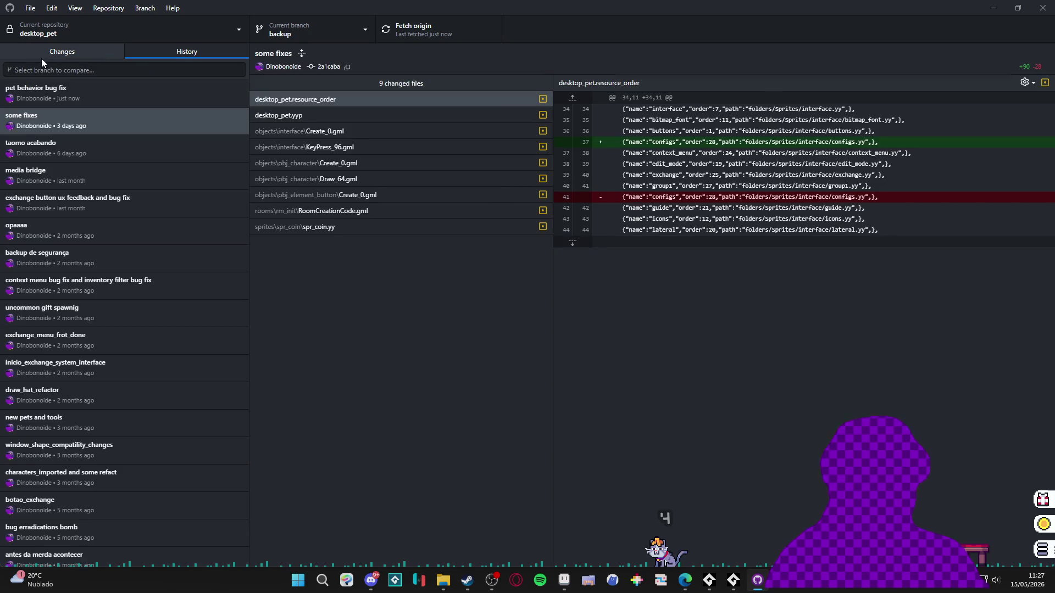
left_click(42, 58)
left_click(143, 55)
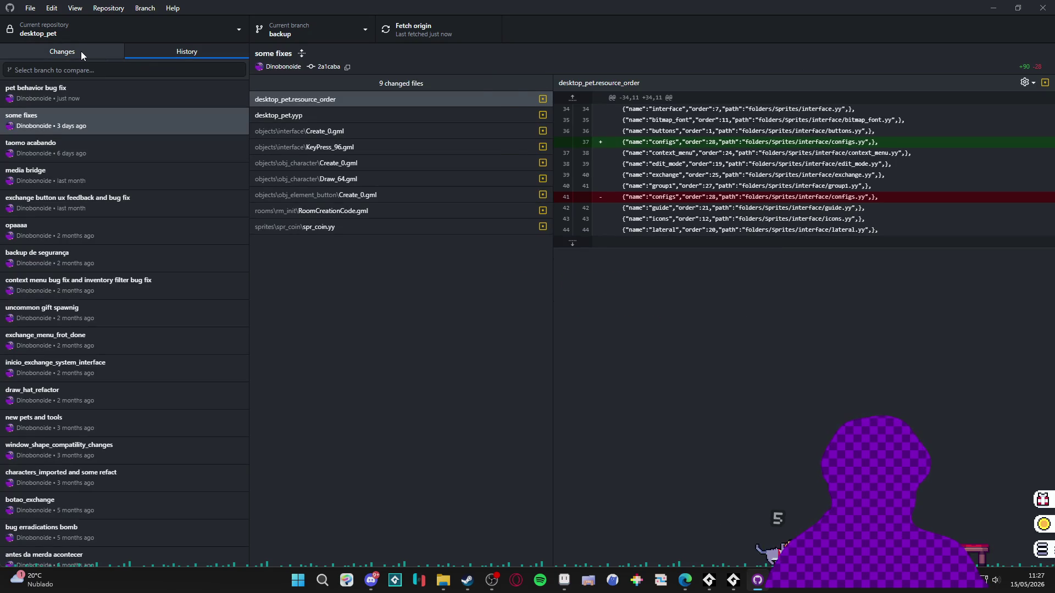
left_click(81, 51)
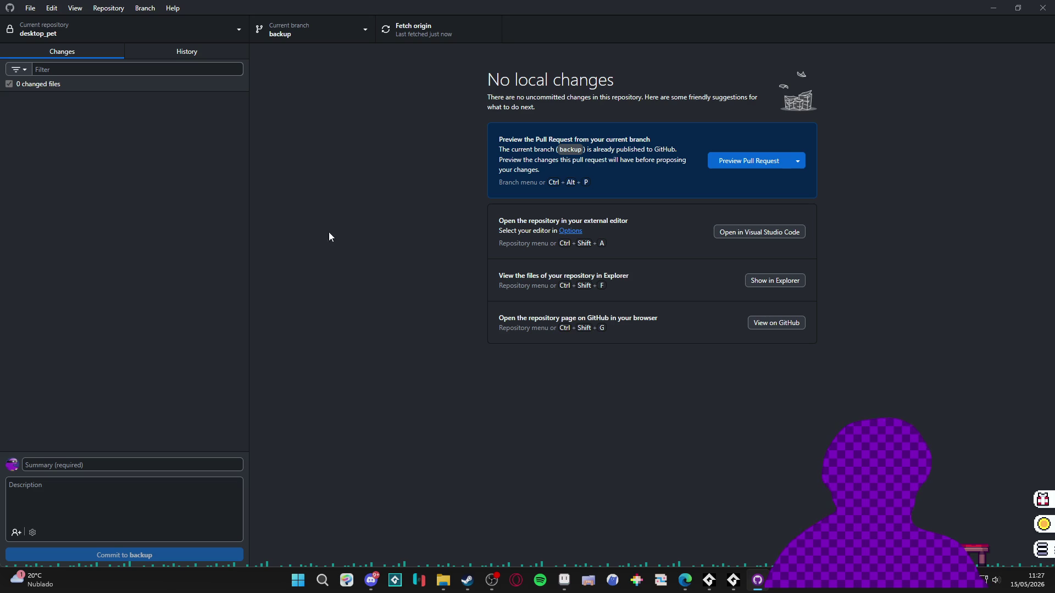
left_click(137, 33)
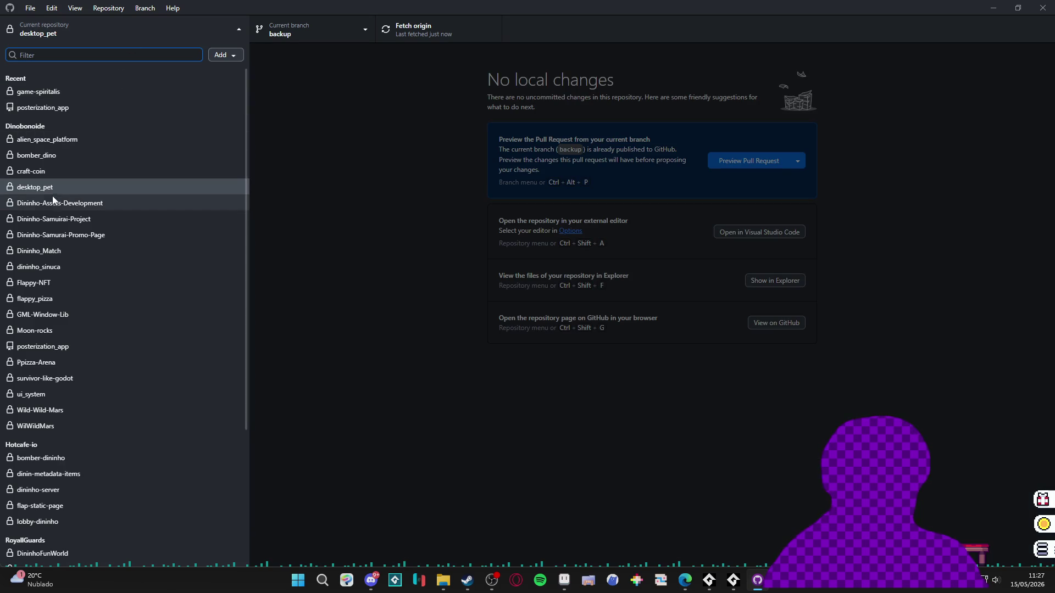
left_click(80, 93)
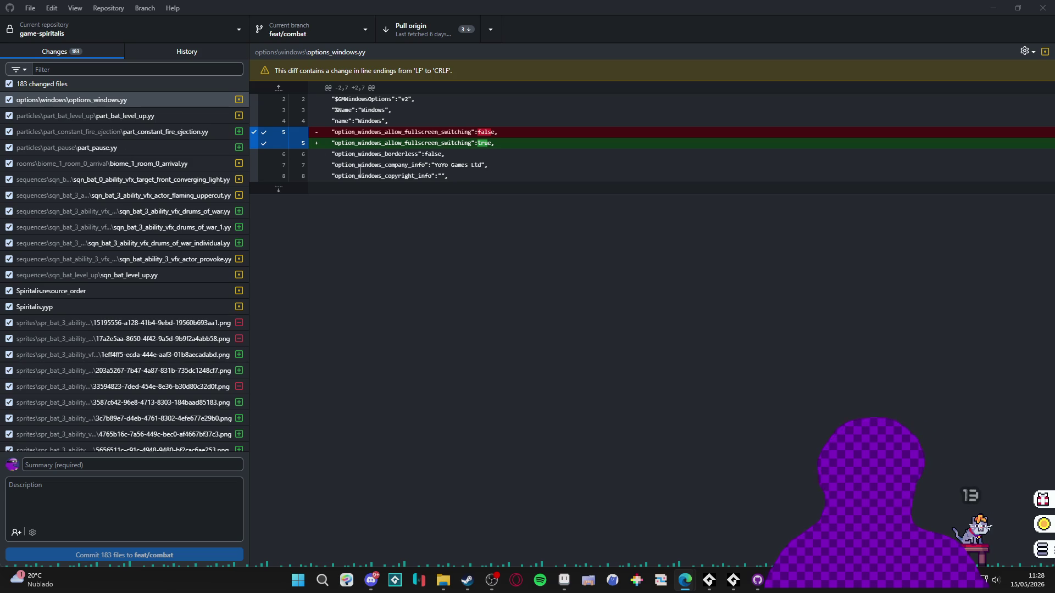
- Discard all 183 changed files in game-spiritalis and pull from origin
right_click(87, 81)
left_click(117, 92)
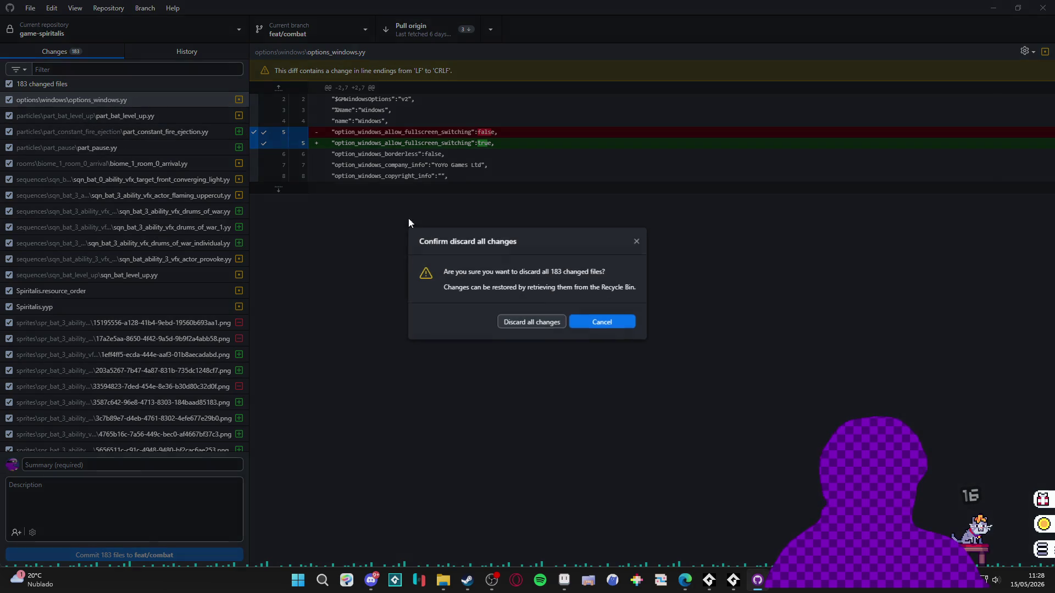
left_click(538, 321)
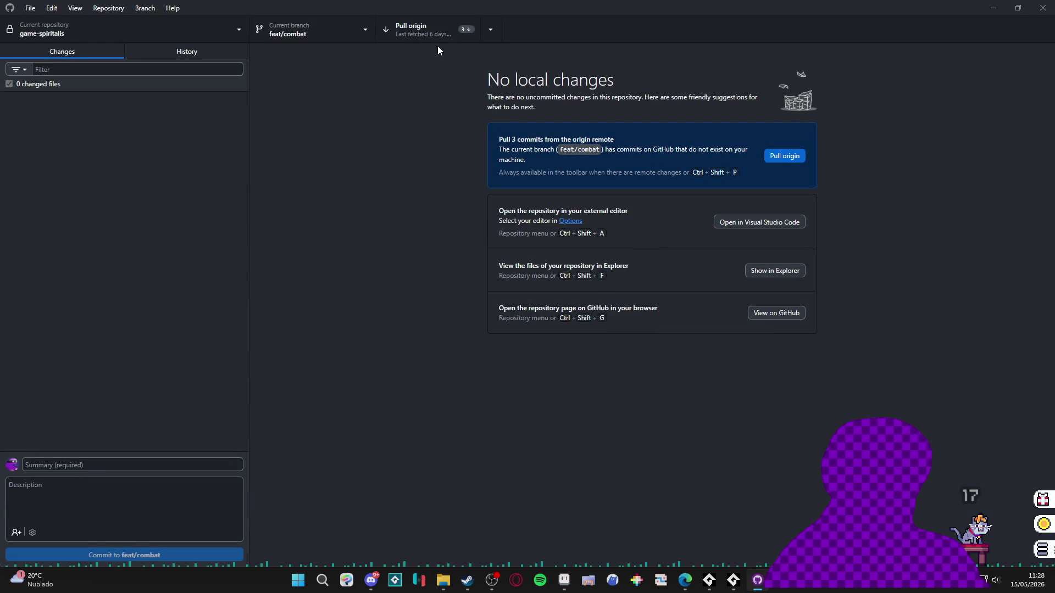
left_click(438, 42)
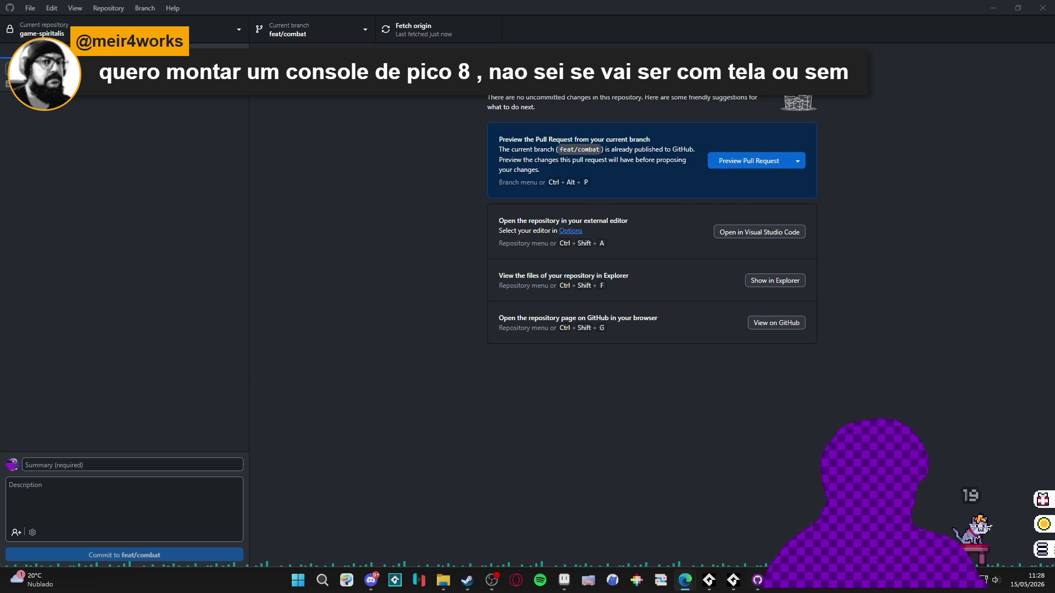
- Glance at the commit history, then start and close PICO-8 and launch Picotron
key("ctrl+2")
key("ctrl+1")
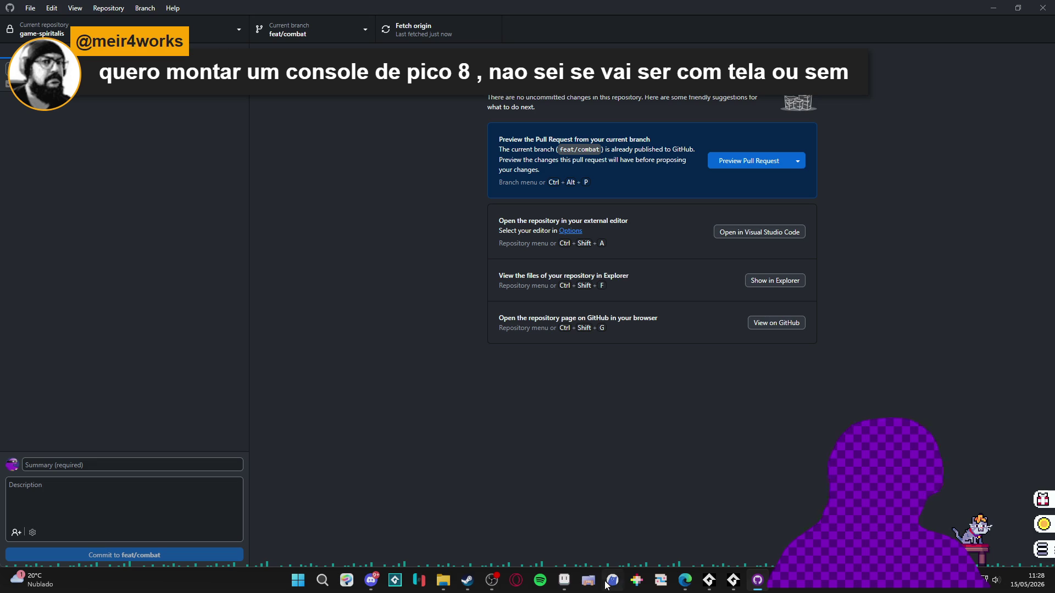
left_click(637, 581)
left_click(692, 141)
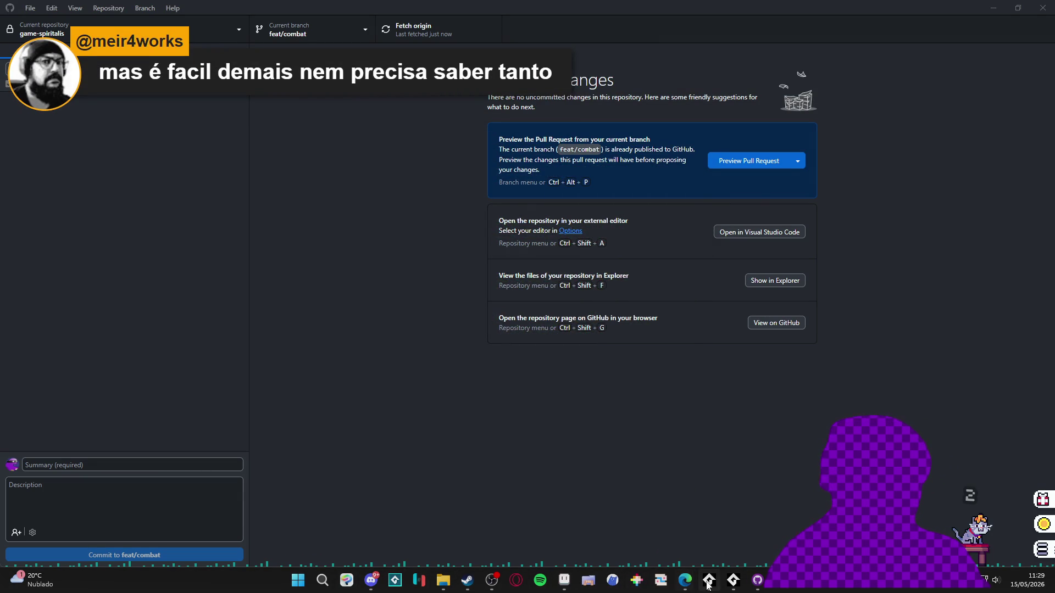
left_click(661, 581)
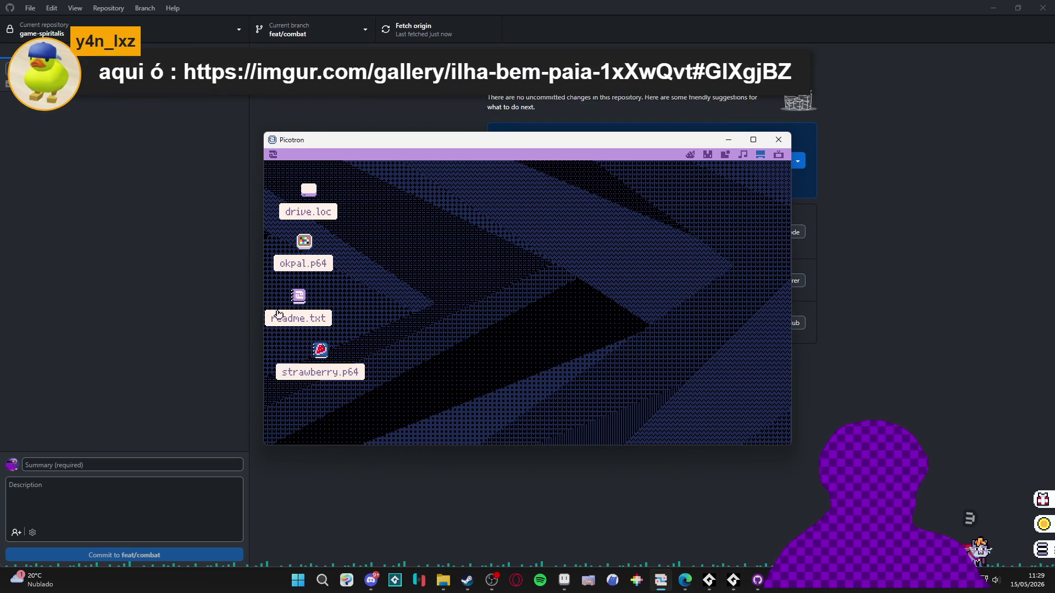
- Read readme.txt, then maximize the Picotron window and pull down the tooltray
double_click(279, 315)
scroll(518, 236, "down", 5)
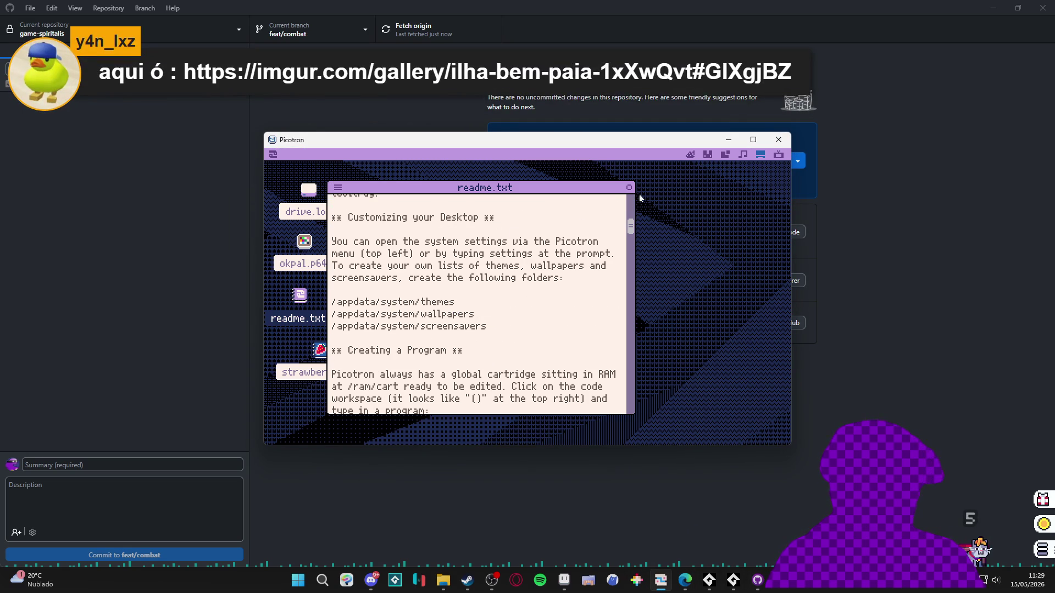
left_click(630, 188)
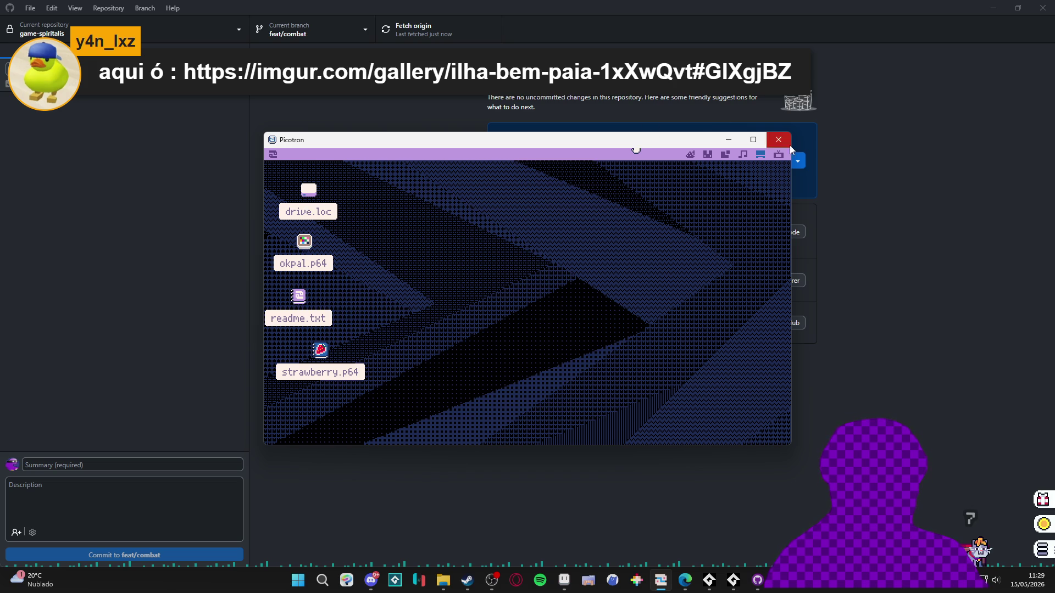
left_click(754, 139)
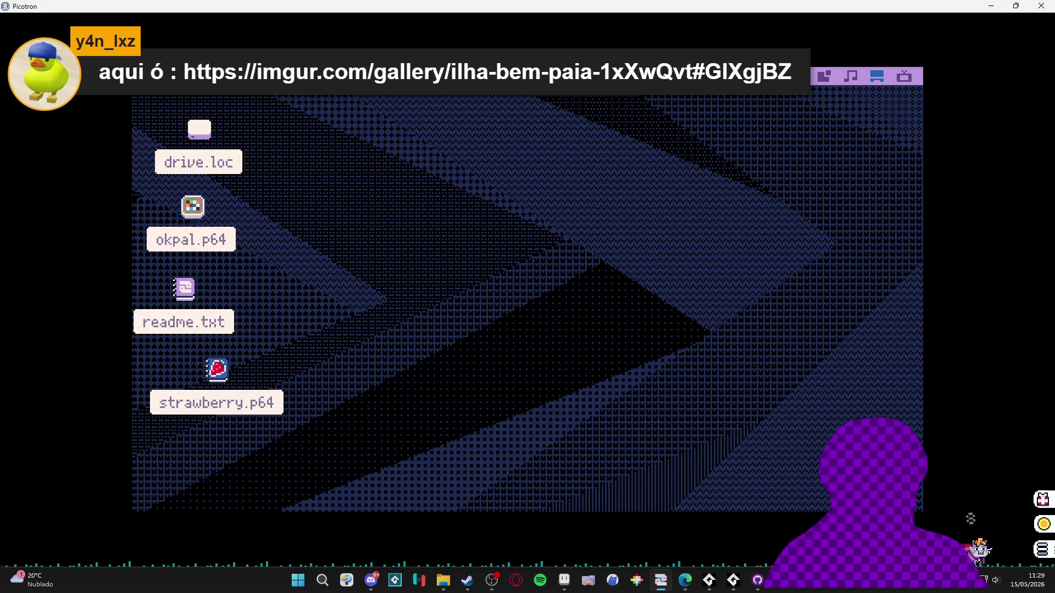
left_click(192, 99)
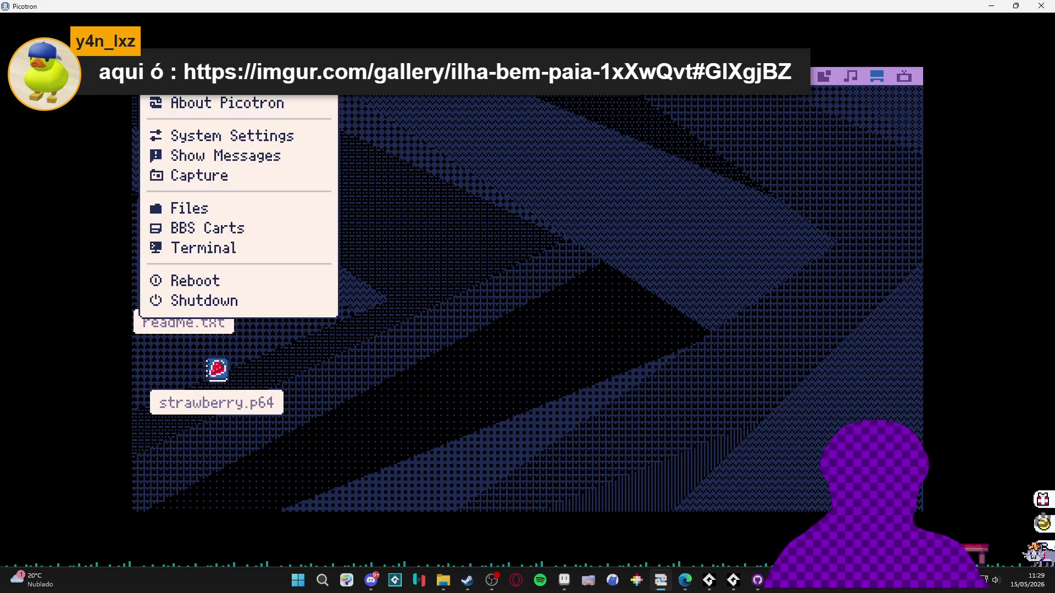
left_click_drag(584, 94, 581, 587)
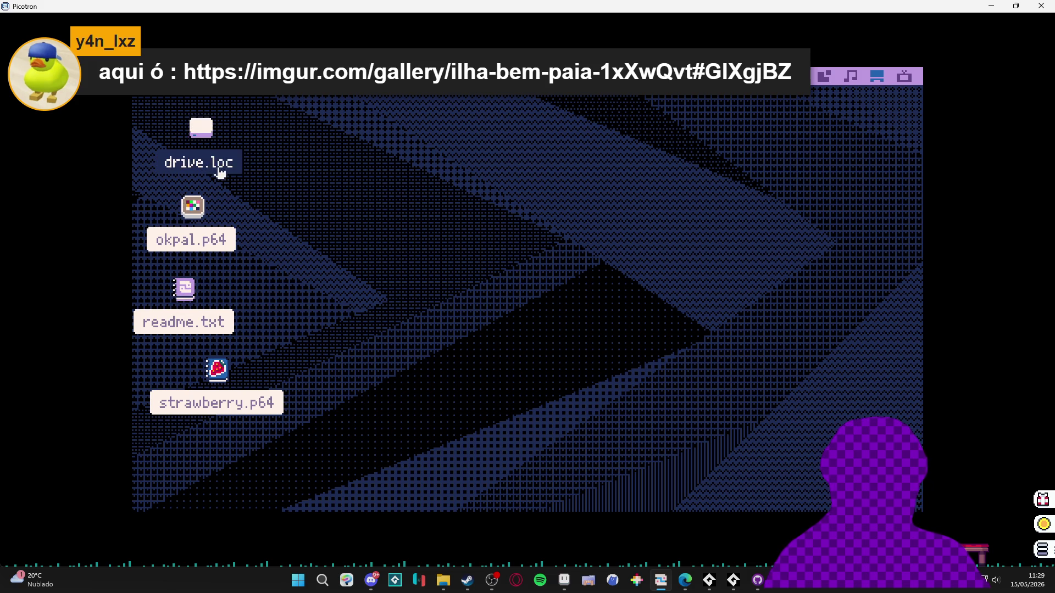
- Load the platformer.p64 cartridge from the drive's file browser
double_click(201, 136)
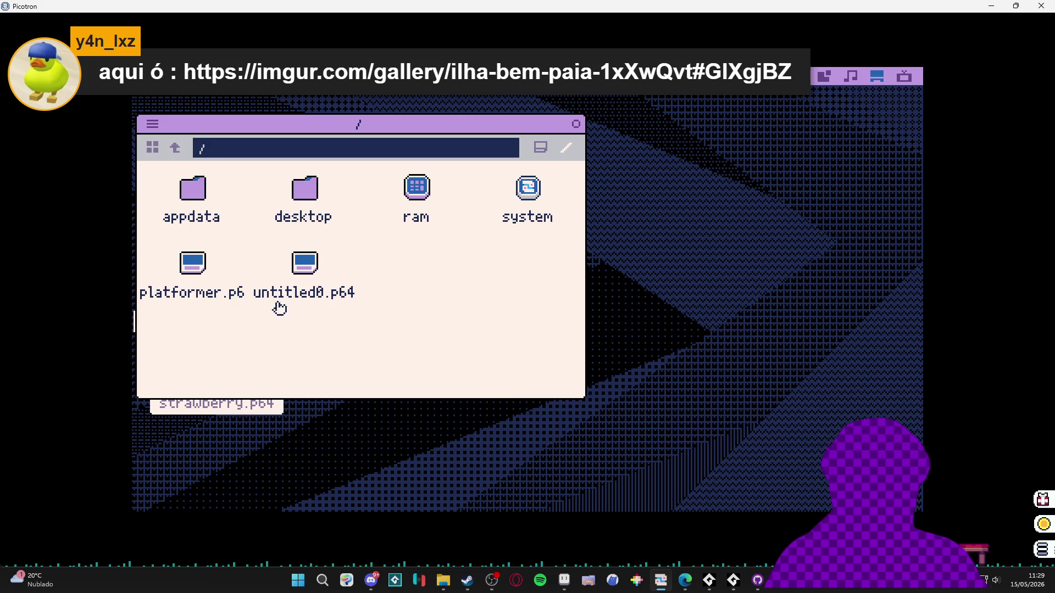
left_click(193, 264)
right_click(195, 267)
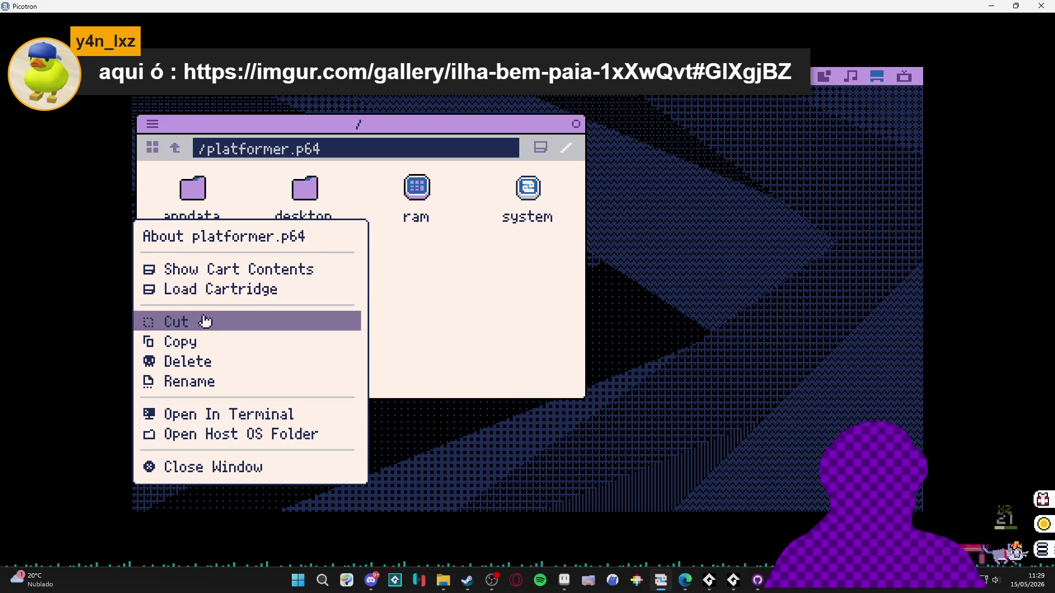
left_click(225, 290)
left_click(577, 127)
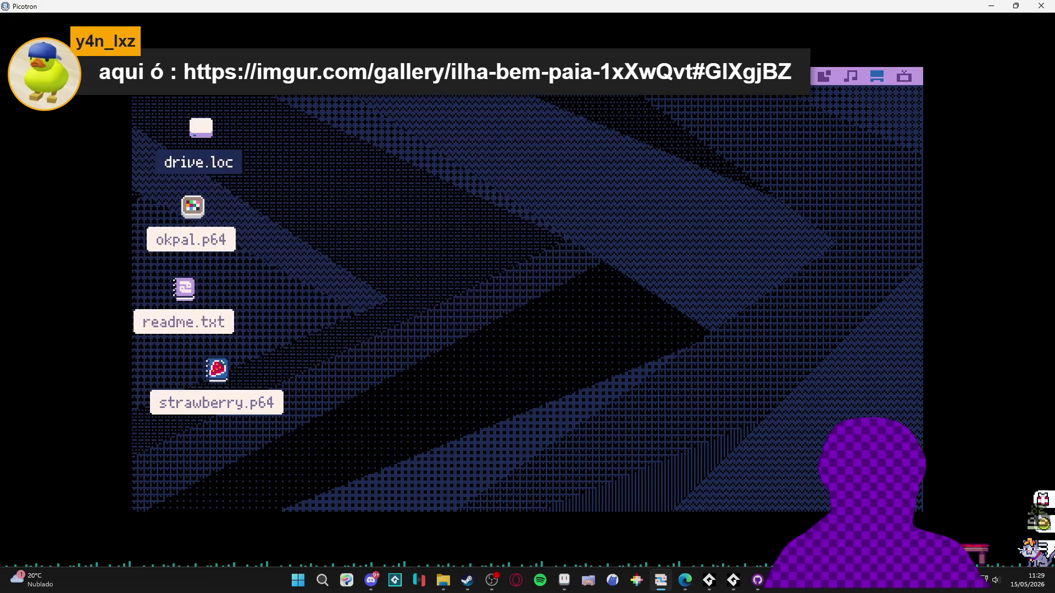
key("ctrl+Tab")
key("ctrl+shift+Tab")
key("ctrl+shift+Tab")
- Open platformer.p64's main.lua in the code editor and run the cart with Ctrl+R
double_click(205, 160)
left_click(516, 309)
right_click(511, 319)
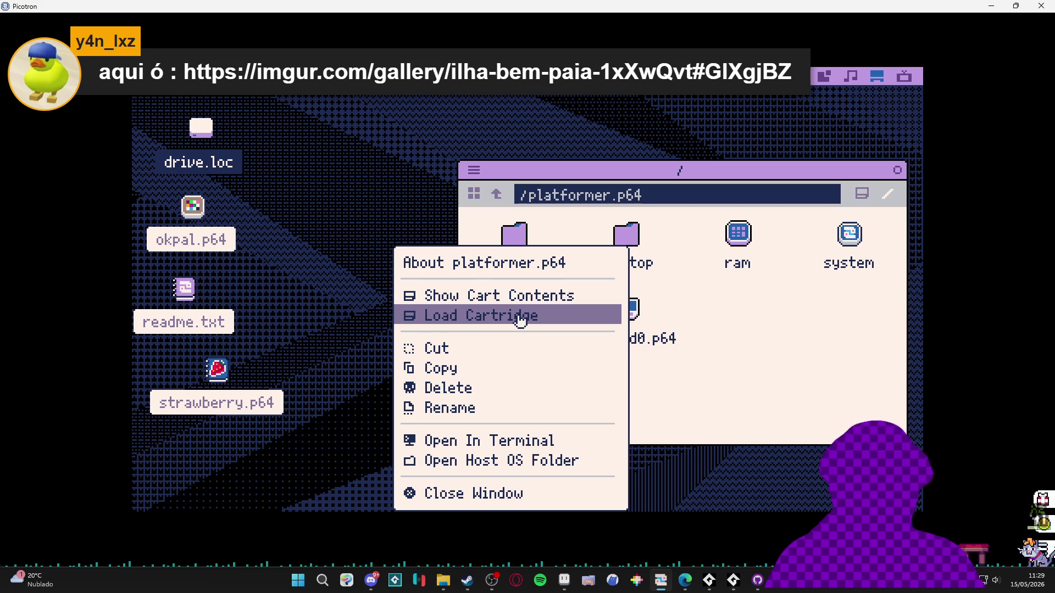
left_click(514, 299)
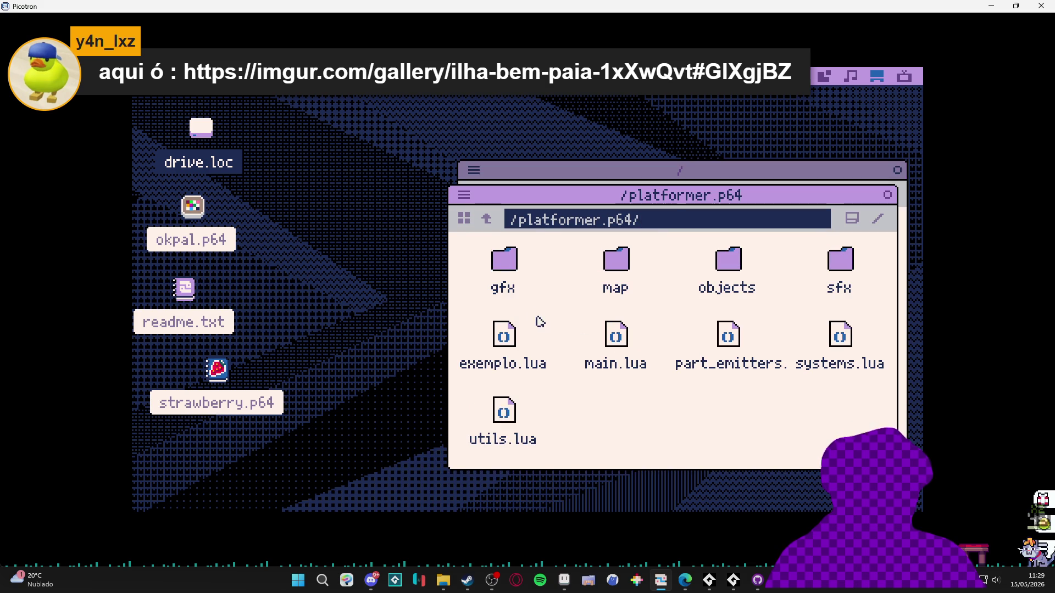
right_click(598, 358)
left_click(646, 348)
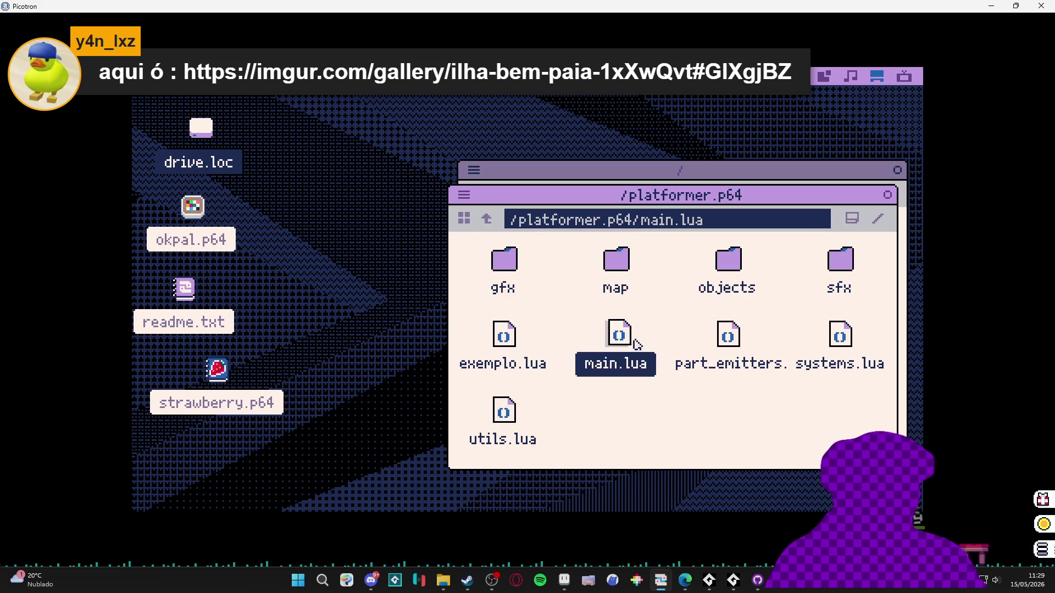
double_click(627, 341)
scroll(544, 242, "down", 5)
scroll(565, 256, "down", 4)
scroll(514, 306, "up", 2)
key("ctrl+r")
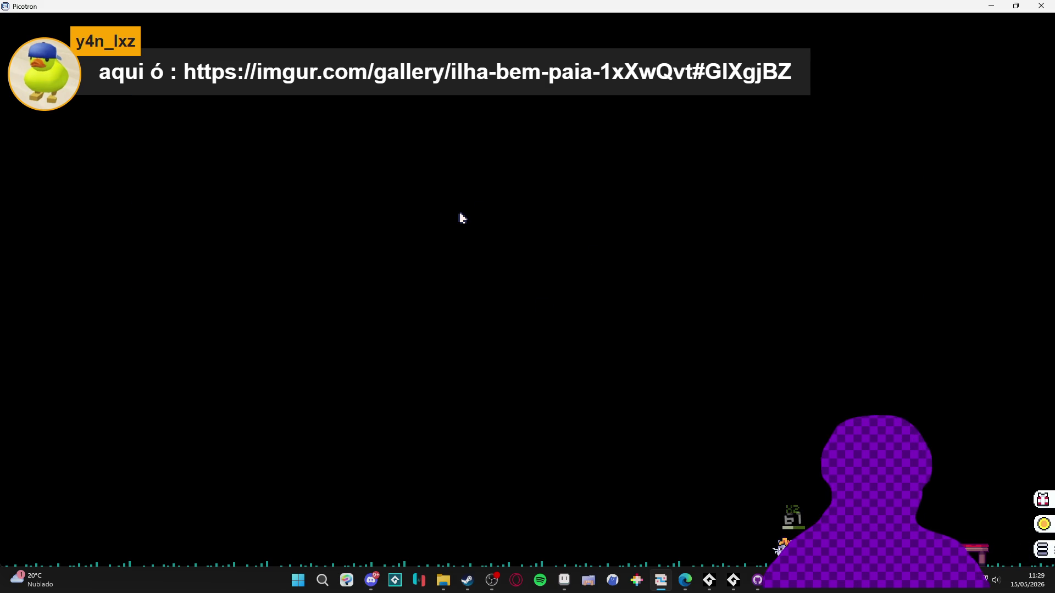
- Exit the running cart and enter the platformer.p64 cartridge name in the terminal
key("Escape")
type("platg")
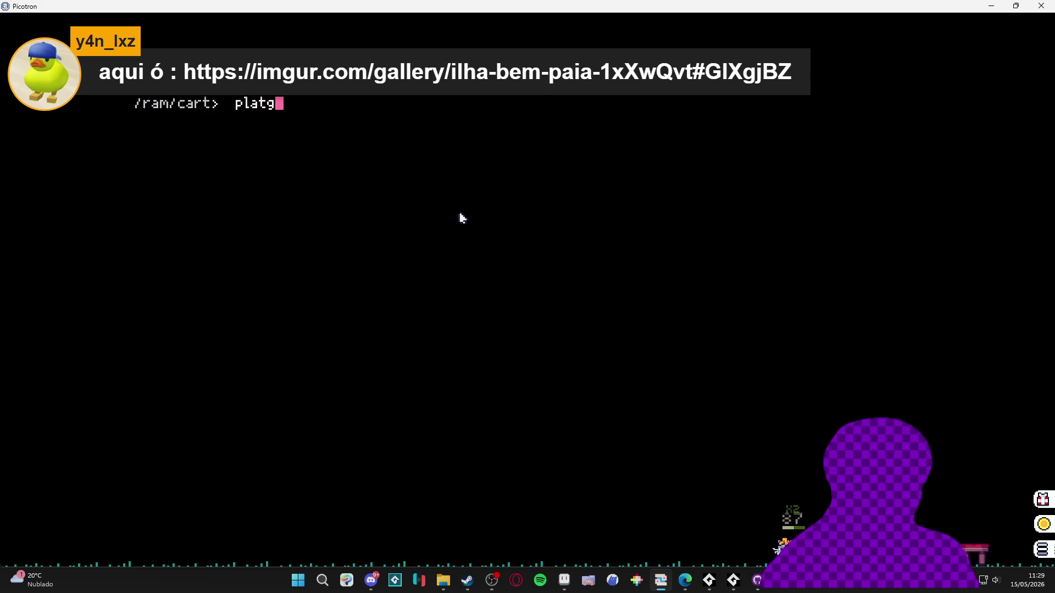
key("BackSpace")
type("form")
type("r.p")
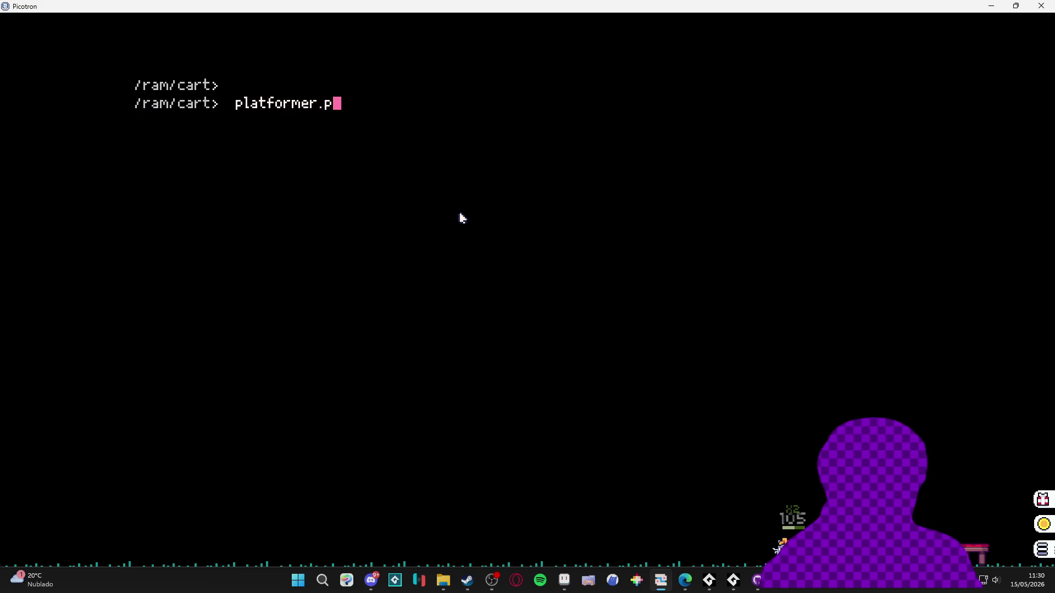
type("64")
key("Return")
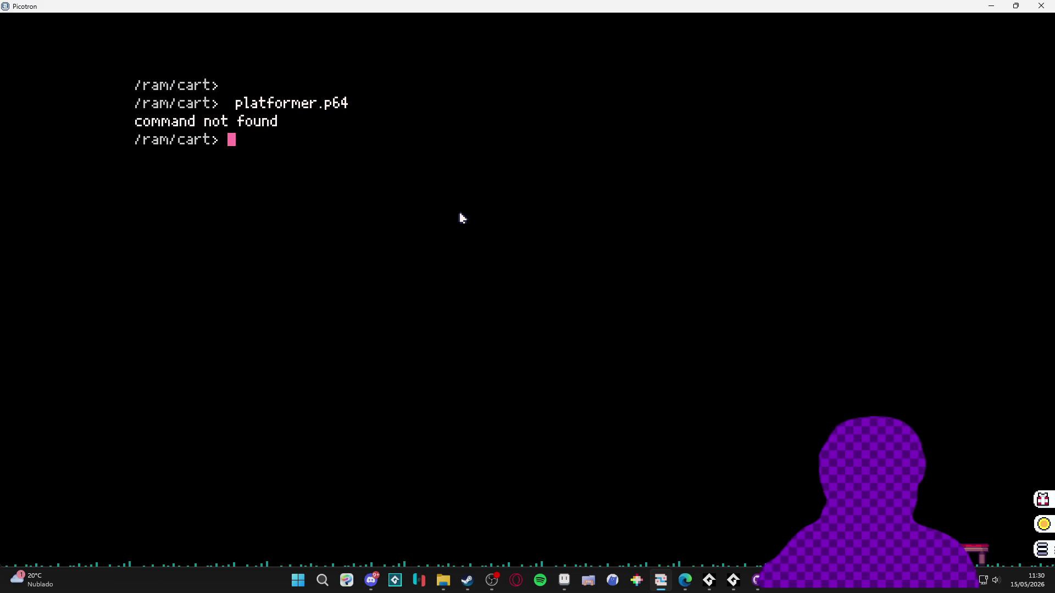
key("Escape")
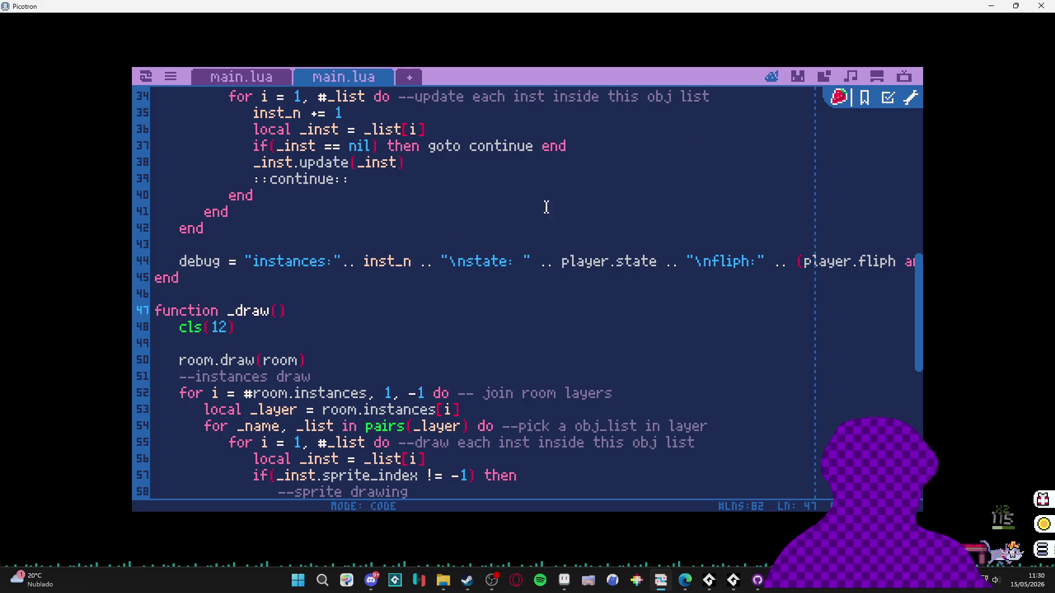
- Switch among the sprite, map and code editors, the system menu and the terminal
left_click(798, 77)
left_click(769, 79)
key("Escape")
key("Escape")
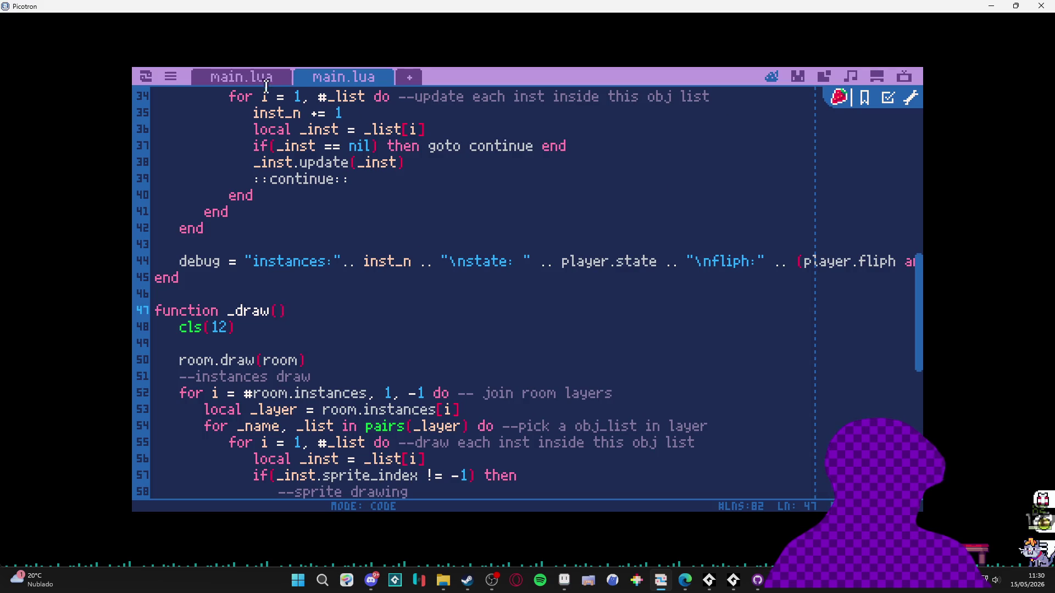
left_click(171, 77)
left_click(902, 81)
left_click(908, 80)
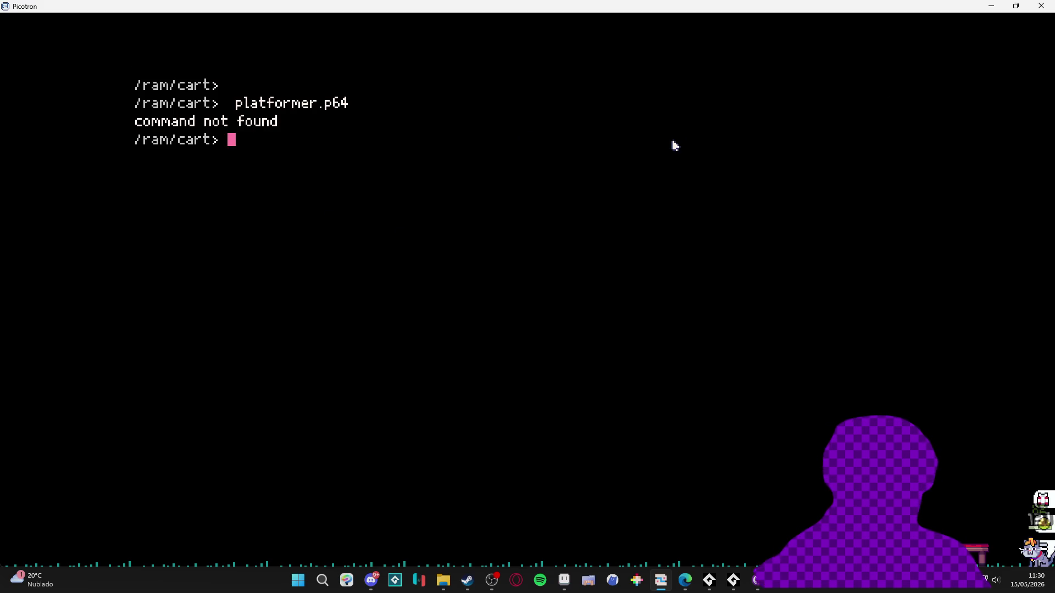
key("Escape")
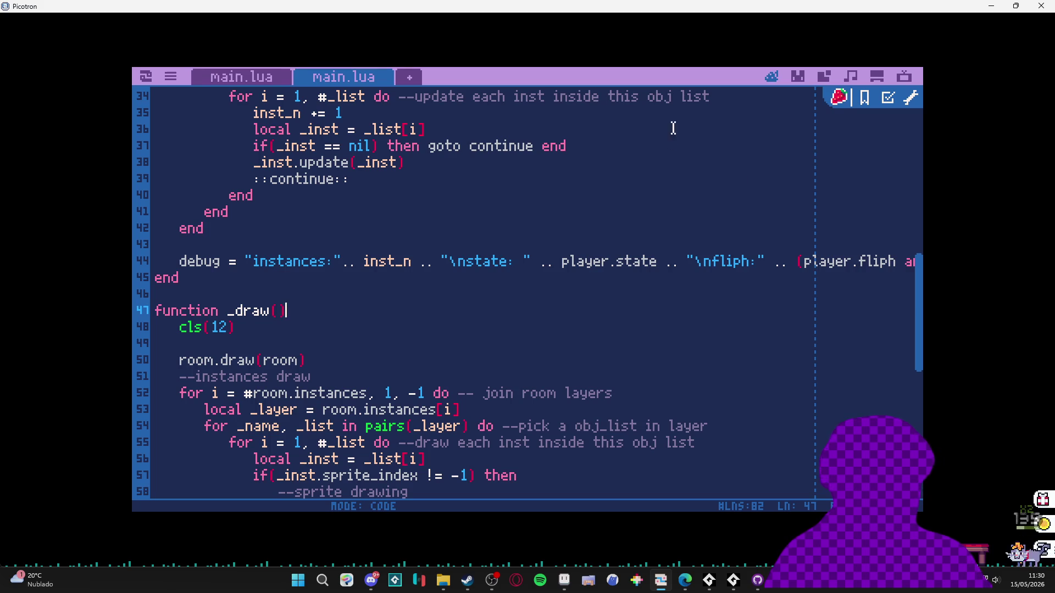
left_click(798, 77)
left_click(825, 78)
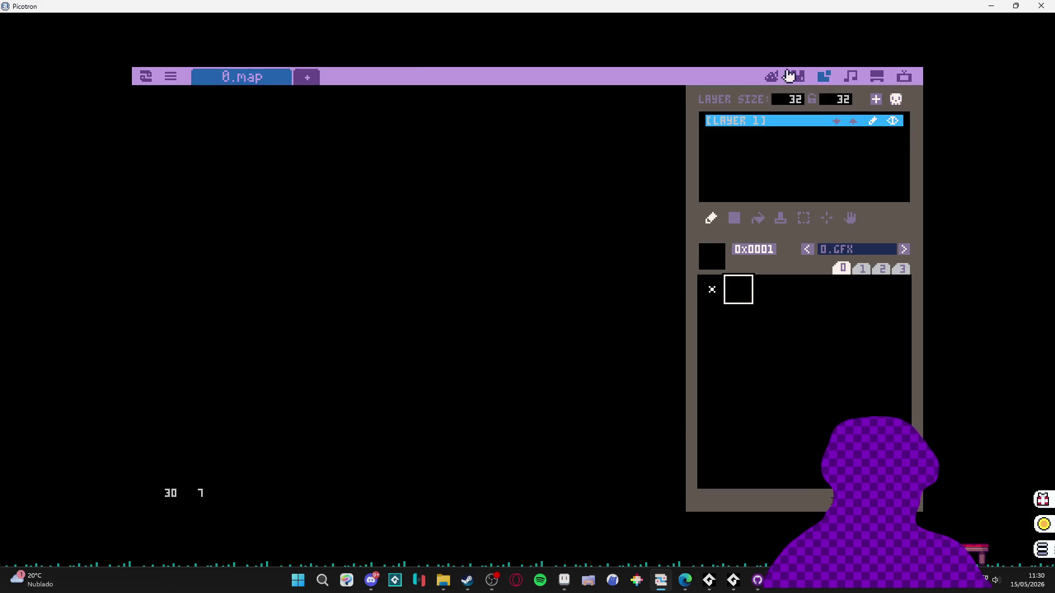
left_click(772, 77)
- From the file browser's root folder, load platformer.p64 and run it
left_click(877, 77)
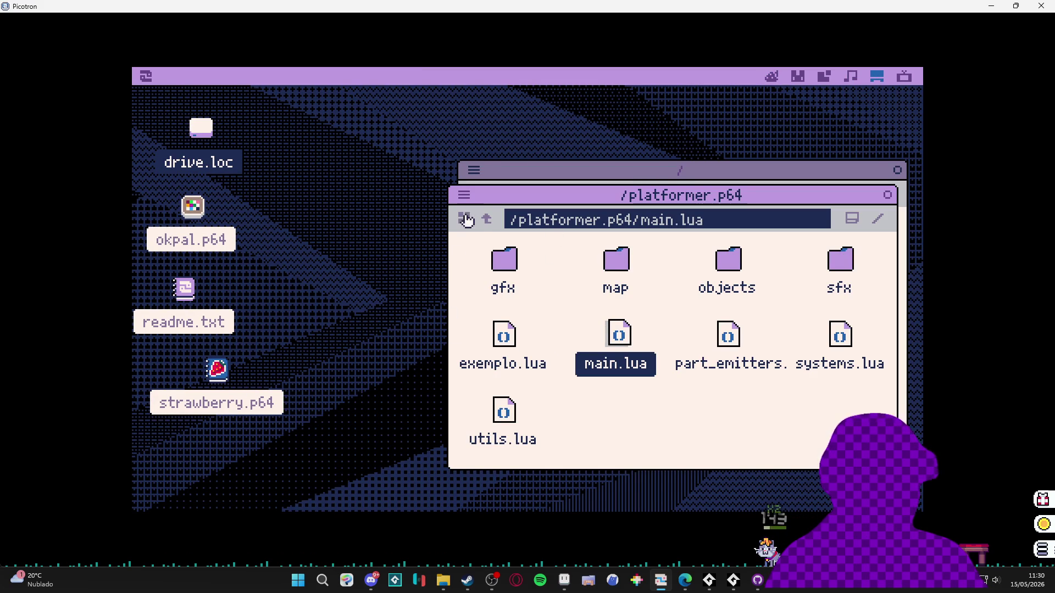
left_click(487, 239)
left_click(487, 220)
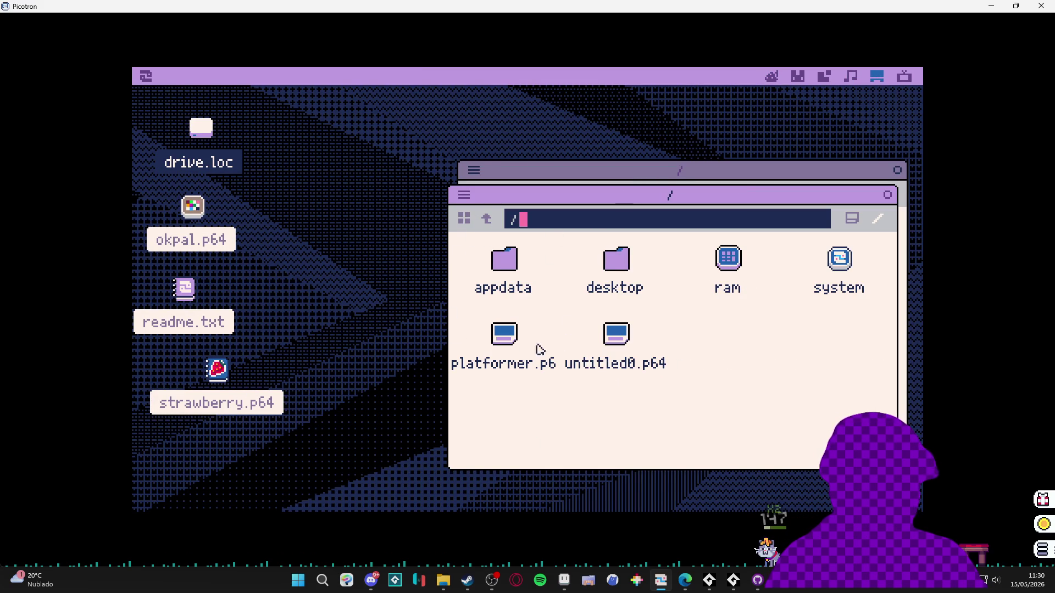
right_click(506, 329)
left_click(536, 321)
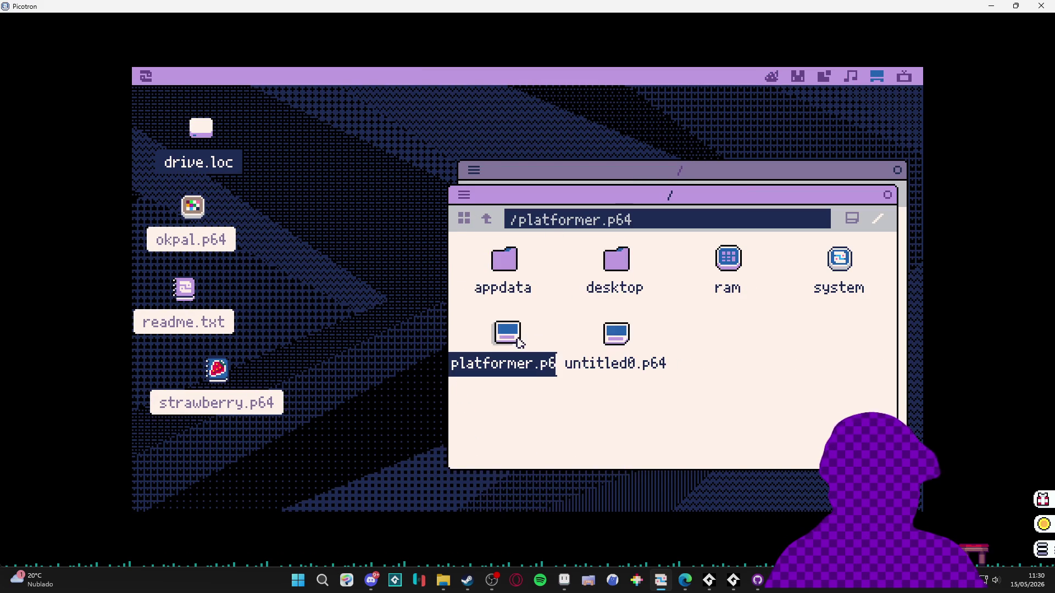
key("ctrl+r")
- Play the level: attack, jump onto the platform and stump, climb the fence and drop down
key("x")
key("Right")
key("z")
key("x")
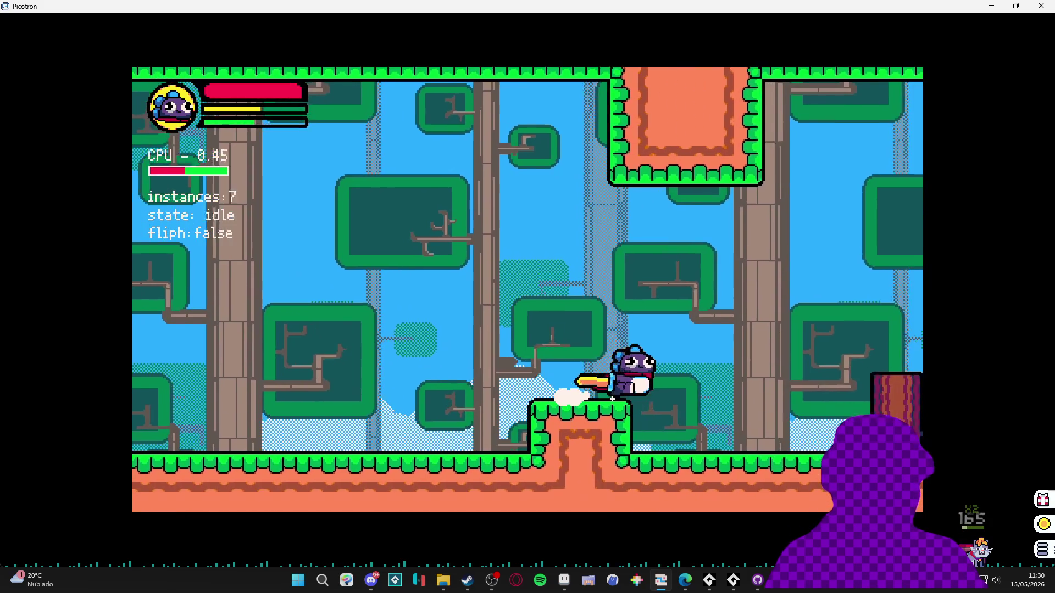
key("Right")
key("z")
key("Up")
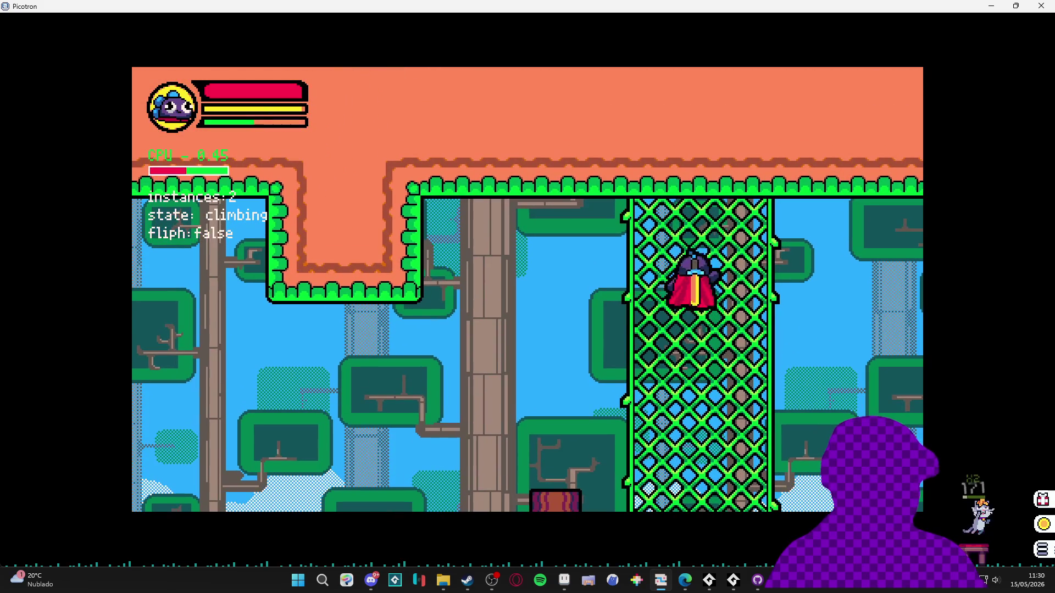
key("z")
key("Left")
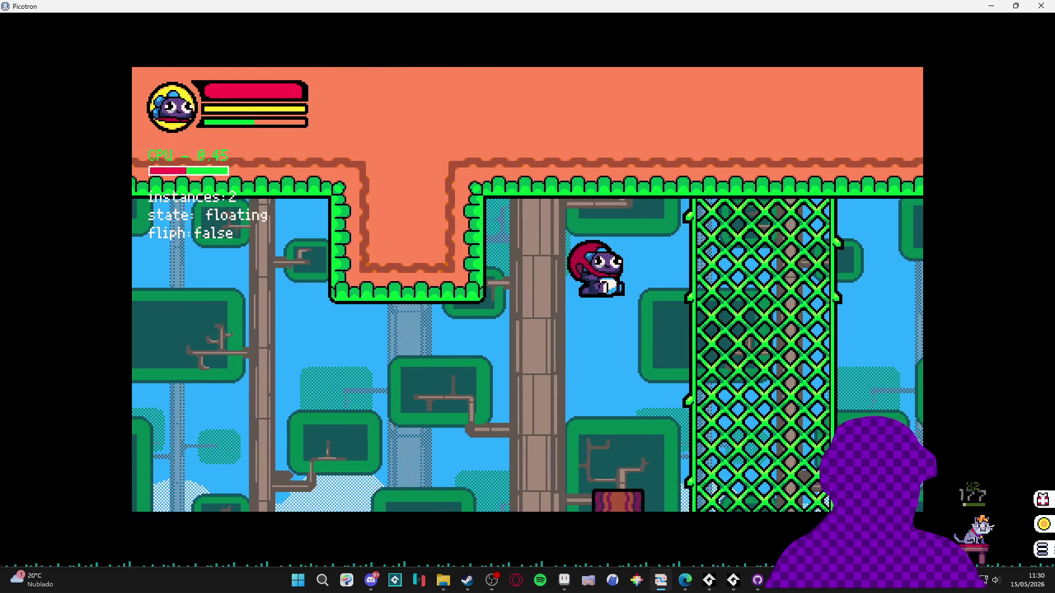
key("Left")
key("x")
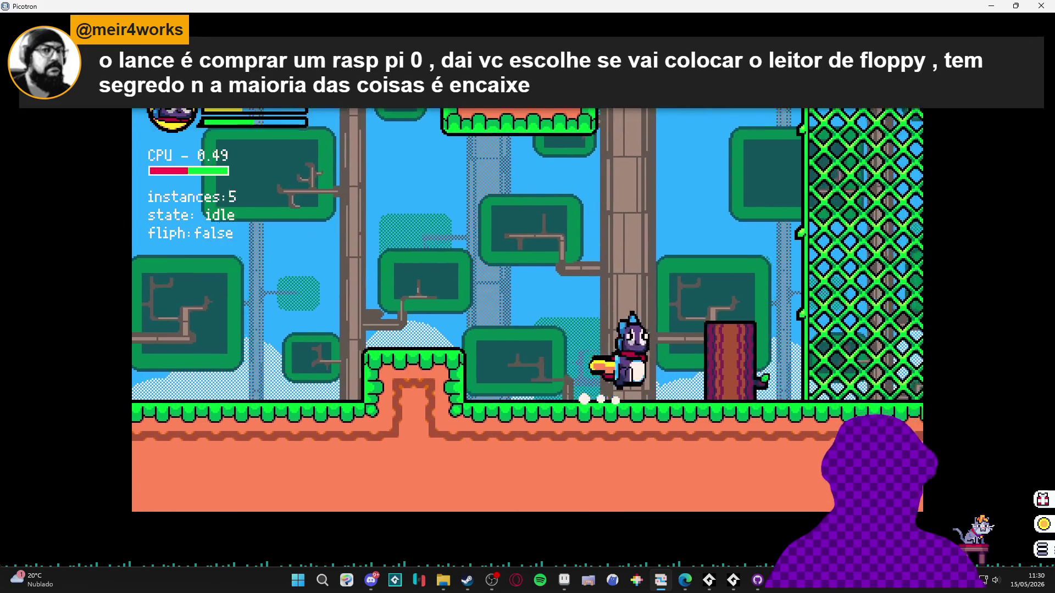
- Hop onto the tree stump, climb the vine wall and drop back onto the stump
key("Right")
key("z")
key("Up")
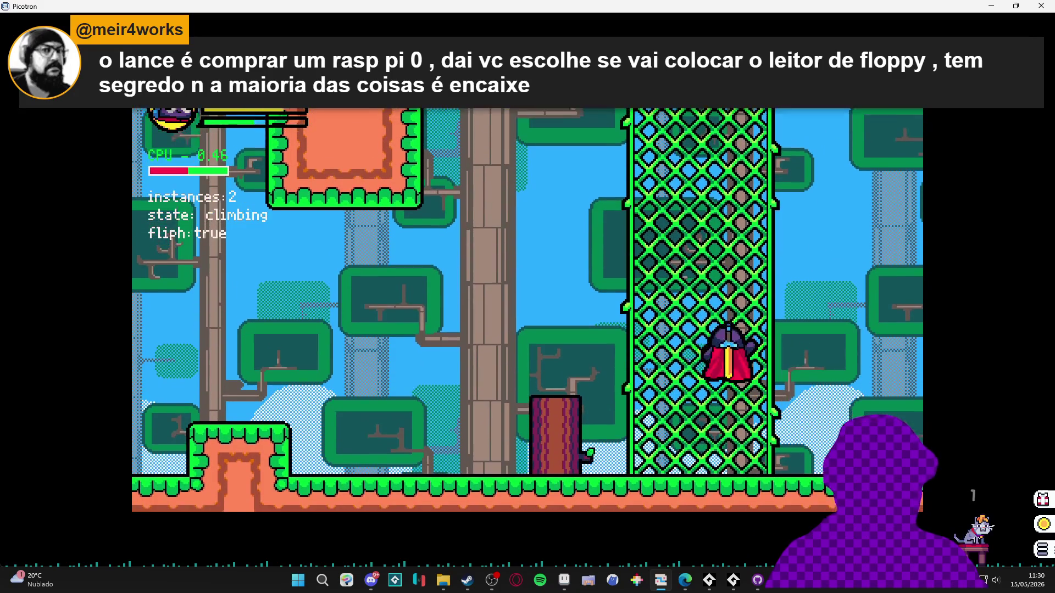
key("Left")
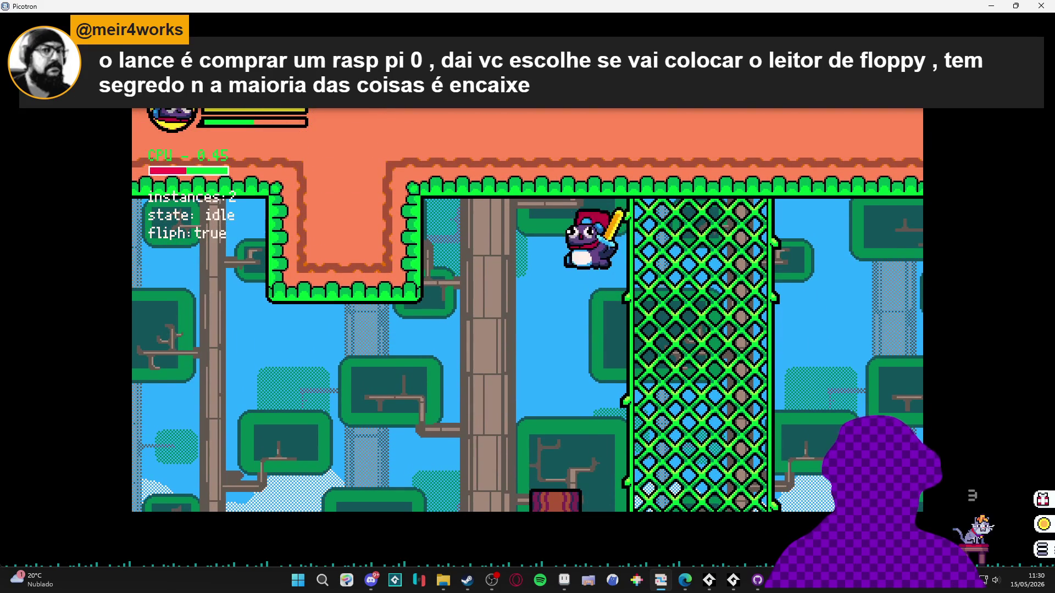
key("Right")
key("z")
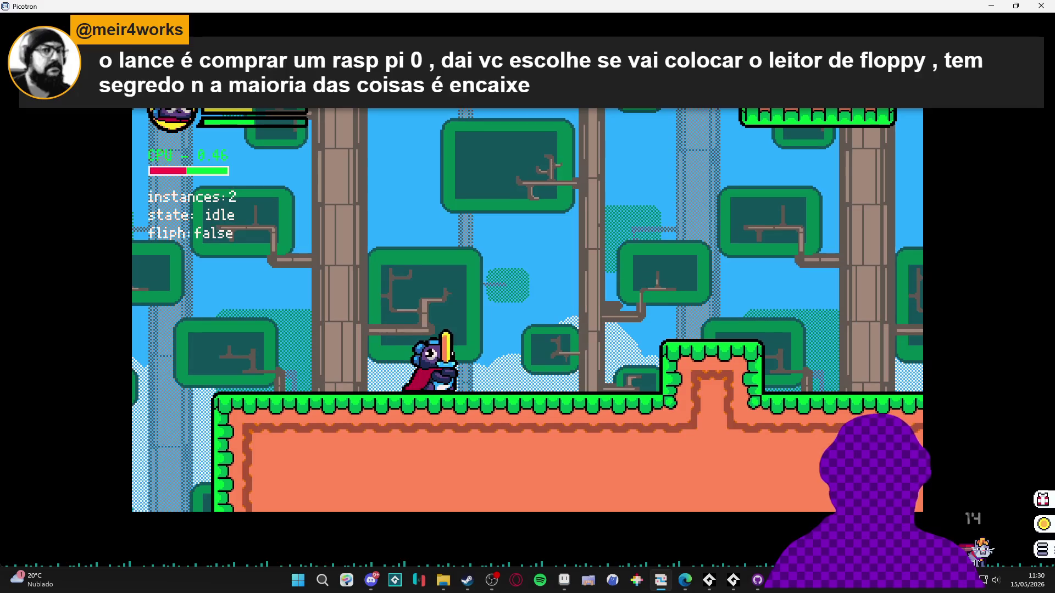
- Jump, swing the sword facing both directions and dash right twice
key("z")
key("Right")
key("x")
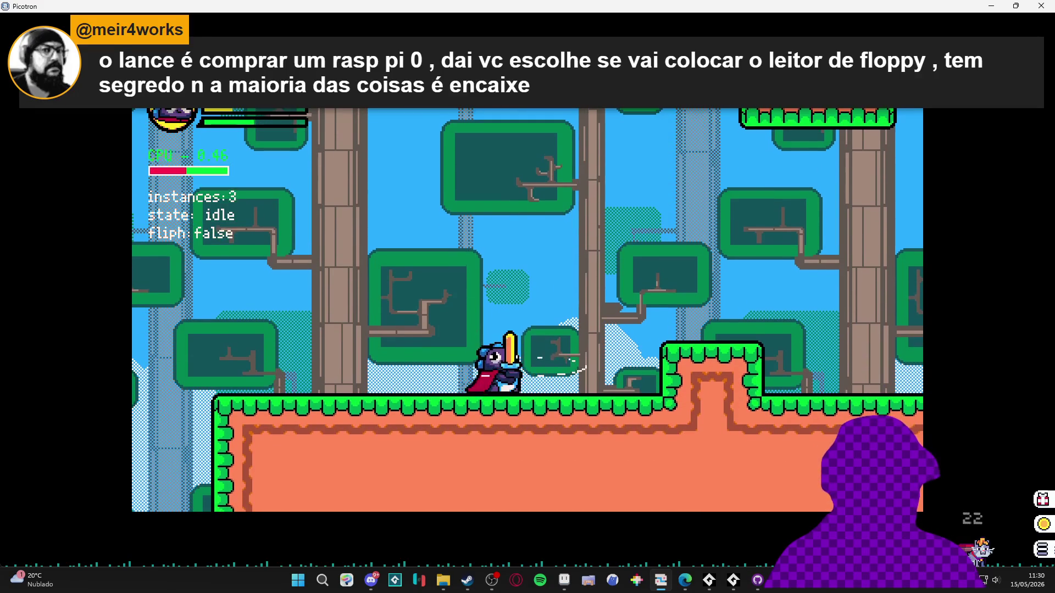
key("x")
key("Left")
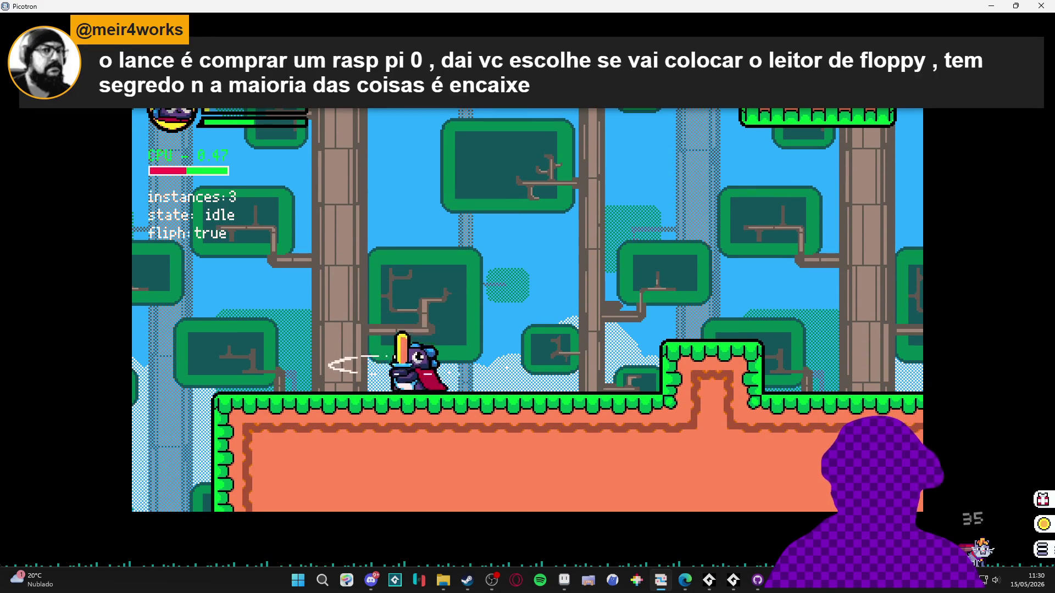
key("Right")
key("x")
key("z")
key("Right")
key("c")
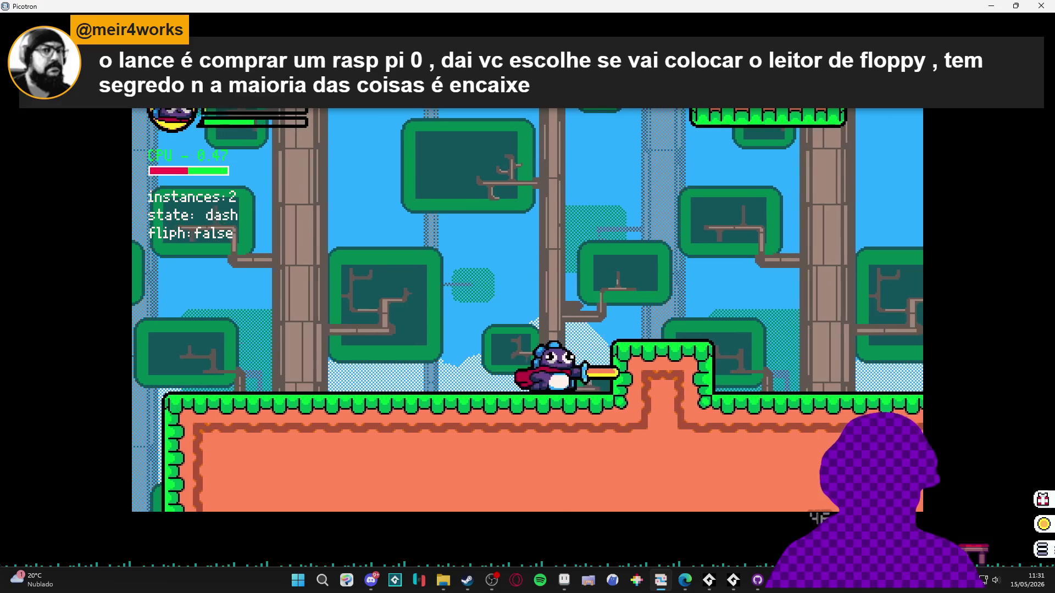
key("c")
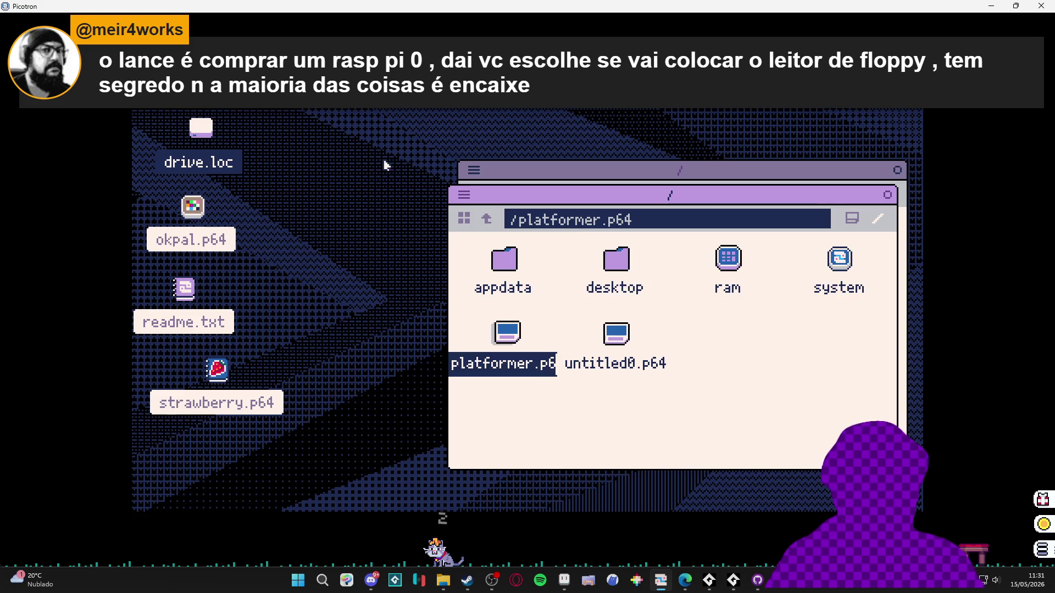
- Quit the game and close both file browser windows
key("Escape")
left_click(886, 197)
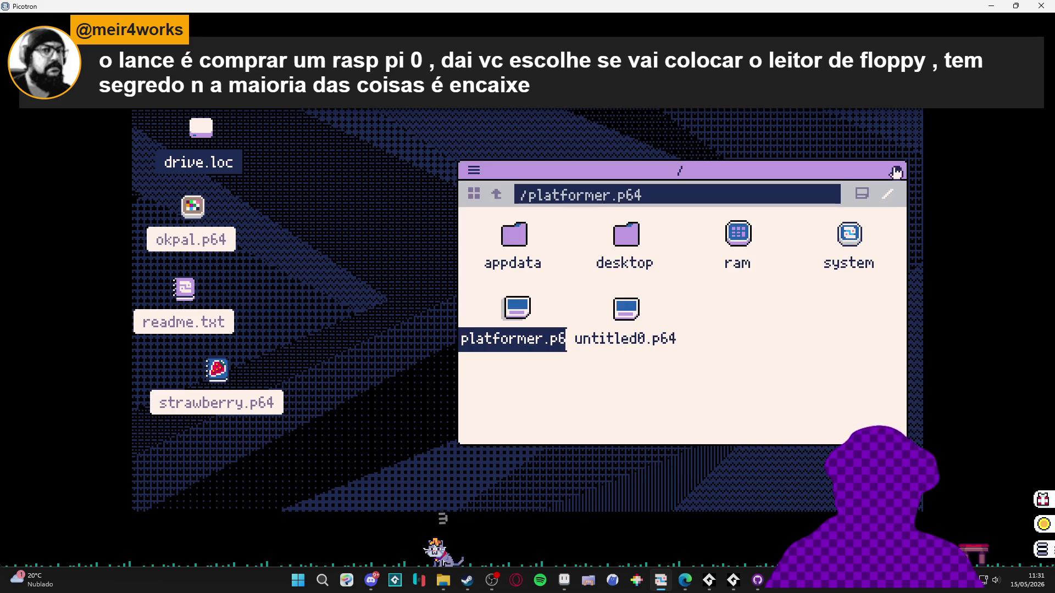
left_click(897, 171)
key("alt+Tab")
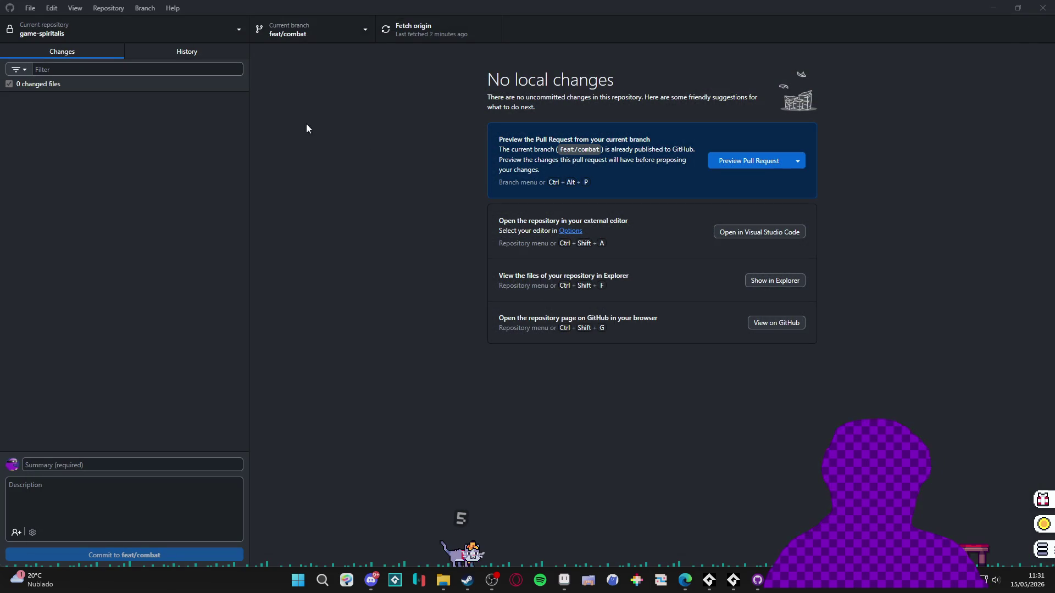
- Bring Aseprite with item_cast.aseprite to the front and open the File menu
key("alt+Tab")
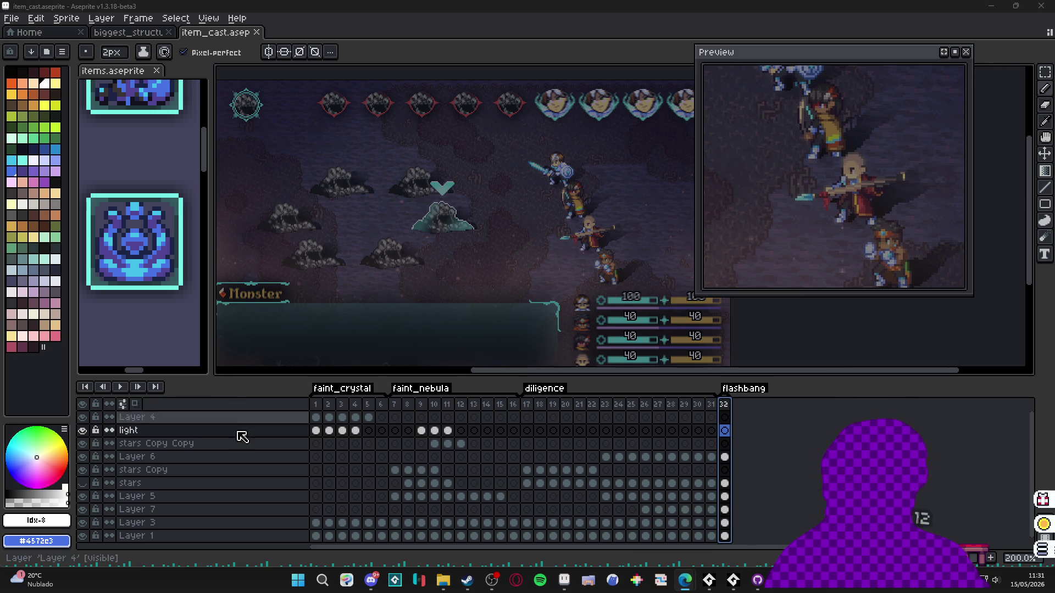
key("alt+f")
- Create a new sprite and paste the floating-island art into it
key("n")
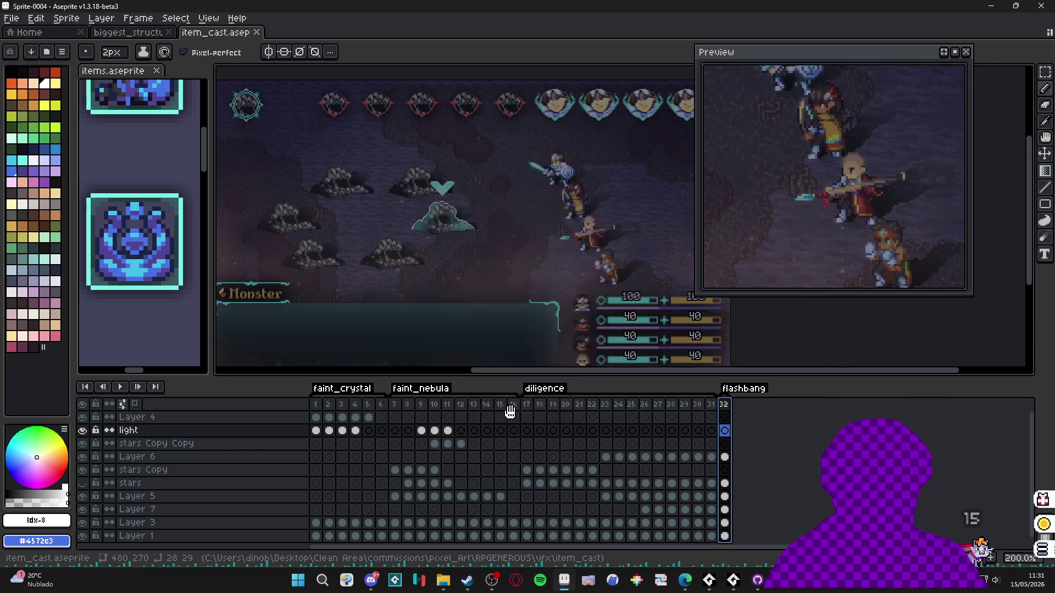
left_click(494, 406)
key("ctrl+v")
scroll(399, 318, "up", 2)
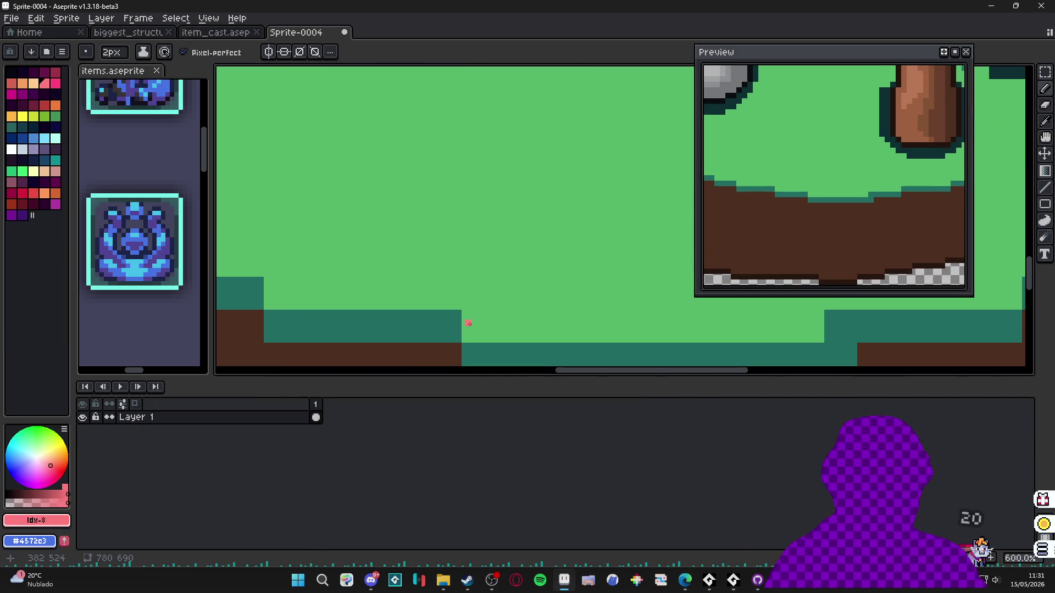
scroll(455, 313, "up", 1)
- Select a small canvas area and resize the sprite width to a quarter (/4)
key("m")
left_click_drag(463, 309, 412, 350)
left_click(66, 18)
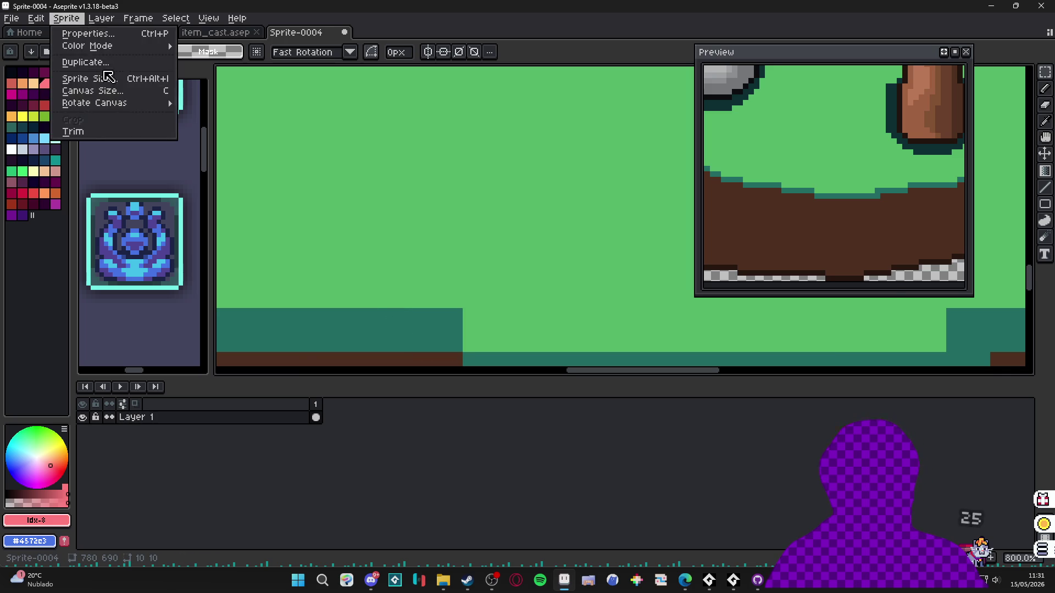
left_click(130, 78)
left_click(782, 147)
type("/4")
key("Return")
- Enlarge the canvas area vertically and horizontally, and inspect the resized island
scroll(391, 151, "down", 6)
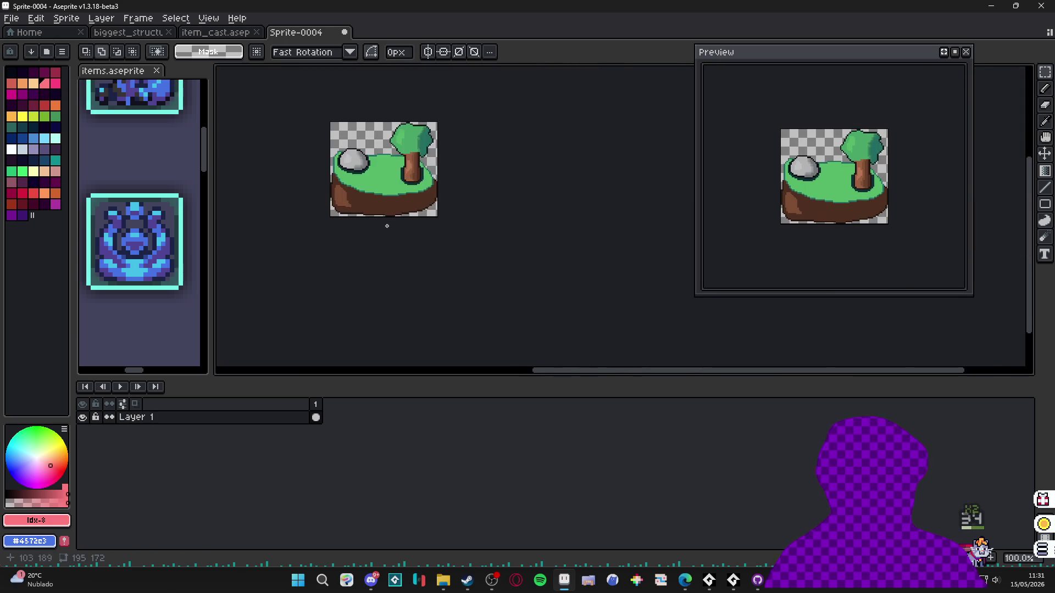
scroll(395, 151, "up", 2)
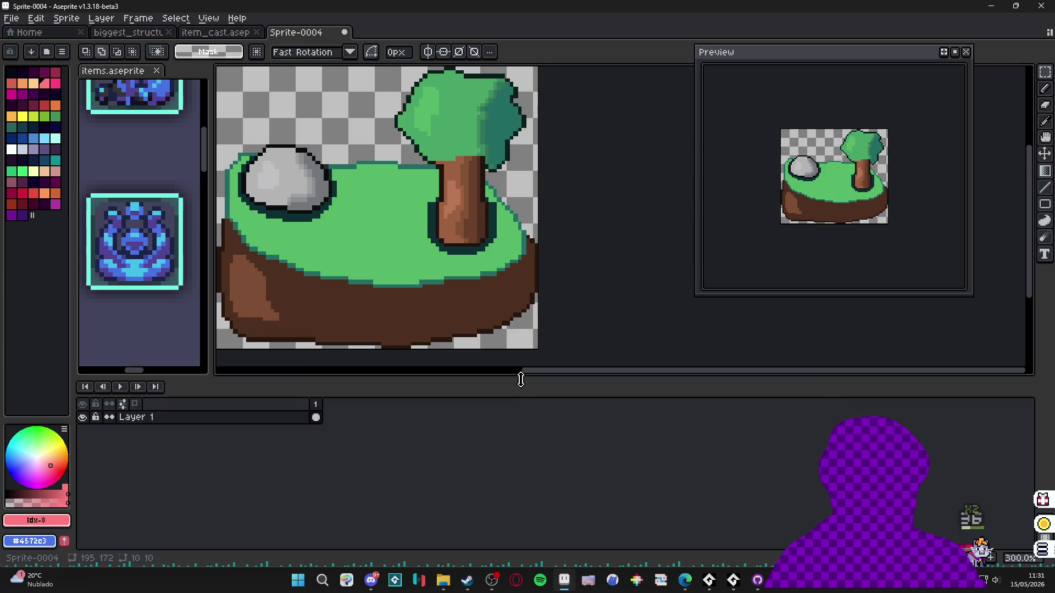
left_click_drag(521, 380, 521, 483)
left_click_drag(208, 336, 184, 328)
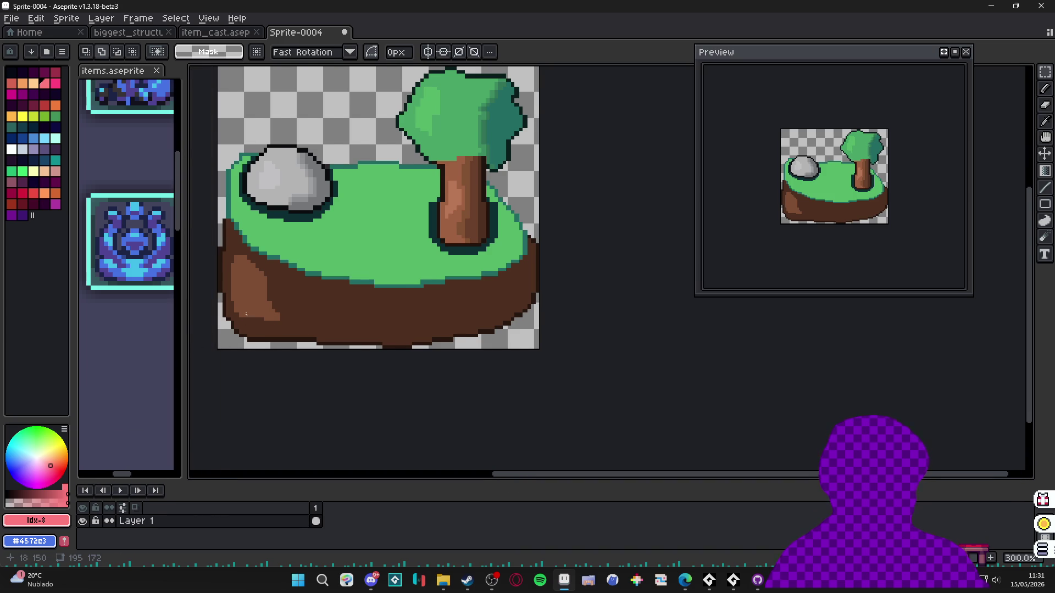
scroll(388, 288, "down", 1)
scroll(389, 287, "up", 1)
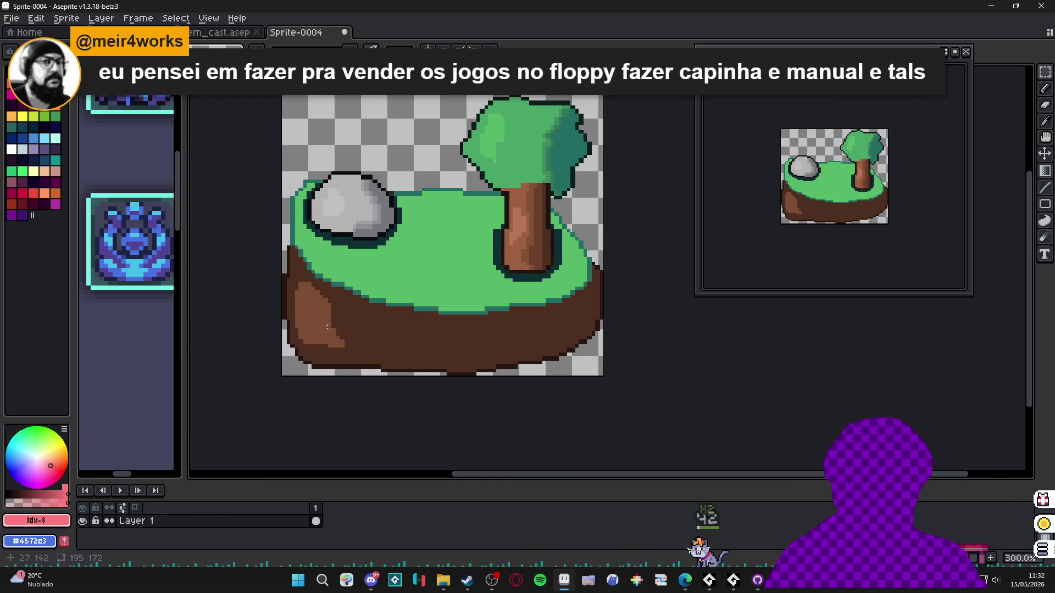
scroll(365, 336, "up", 2)
scroll(337, 308, "down", 2)
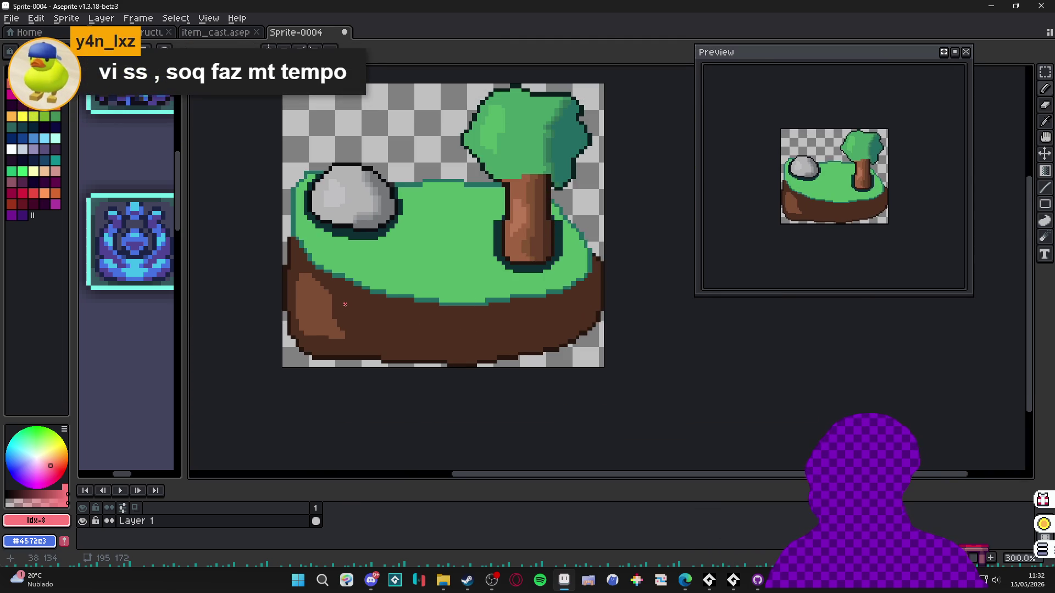
scroll(444, 263, "up", 3)
scroll(434, 291, "right", 3)
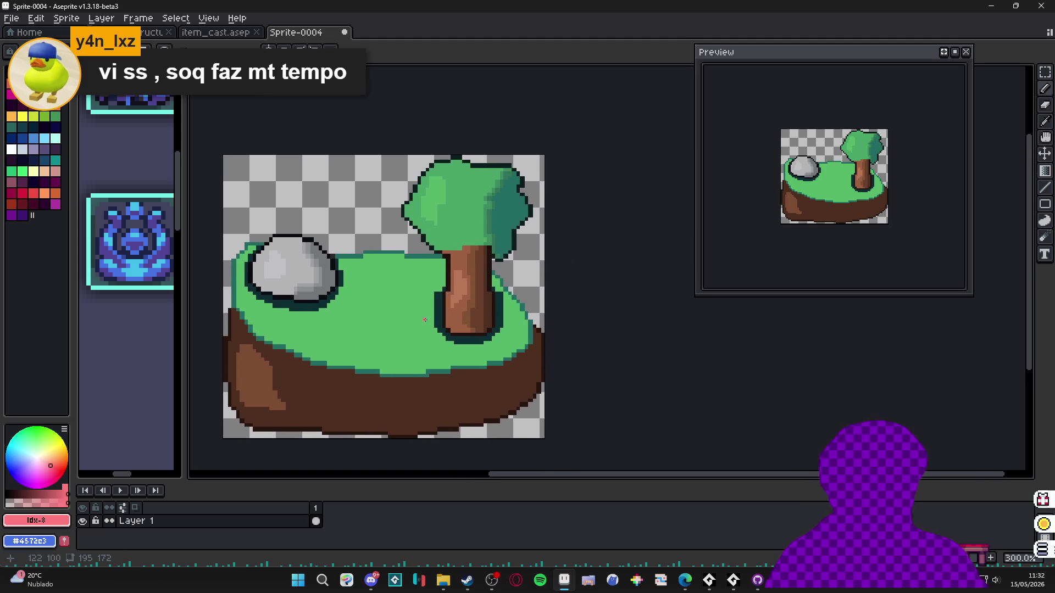
scroll(283, 292, "left", 2)
scroll(394, 360, "left", 2)
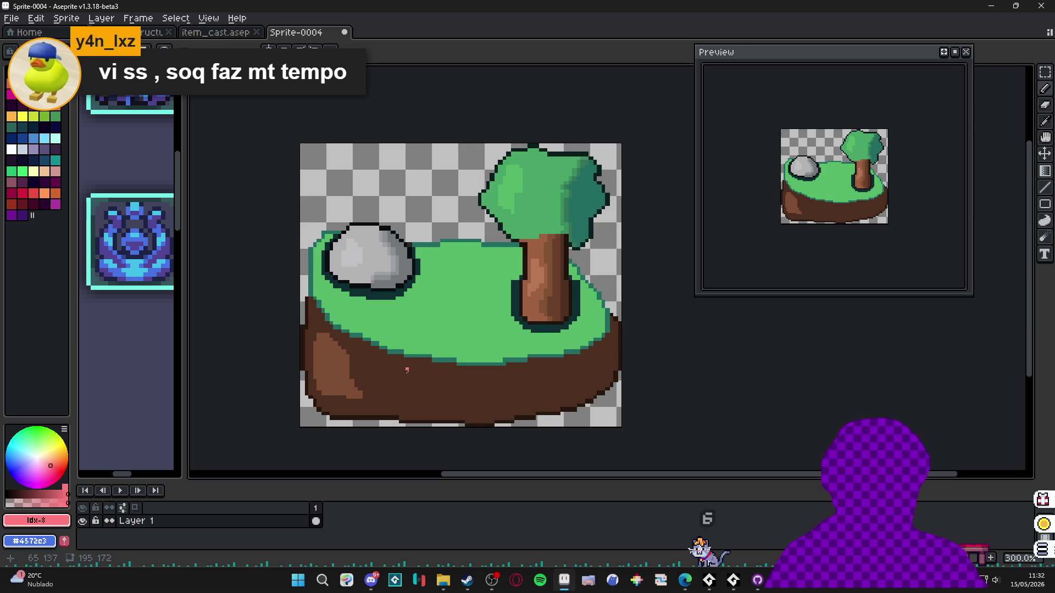
scroll(411, 363, "up", 3)
- Pick the dark brown colour from the island's ground
left_click(426, 385, "alt")
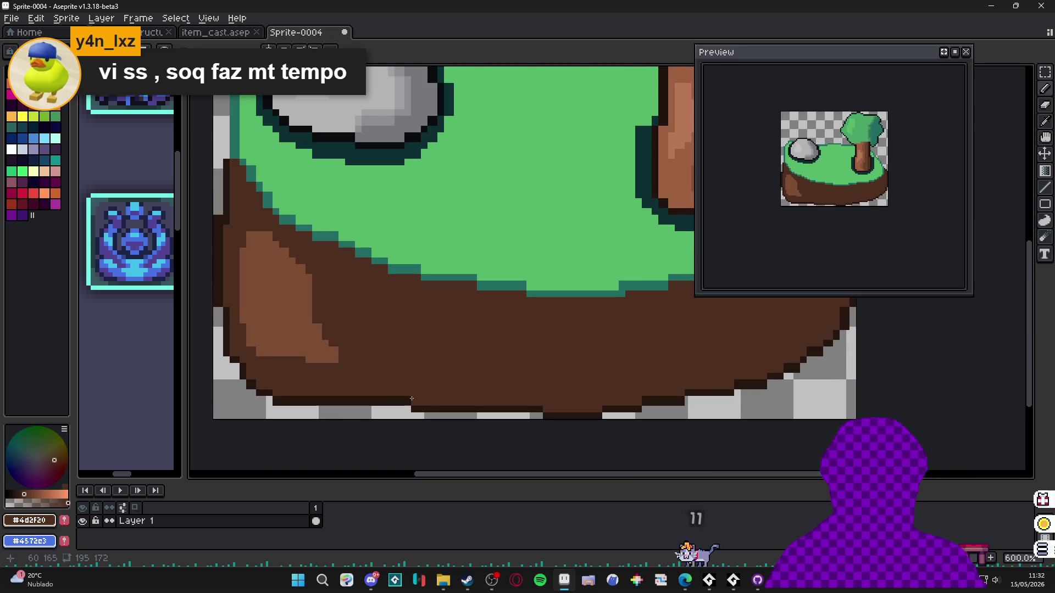
scroll(412, 398, "up", 3)
scroll(436, 389, "down", 5)
scroll(466, 350, "up", 4)
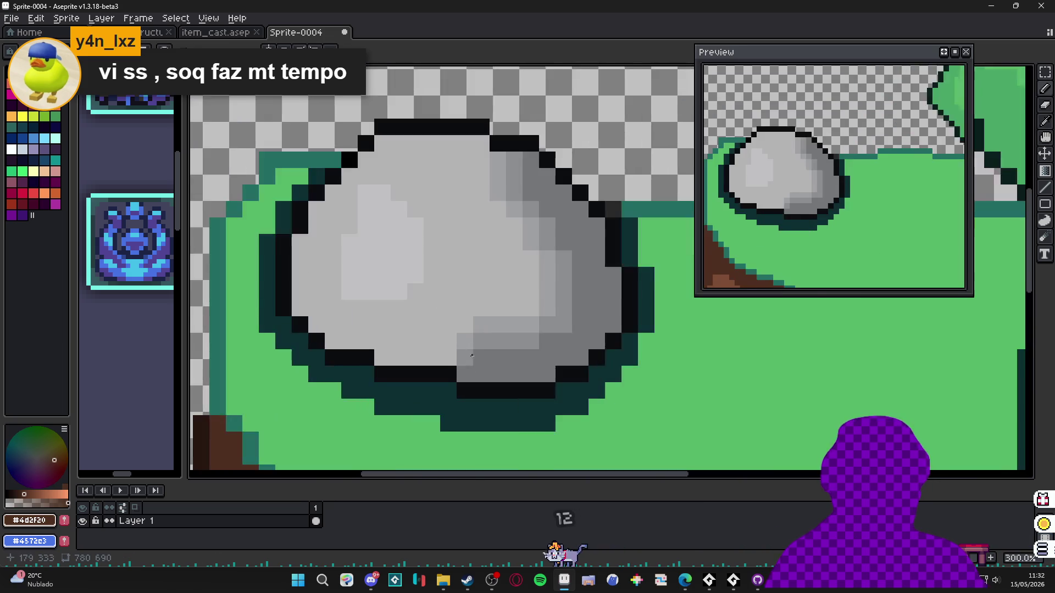
scroll(466, 350, "up", 7)
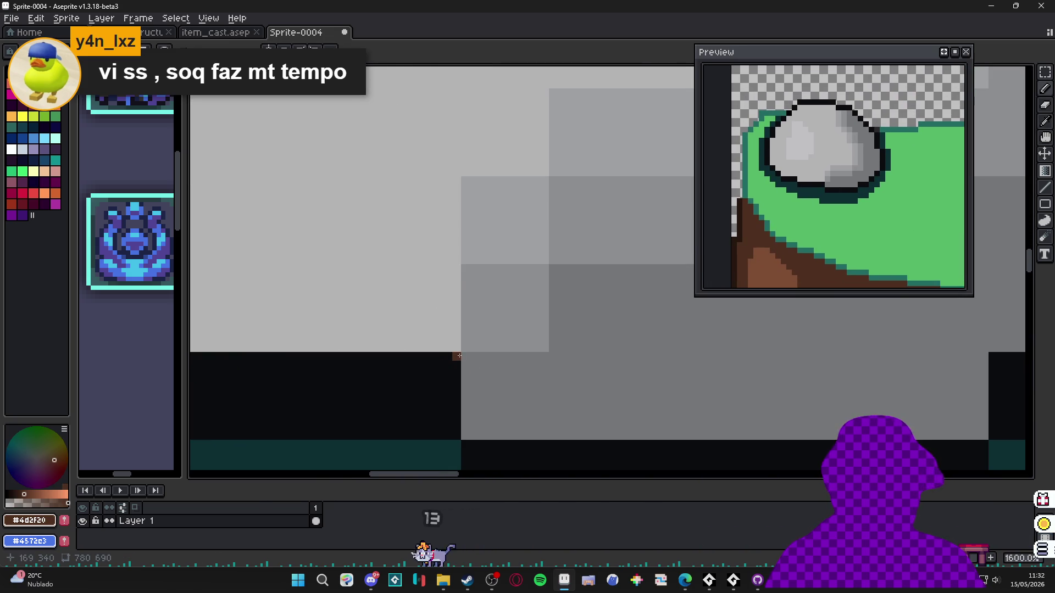
- Select a region on the rock and shrink the sprite to 78×69 pixels via Sprite Size
key("u")
left_click_drag(460, 357, 377, 445)
scroll(401, 383, "down", 4)
left_click(70, 21)
left_click(88, 74)
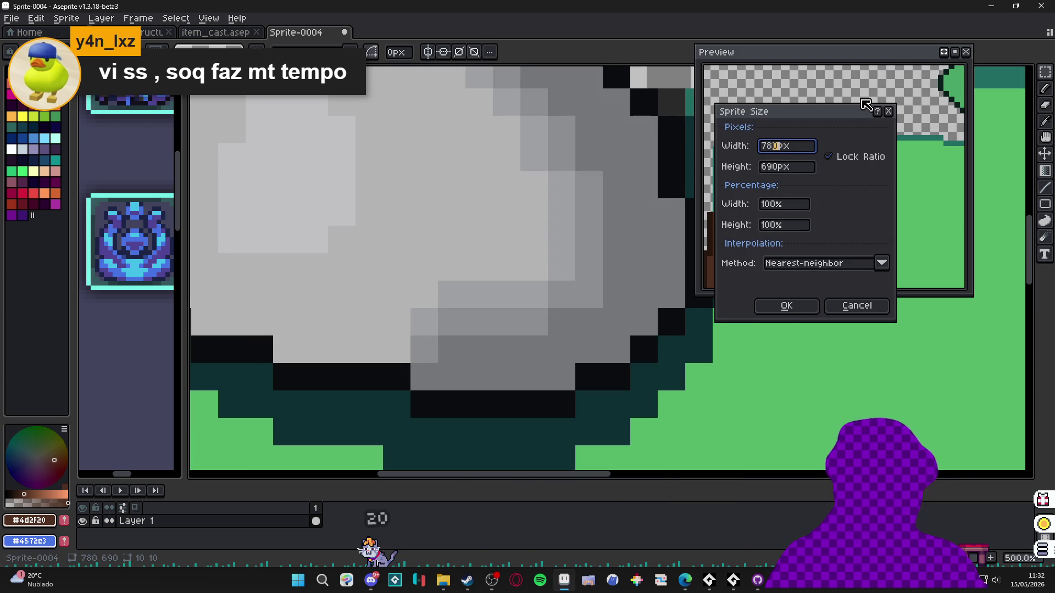
key("Return")
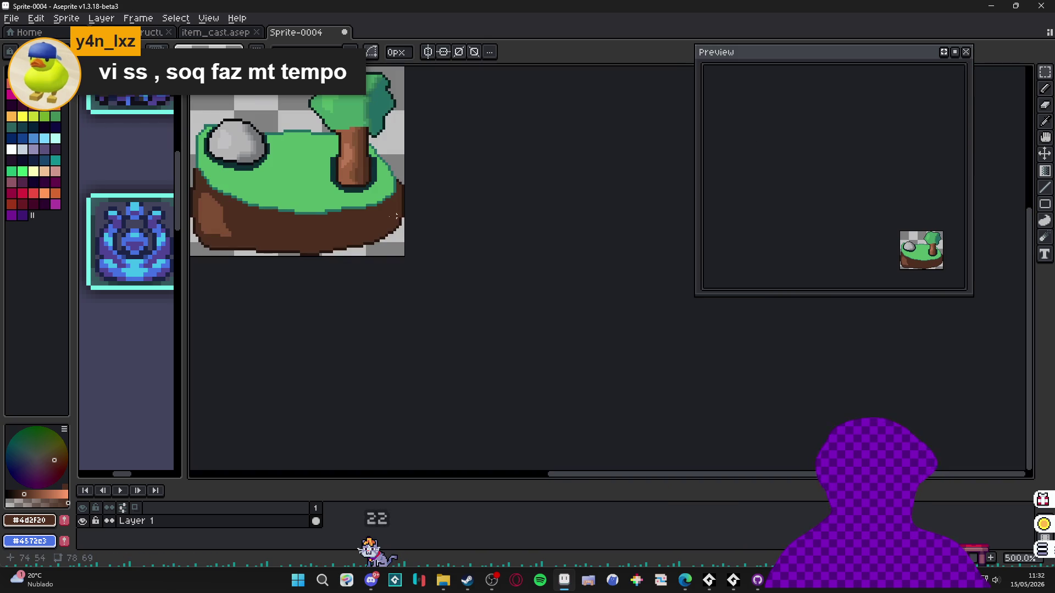
scroll(424, 325, "up", 2)
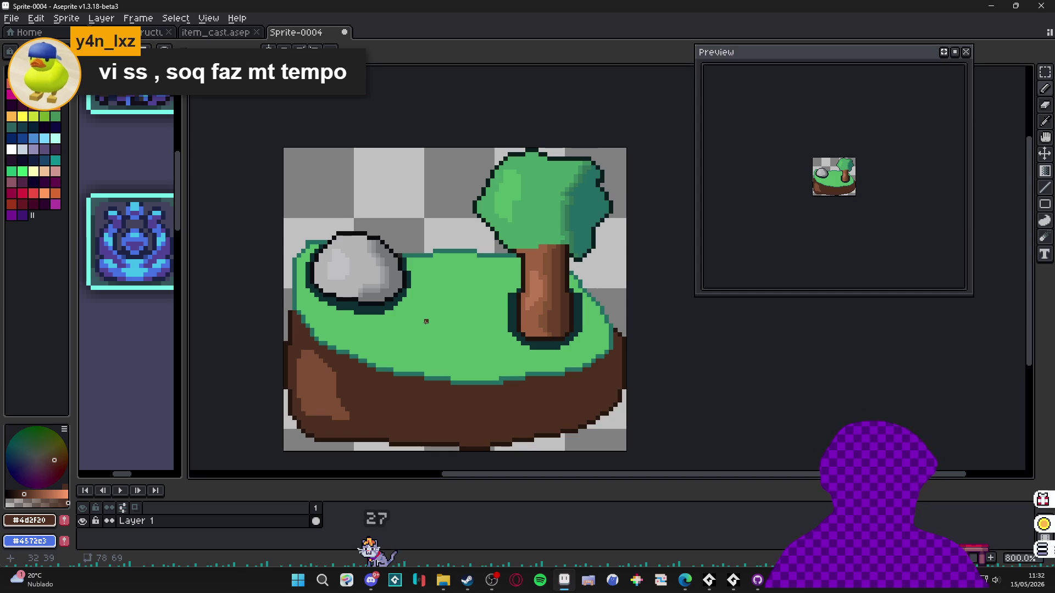
scroll(362, 237, "up", 5)
- Sample dark, mid and lighter greys from the rock and dab lighter grey pixels onto it
left_click(447, 368, "alt")
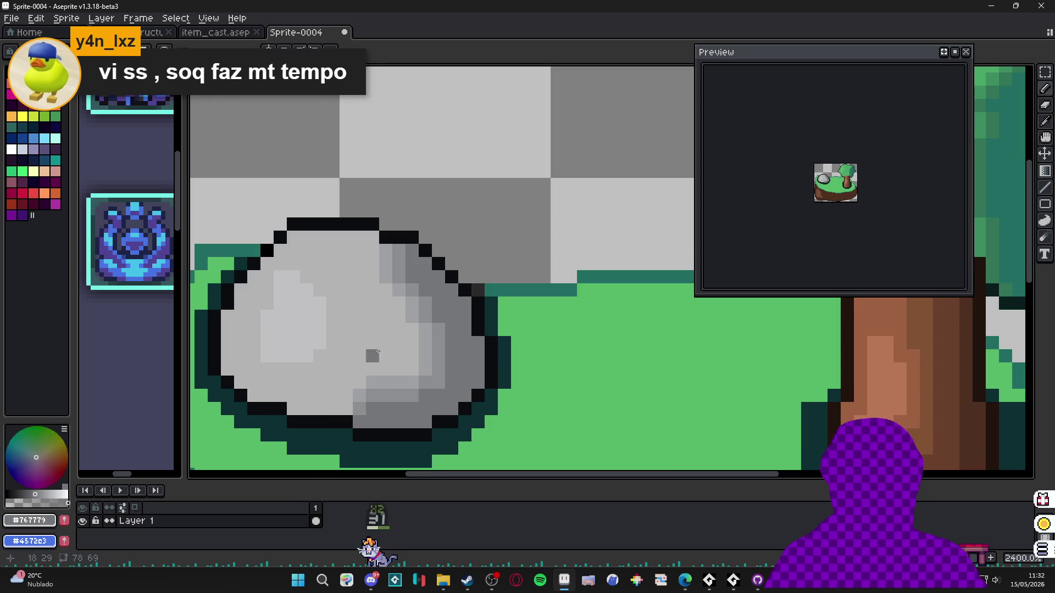
left_click(436, 346, "alt")
left_click(352, 364)
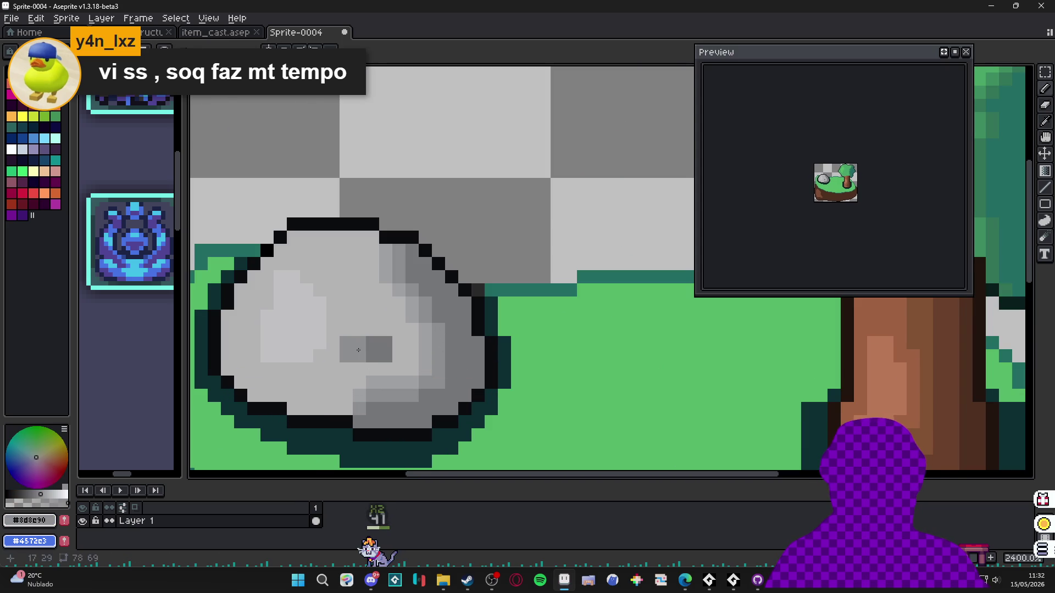
left_click(452, 353, "alt")
left_click(366, 352)
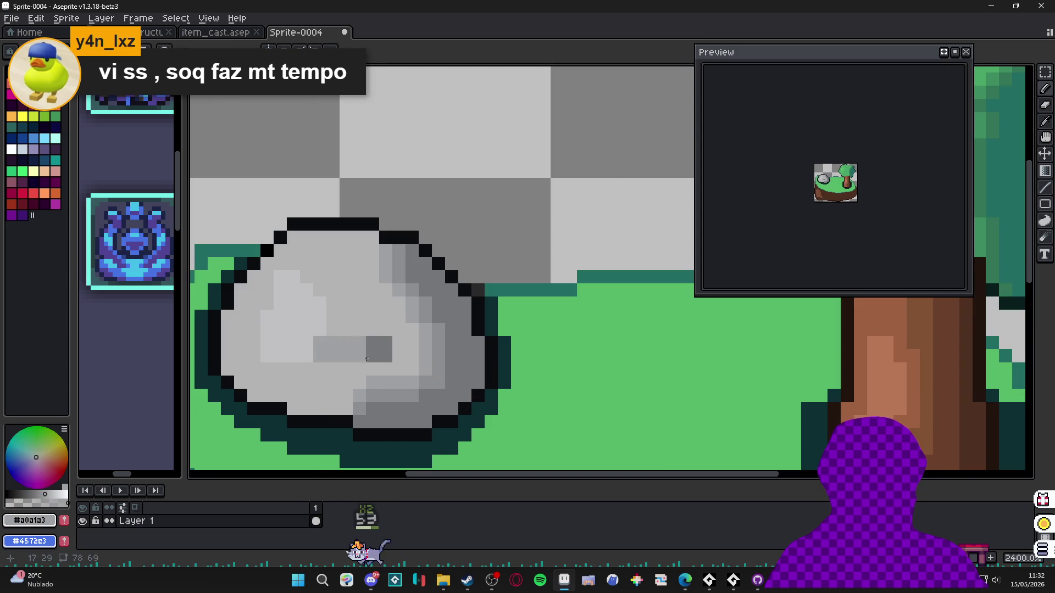
key("ctrl+z")
left_click(359, 350)
scroll(359, 349, "down", 2)
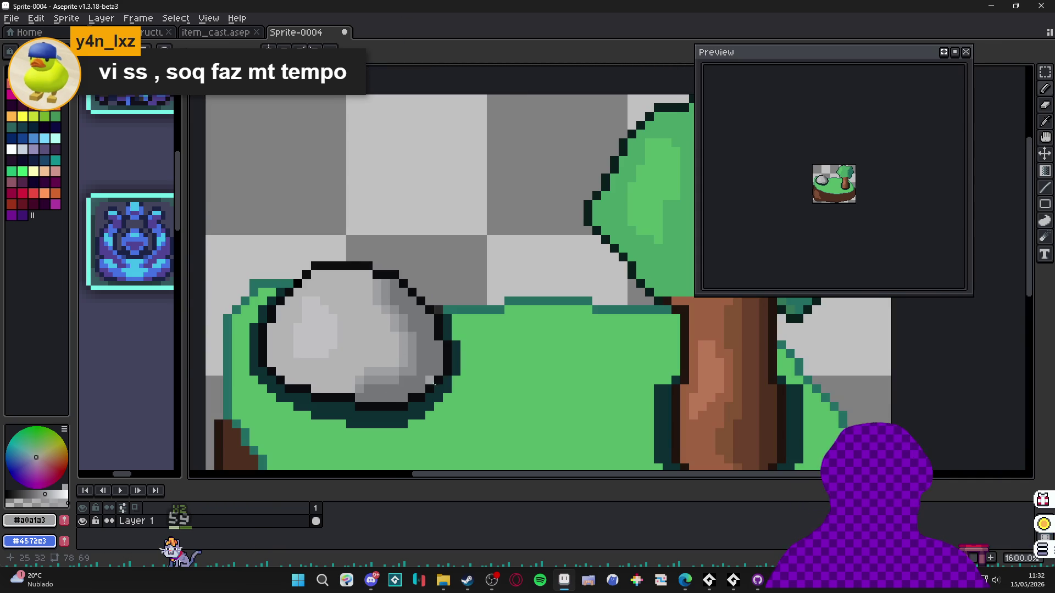
scroll(422, 363, "up", 1)
- Recentre on the rock and try darker grey lines and pixels, undoing each attempt
left_click(419, 349, "alt")
scroll(418, 349, "up", 1)
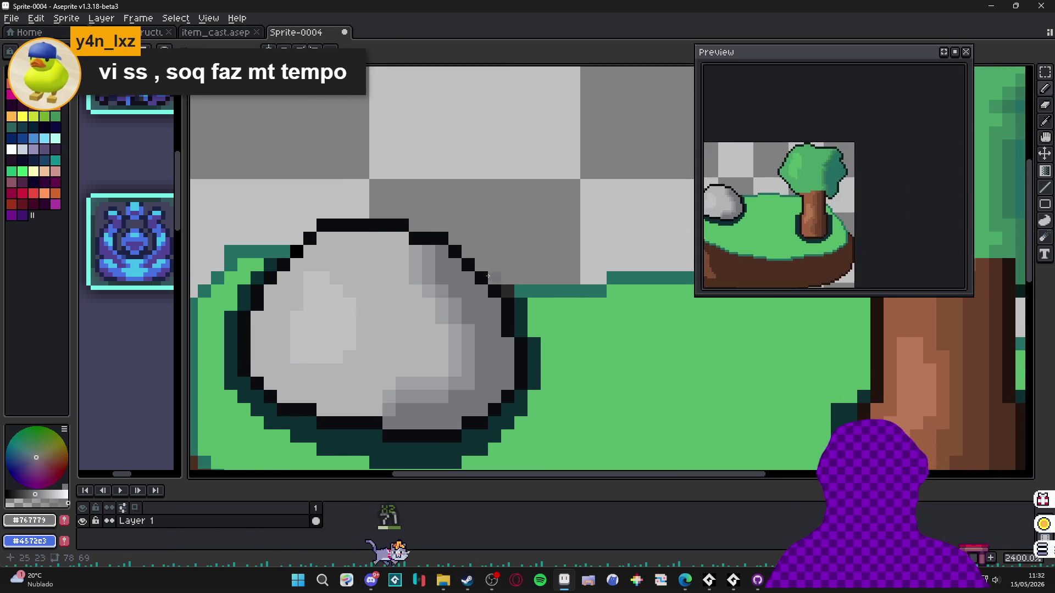
left_click_drag(453, 342, 436, 328)
scroll(435, 329, "up", 1)
left_click(330, 311, "alt")
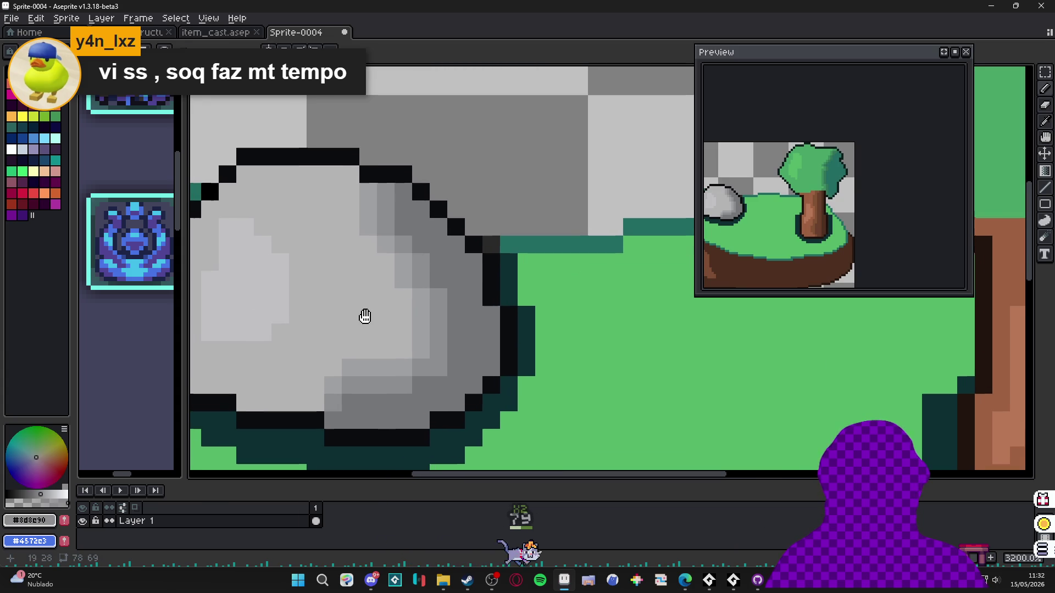
left_click_drag(321, 277, 320, 338)
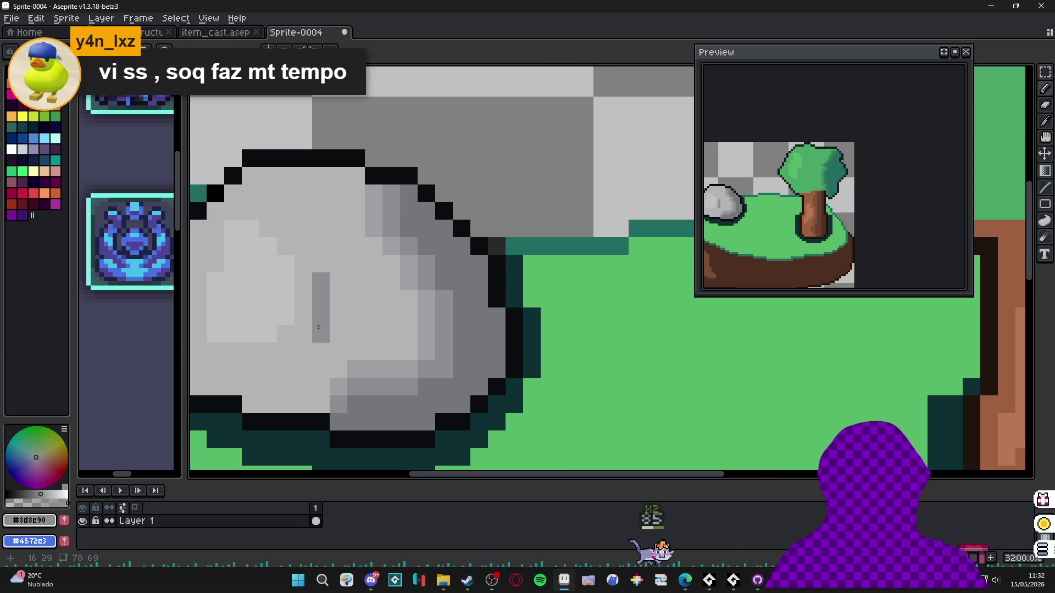
key("ctrl+z")
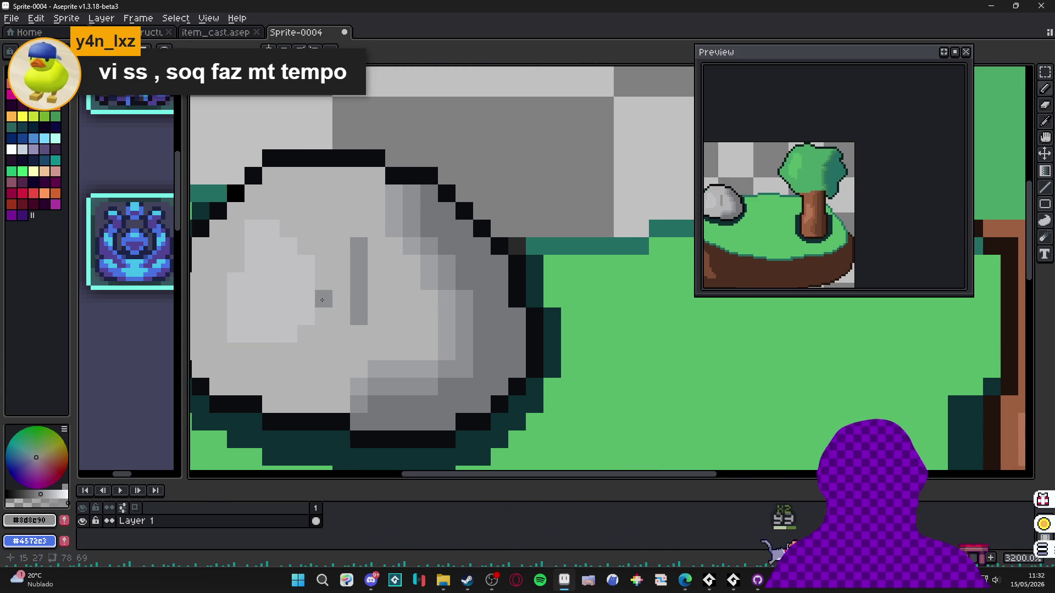
left_click(341, 280)
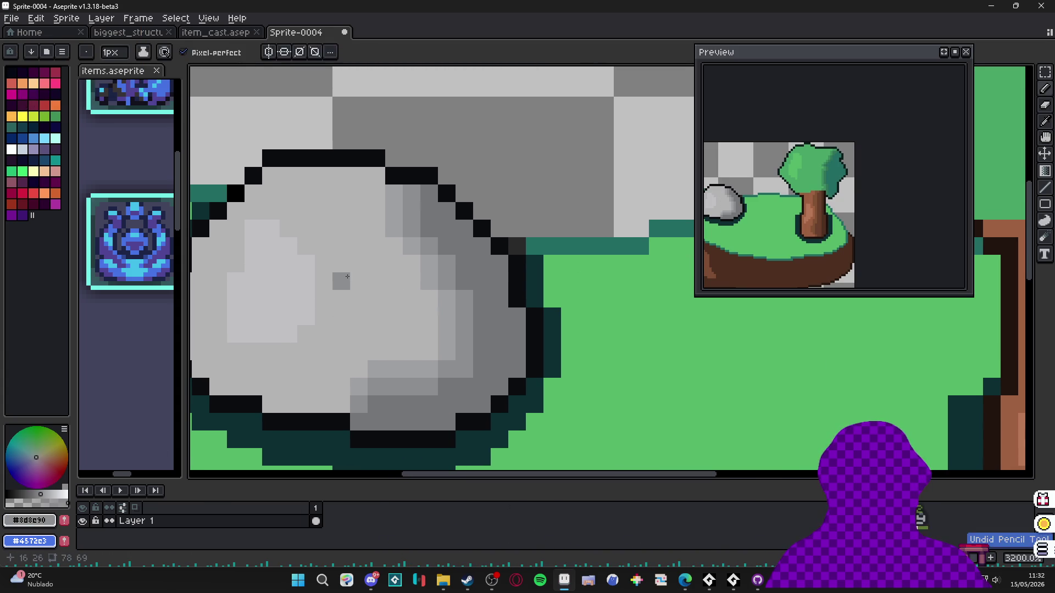
key("ctrl+z")
left_click(358, 304)
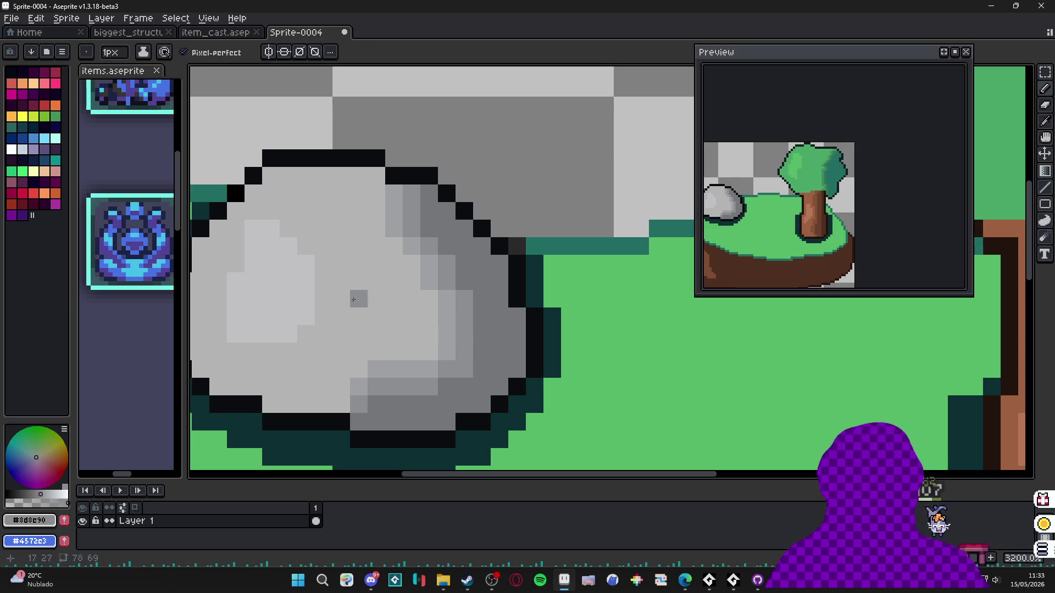
key("ctrl+z")
left_click(394, 334)
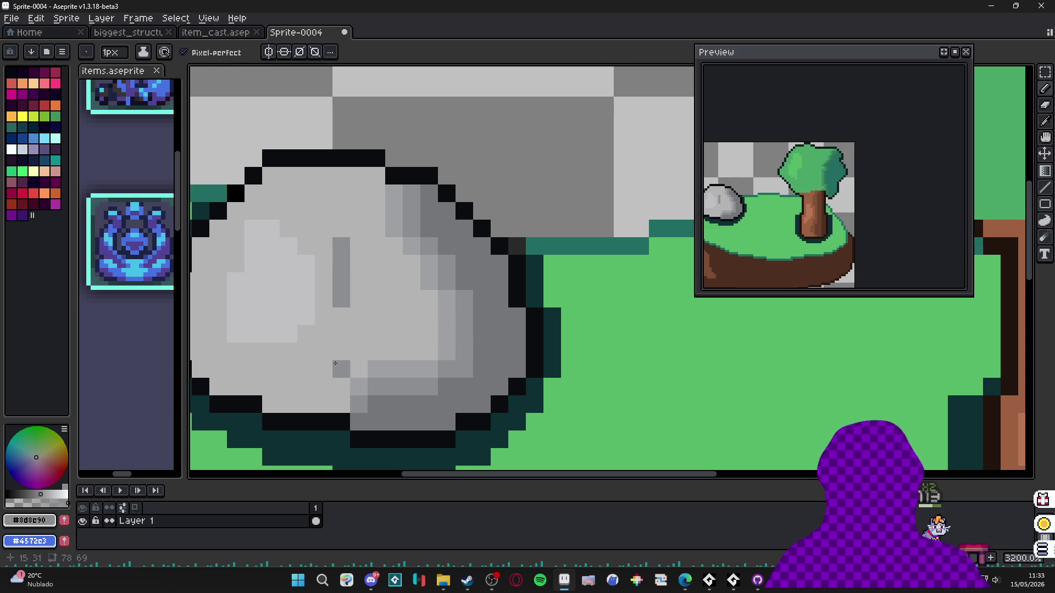
key("ctrl+z")
- Enlarge the brush to 2px and paint mid-grey shading down and up across the rock
key("plus")
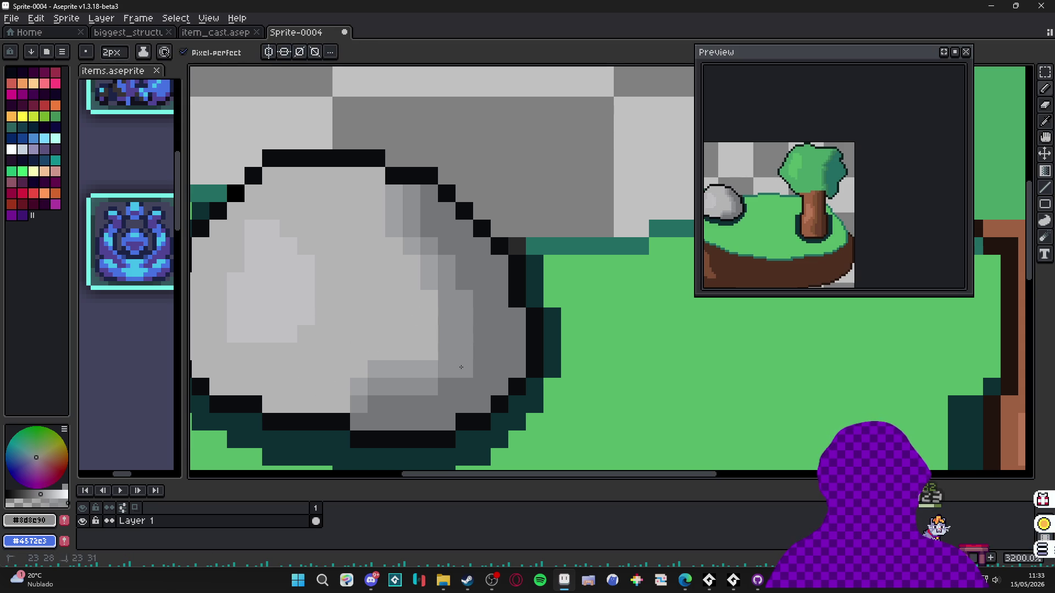
left_click(455, 313, "alt")
left_click(435, 321)
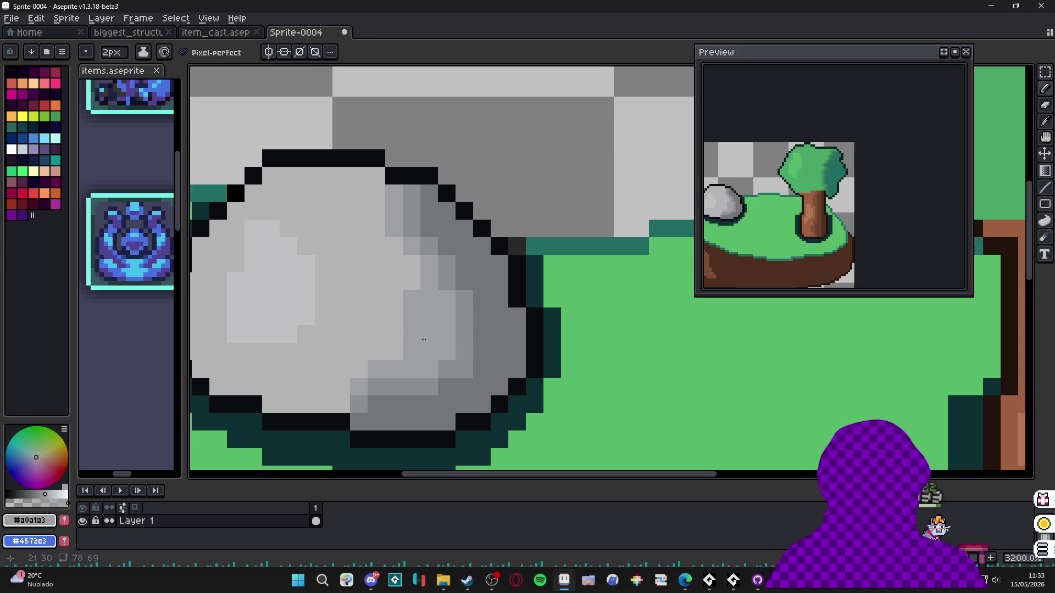
key("ctrl+z")
key("alt+n")
left_click(439, 340)
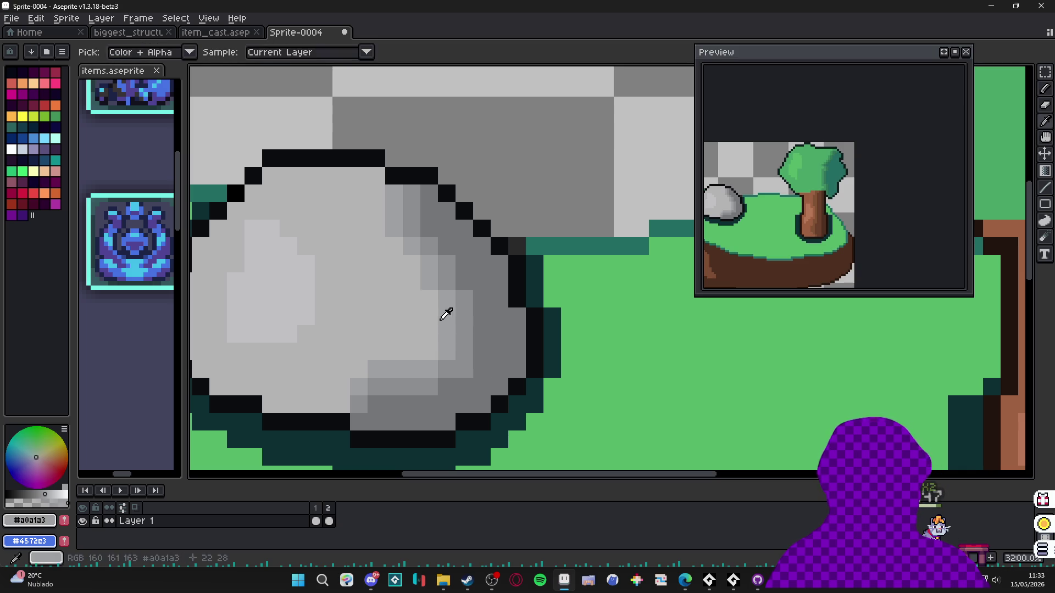
left_click_drag(431, 318, 435, 359)
mouse_move(424, 307)
left_mouse_down()
mouse_move(357, 173)
mouse_move(422, 207)
left_mouse_up()
left_click(413, 227, "alt")
left_click(413, 227)
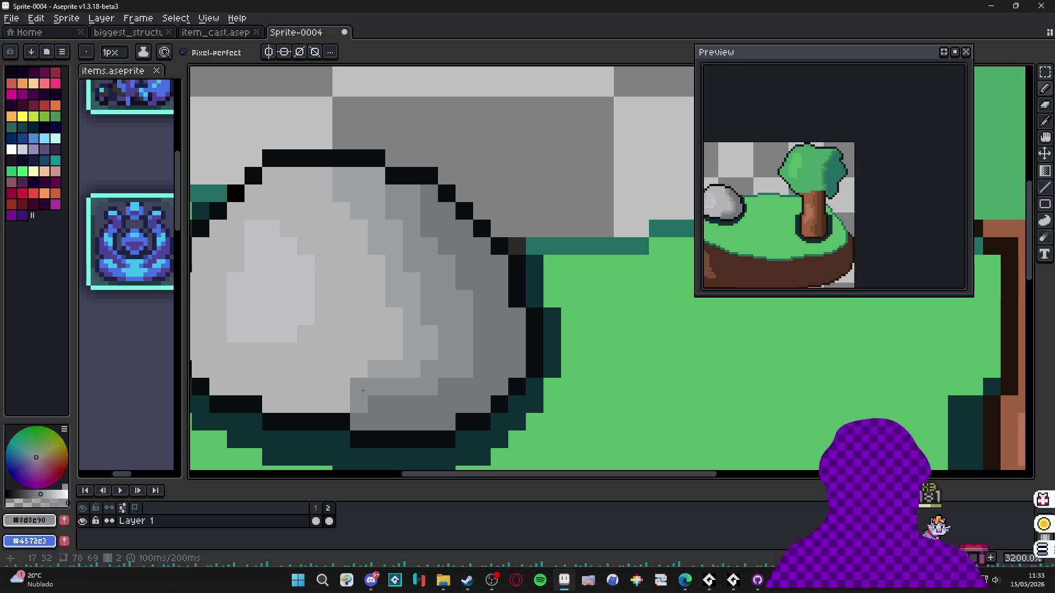
scroll(606, 271, "down", 1)
left_click(567, 283)
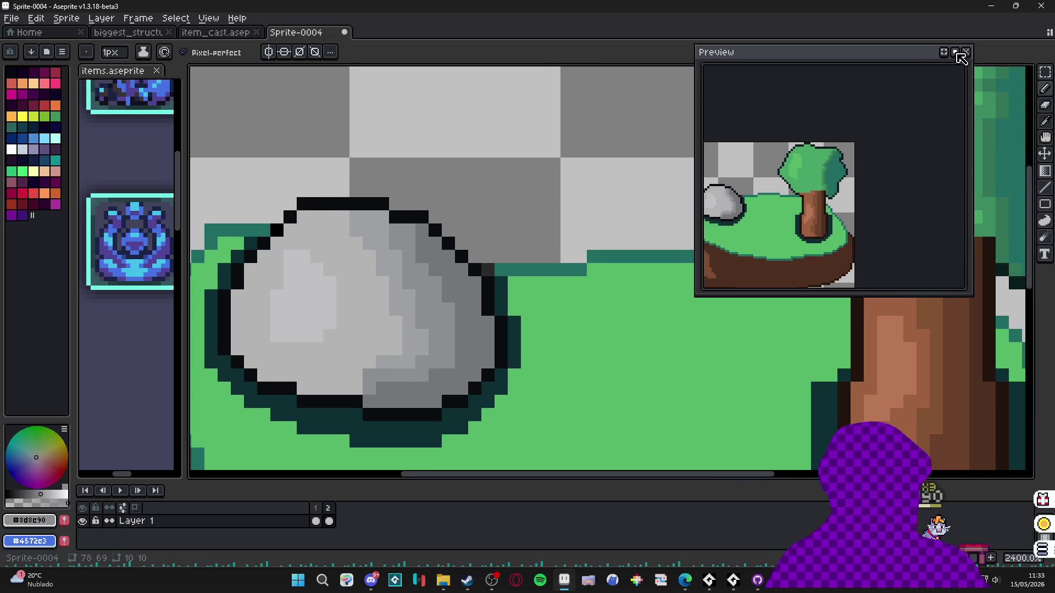
scroll(485, 303, "up", 1)
- Bucket-fill one rock region darker grey and refill another part lighter grey
key("g")
left_click(342, 352)
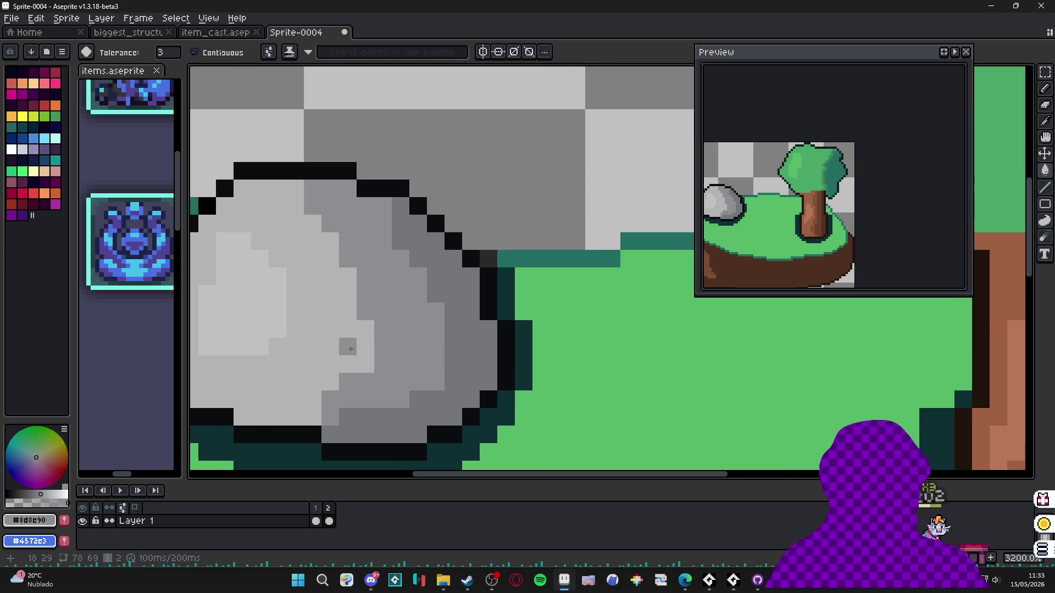
scroll(352, 363, "down", 3)
scroll(384, 357, "down", 2)
scroll(473, 346, "up", 4)
key("alt")
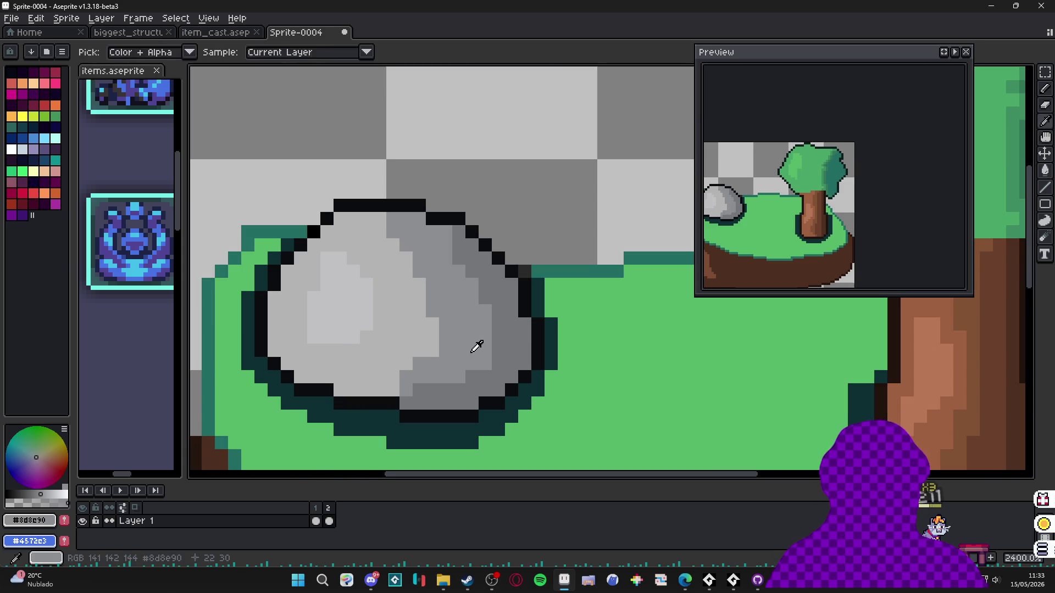
left_click(473, 350)
scroll(456, 366, "down", 3)
scroll(441, 382, "up", 1)
key("b")
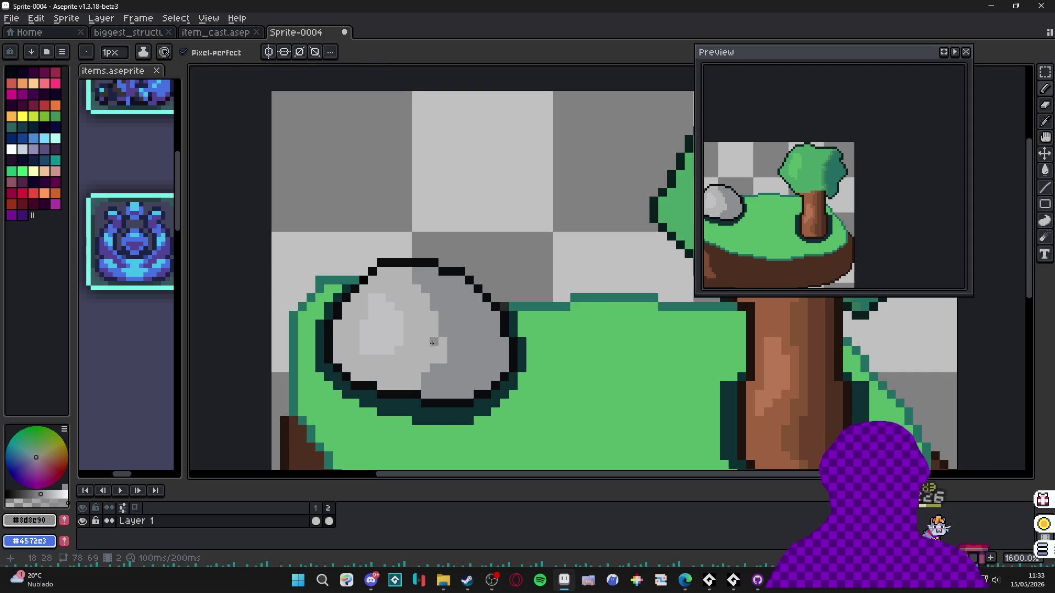
scroll(423, 338, "down", 3)
scroll(341, 300, "up", 3)
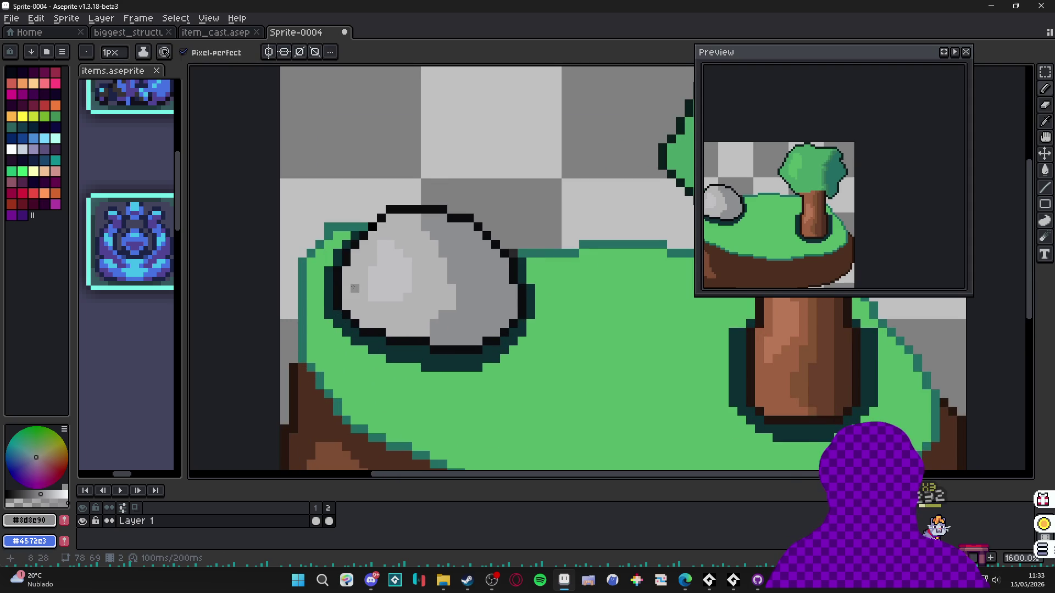
scroll(459, 323, "down", 2)
scroll(459, 324, "up", 4)
- Sample light greys #b2b3b4 and #c0c0c2 and try a highlight pixel, undoing the strays
left_click(471, 325, "alt")
left_click(447, 280, "alt")
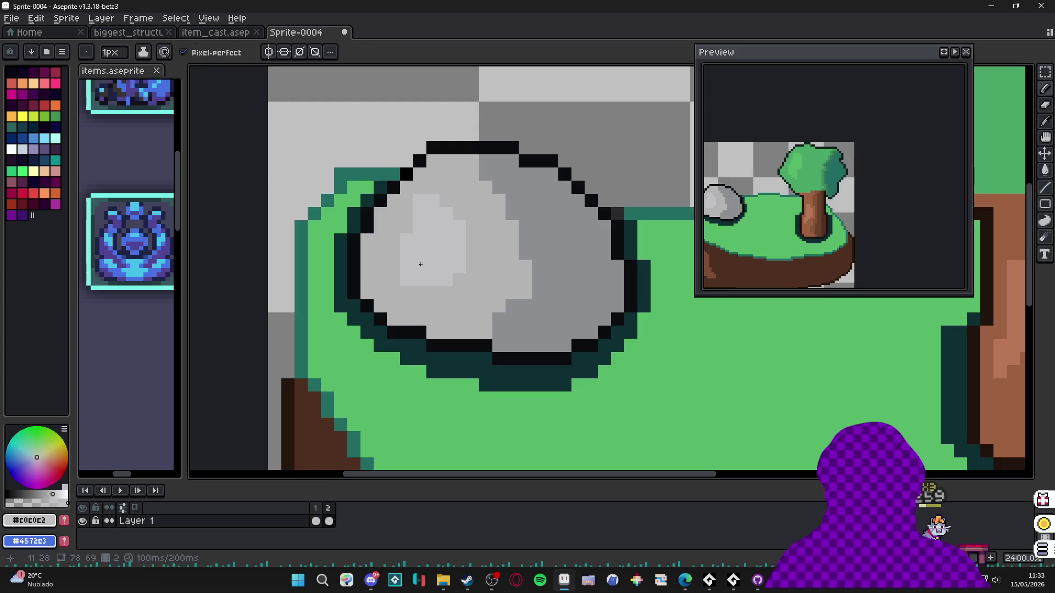
scroll(418, 270, "up", 2)
left_click(348, 247)
scroll(415, 333, "down", 4)
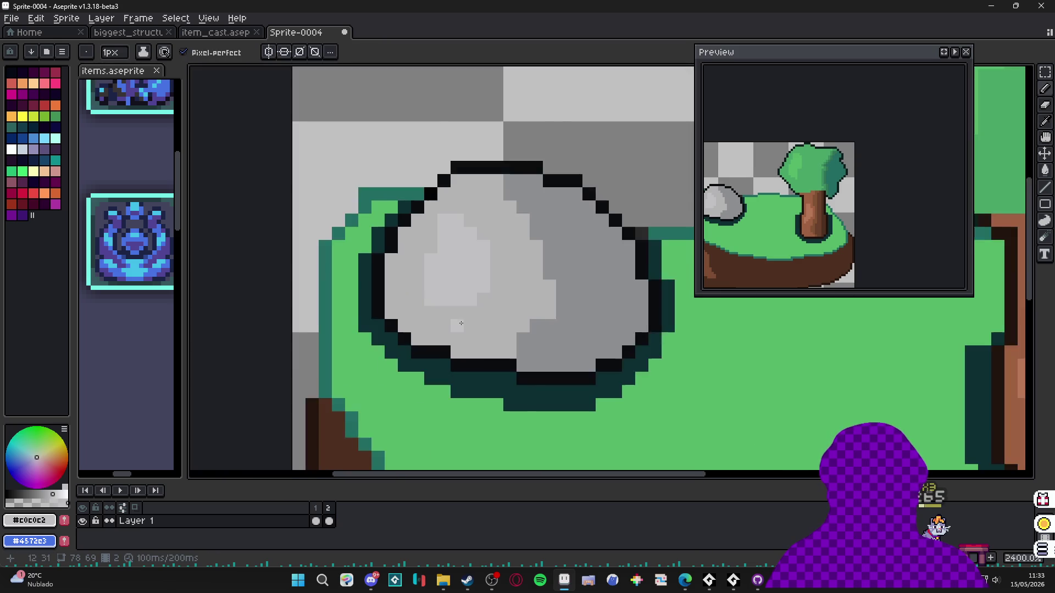
scroll(436, 329, "up", 2)
scroll(447, 329, "down", 1)
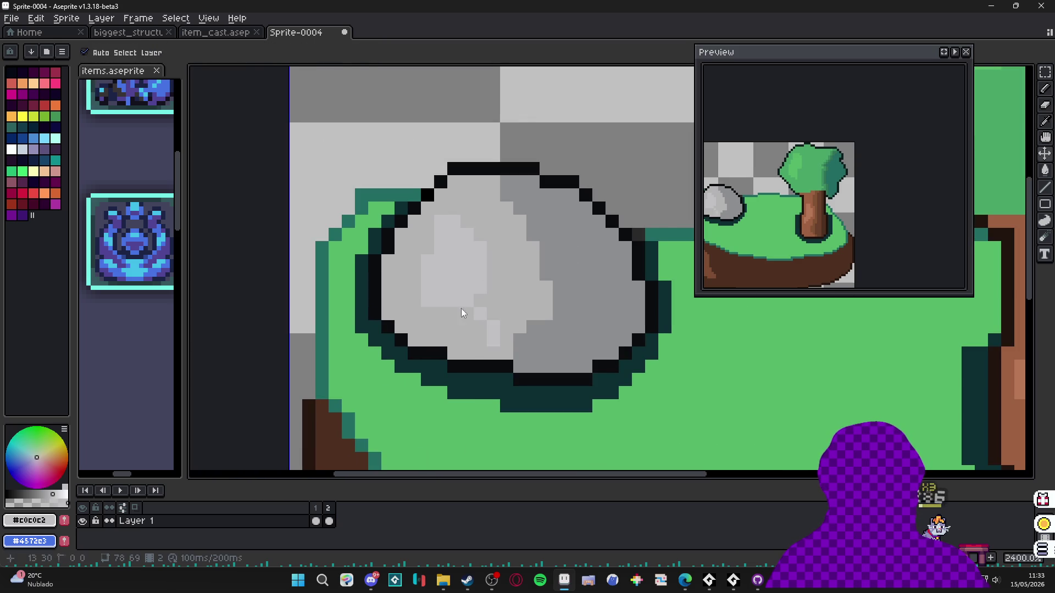
key("ctrl+z")
left_click_drag(376, 483, 378, 467)
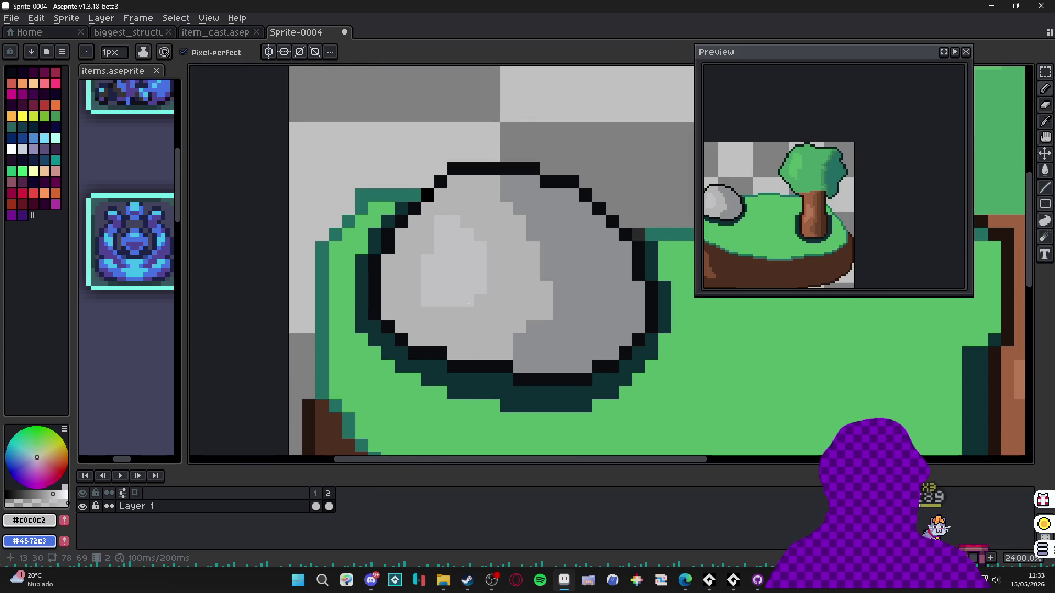
- Choose a slightly darker grey, then zoom in and sample the rock's light and darker greys
key("alt")
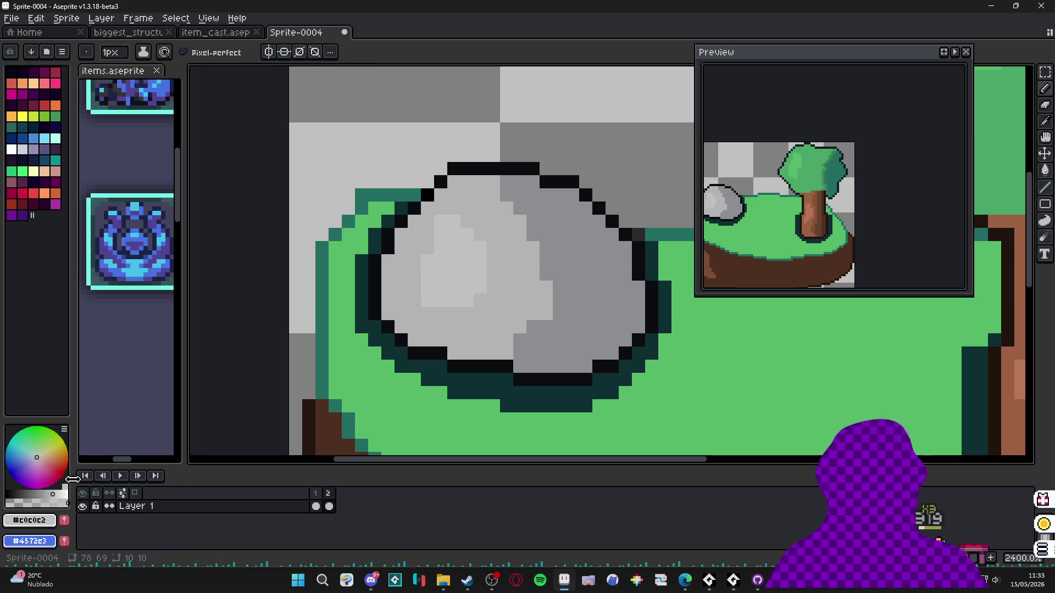
left_click(49, 495)
key("alt")
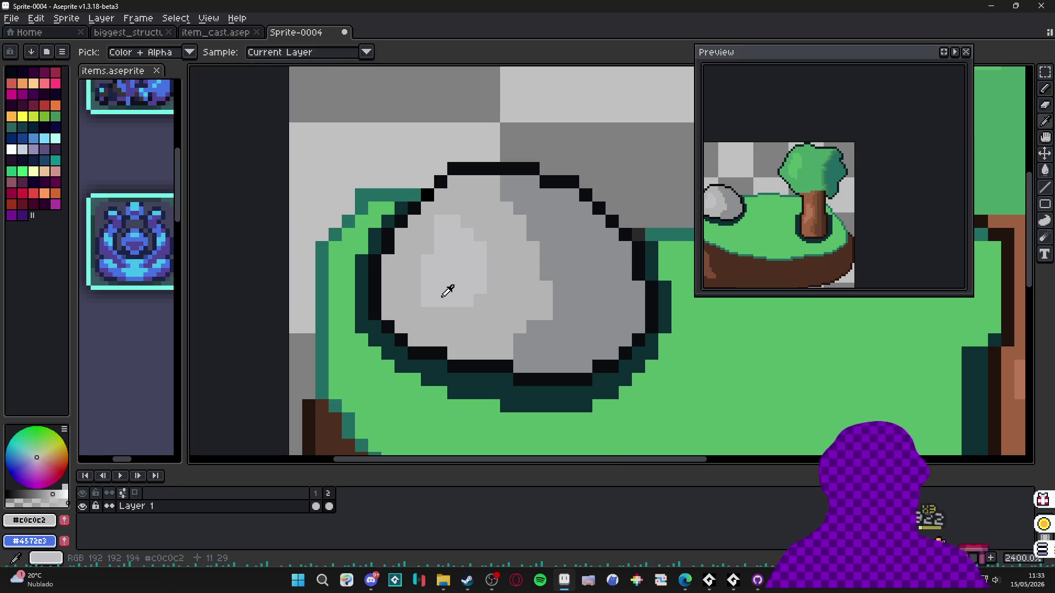
left_click(462, 294)
key("4")
key("5")
scroll(461, 310, "down", 1)
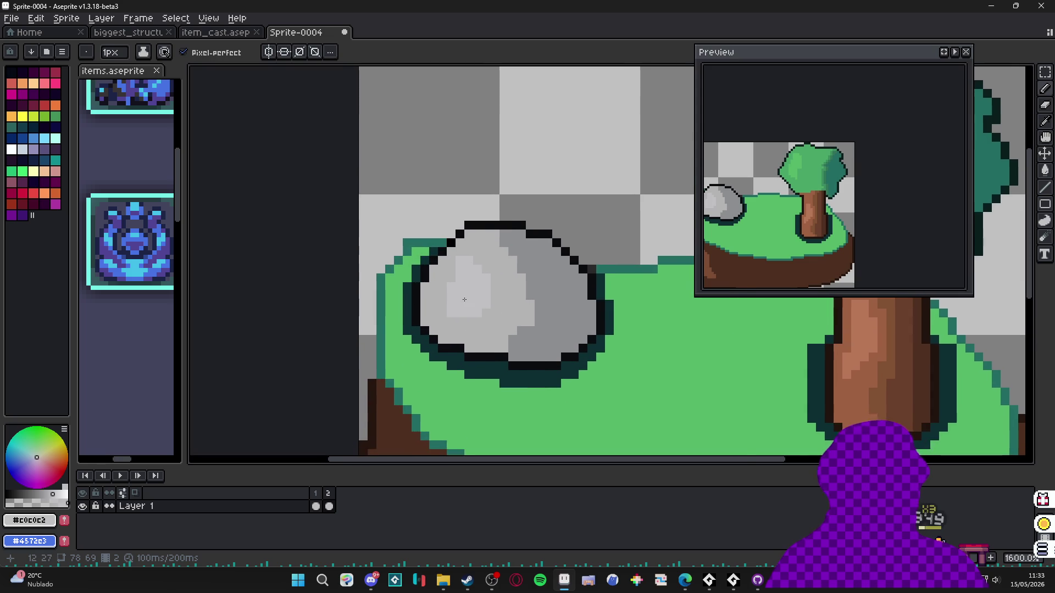
scroll(480, 309, "down", 1)
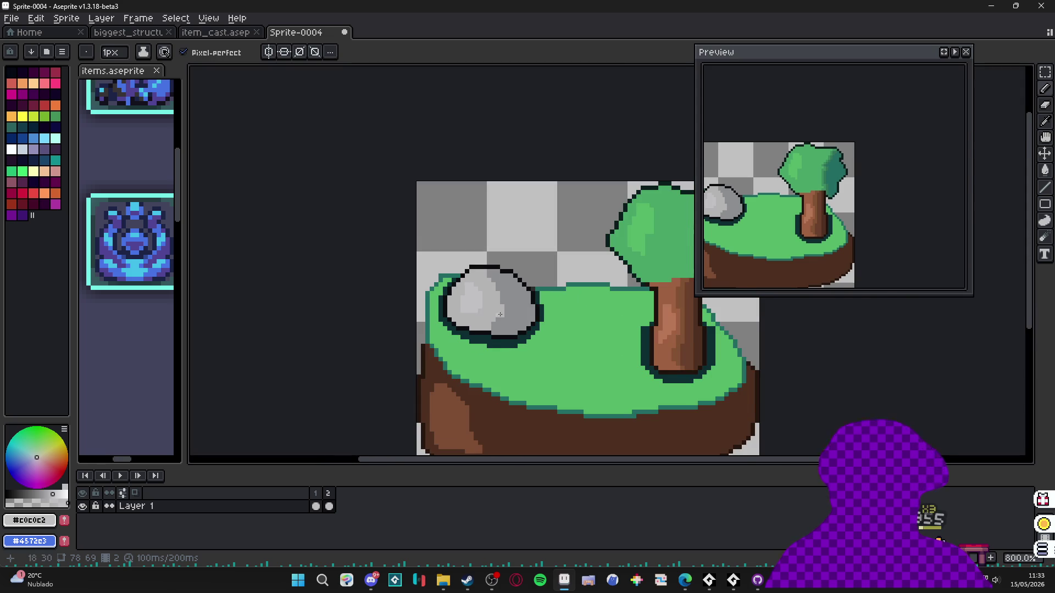
key("5")
left_click(520, 312, "alt")
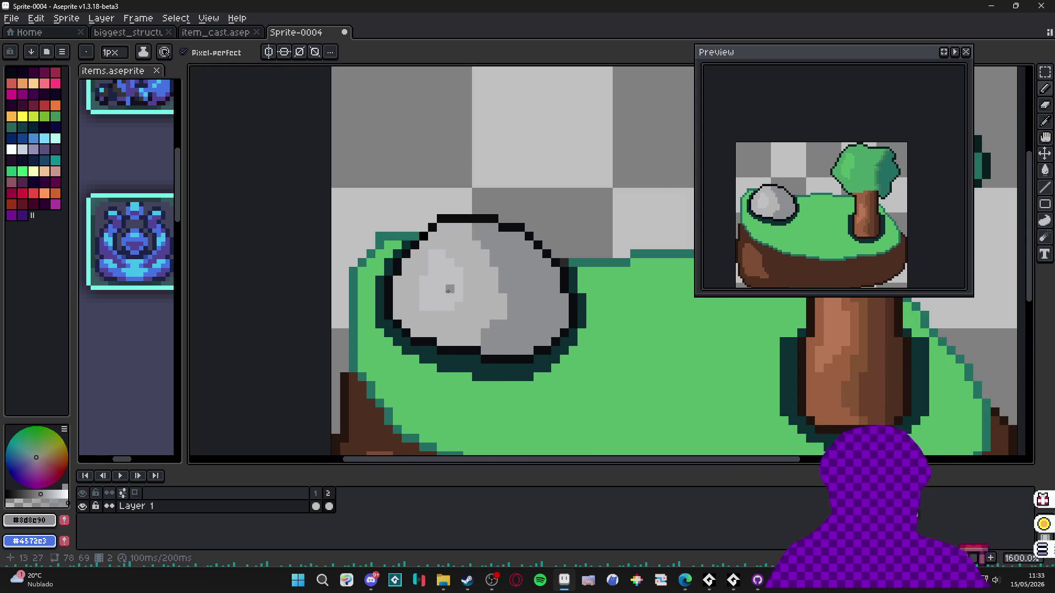
scroll(471, 313, "up", 1)
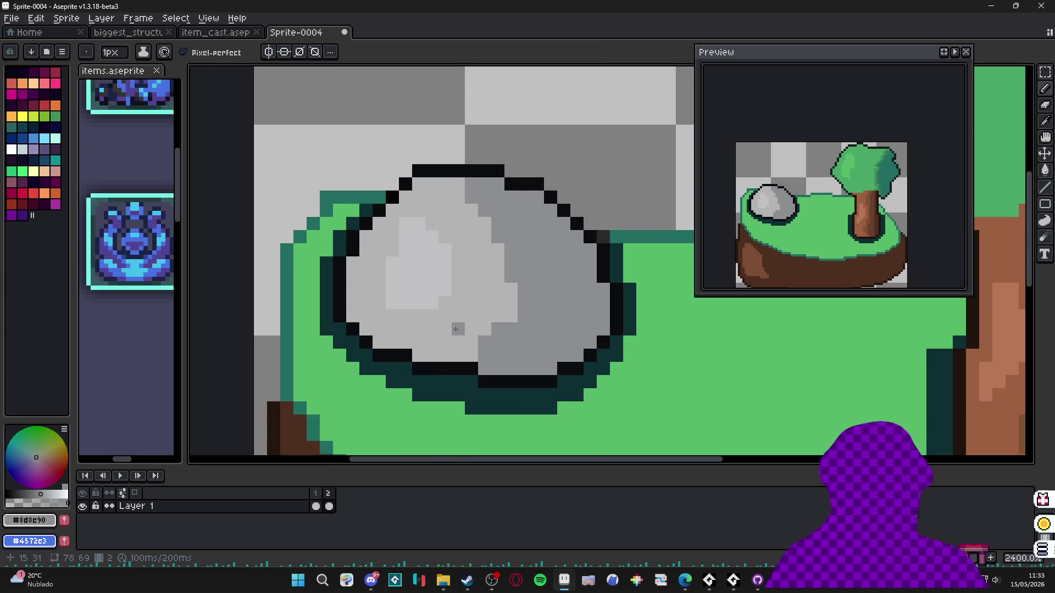
- Refill the rock's upper-left highlight with a brighter grey
left_click(426, 313, "alt")
key("g")
left_click(418, 275)
key("ctrl+z")
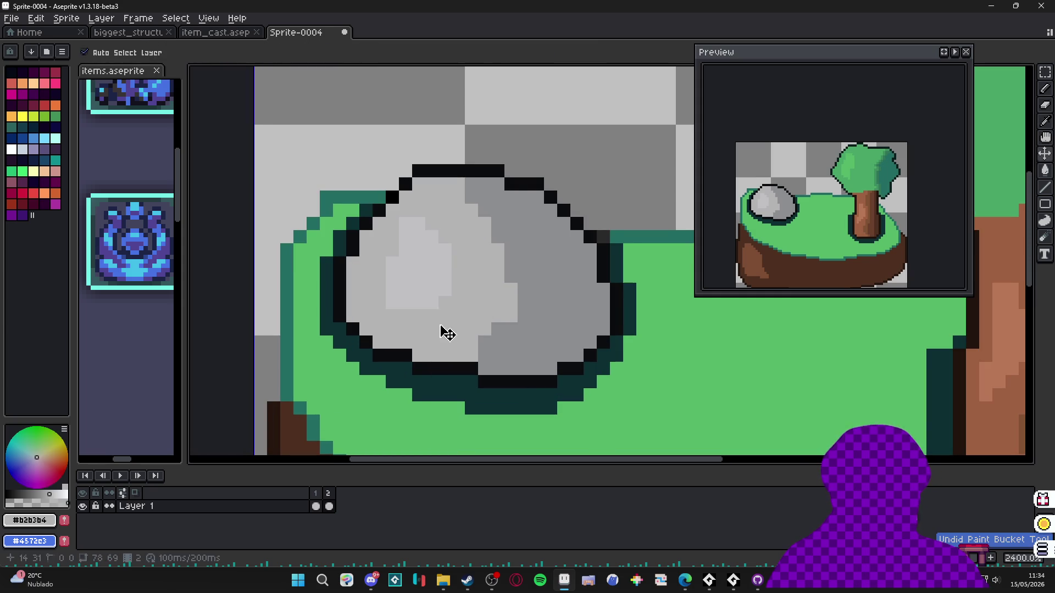
left_click(435, 294, "alt")
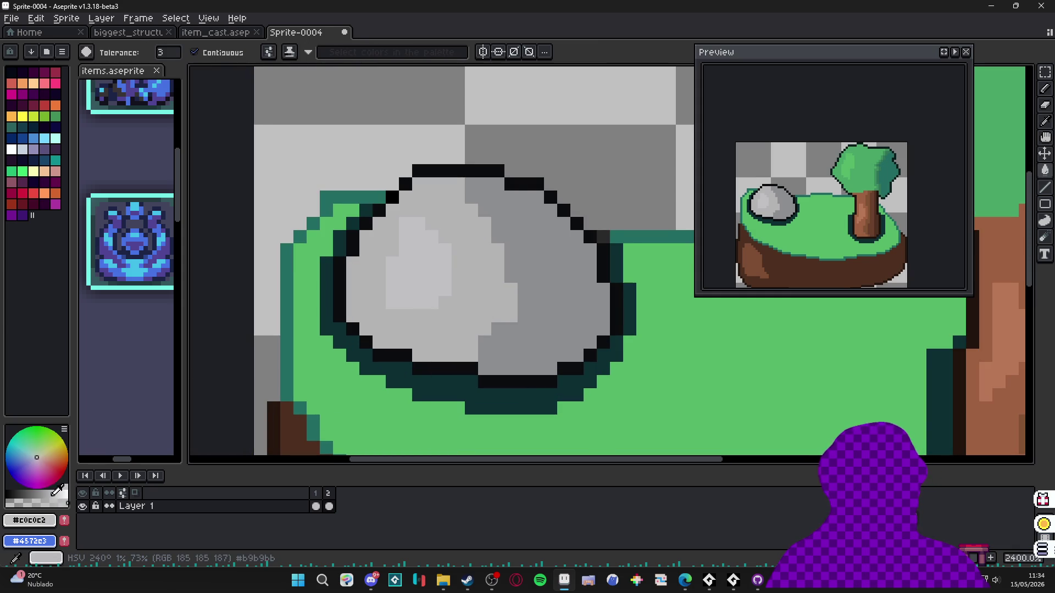
left_click(60, 494)
left_click(438, 275)
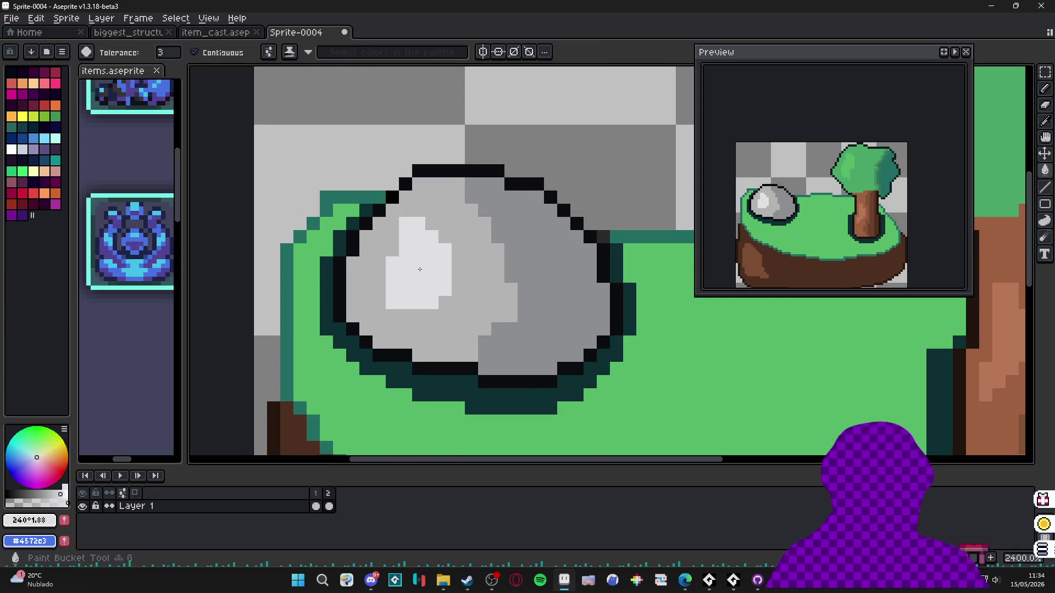
key("b")
scroll(440, 272, "down", 2)
scroll(440, 273, "up", 3)
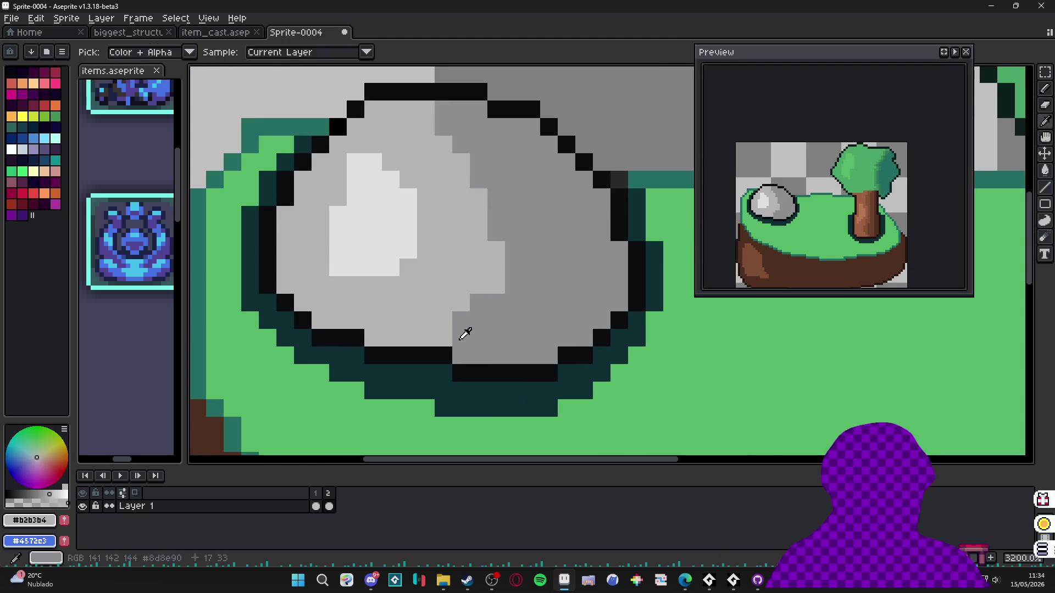
- Paint a mid-grey pixel on the rock, then undo the last fill
left_click(464, 330, "alt")
left_click(419, 338)
scroll(508, 319, "down", 4)
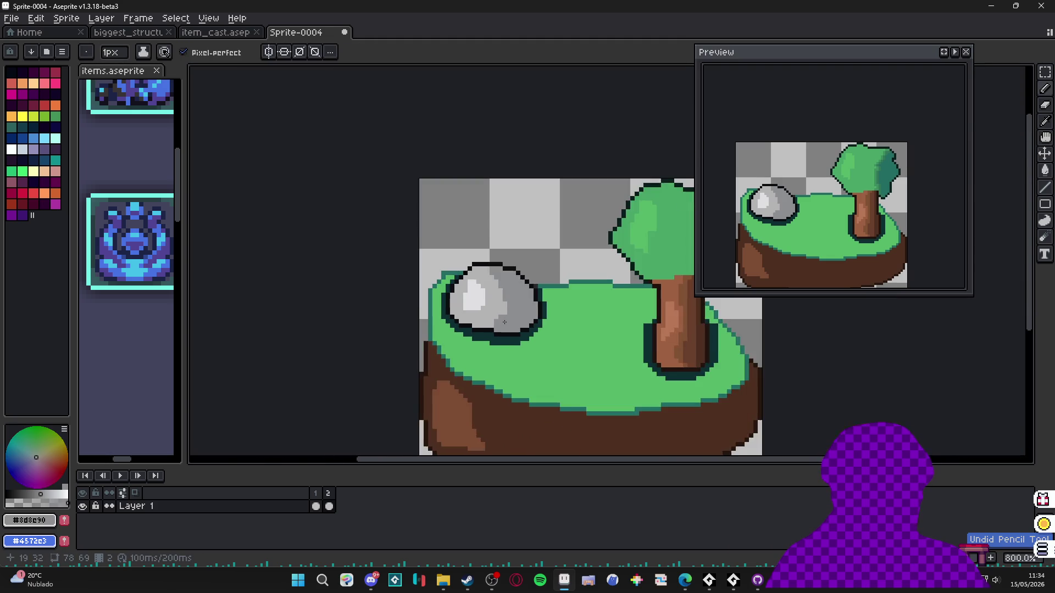
scroll(493, 281, "up", 2)
scroll(493, 281, "down", 1)
scroll(493, 286, "up", 1)
scroll(506, 323, "down", 1)
scroll(506, 323, "up", 1)
scroll(485, 327, "down", 3)
scroll(480, 313, "up", 2)
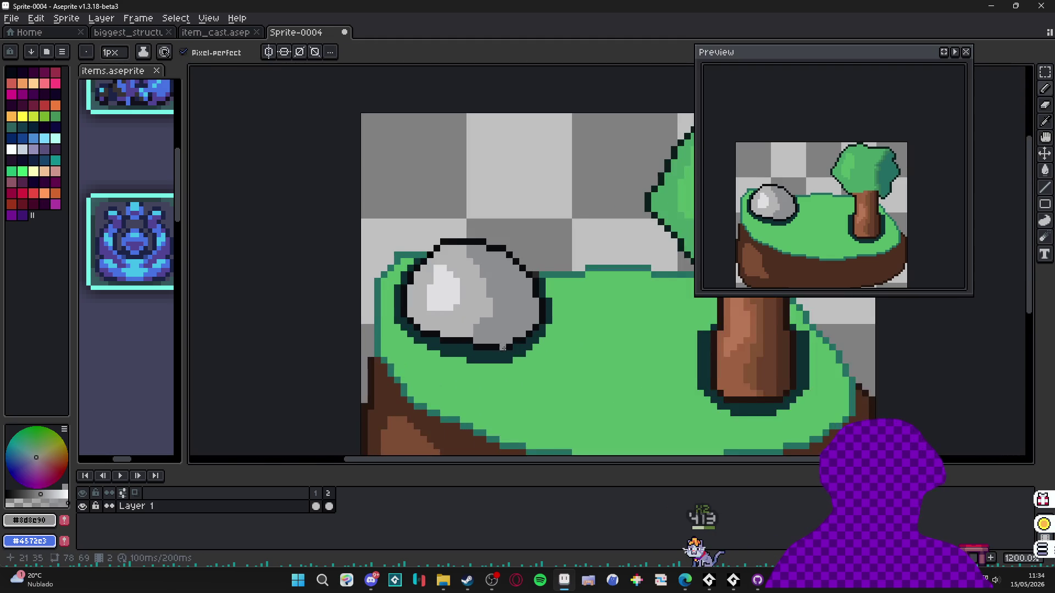
scroll(477, 303, "down", 2)
scroll(478, 303, "up", 2)
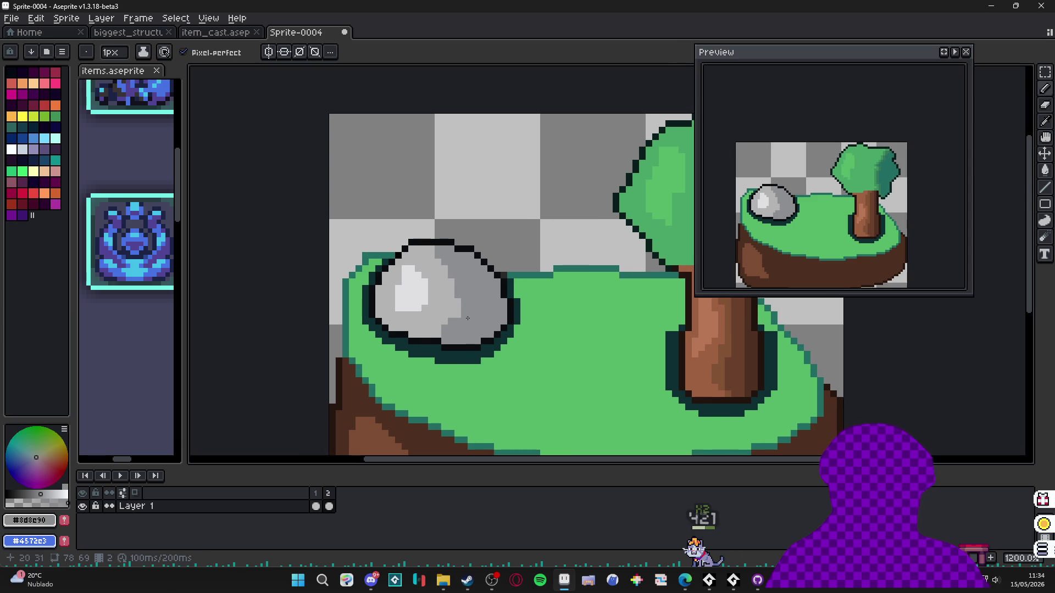
key("ctrl+z")
key("ctrl+z")
scroll(497, 344, "up", 3)
- Bucket-fill the rock's right side with a darker grey
key("g")
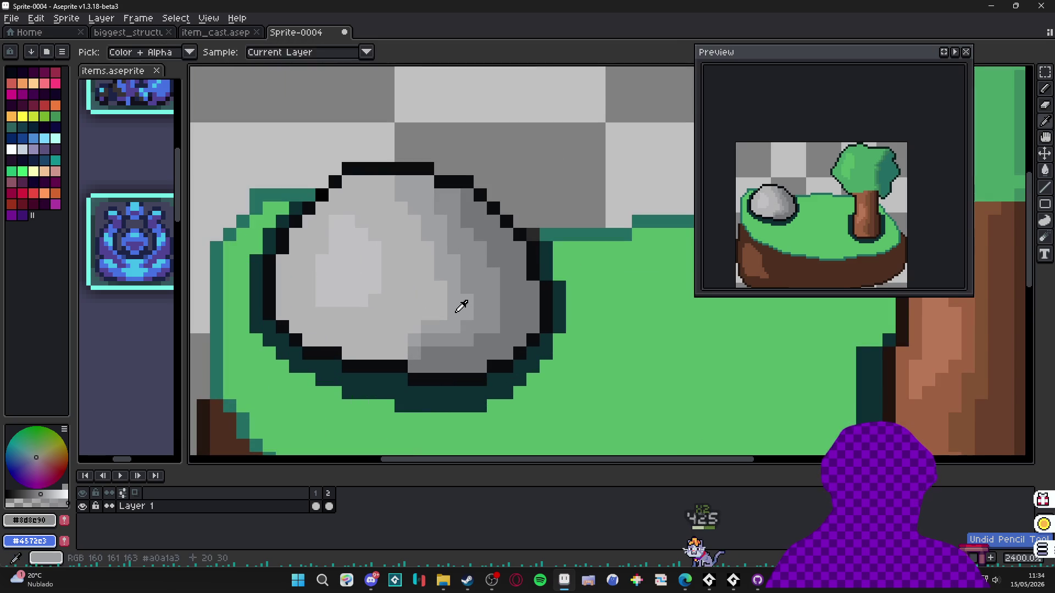
left_click(492, 314, "alt")
left_click(434, 294)
key("b")
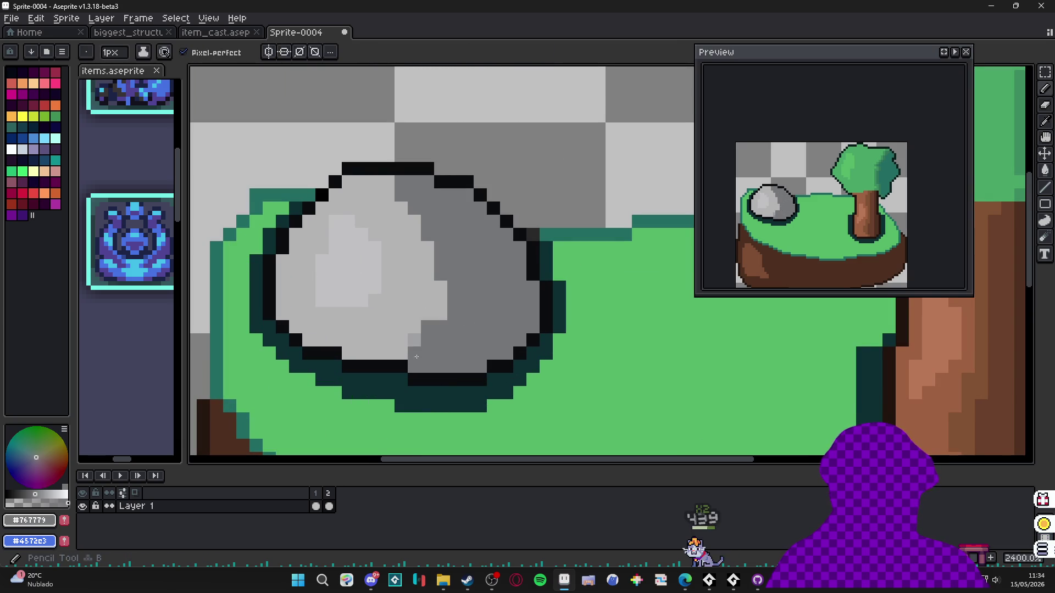
- Add a light grey pixel to the rock, then undo it and the dark right-side fill
left_click(405, 314, "alt")
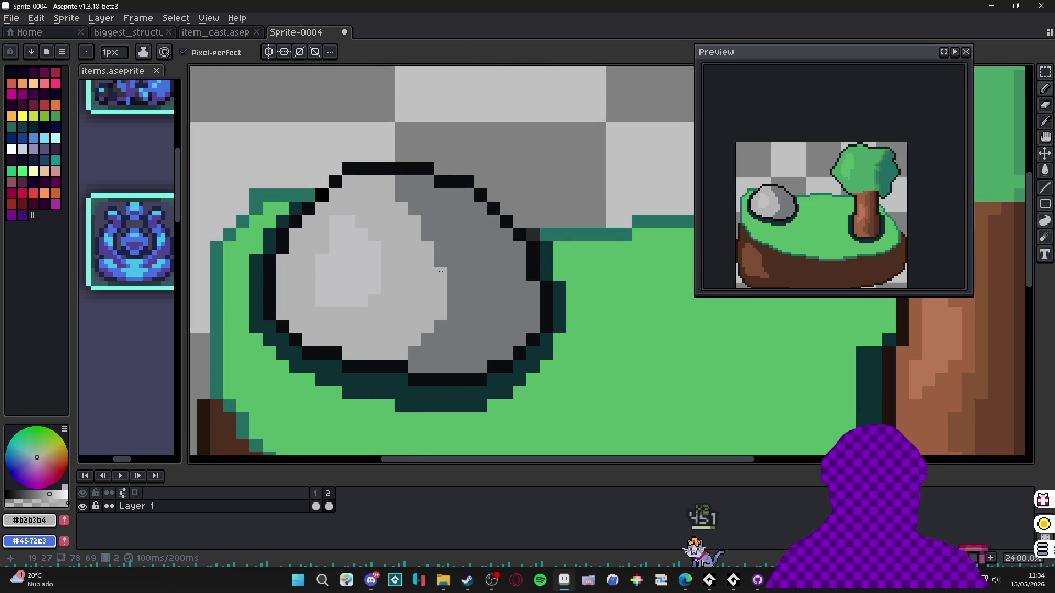
left_click(415, 354)
left_click(423, 345, "alt")
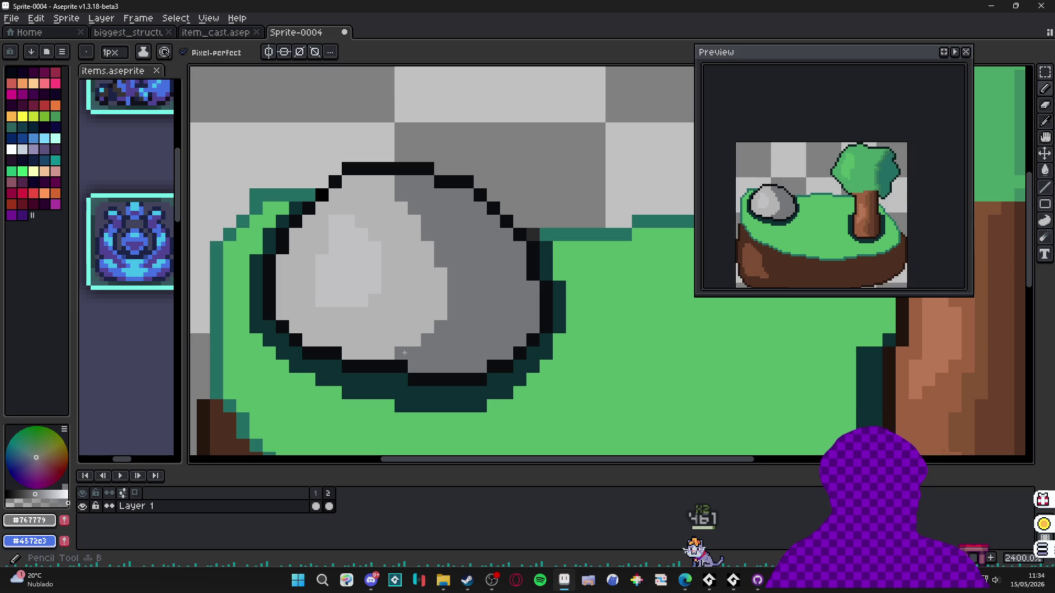
scroll(426, 227, "down", 3)
key("ctrl+z")
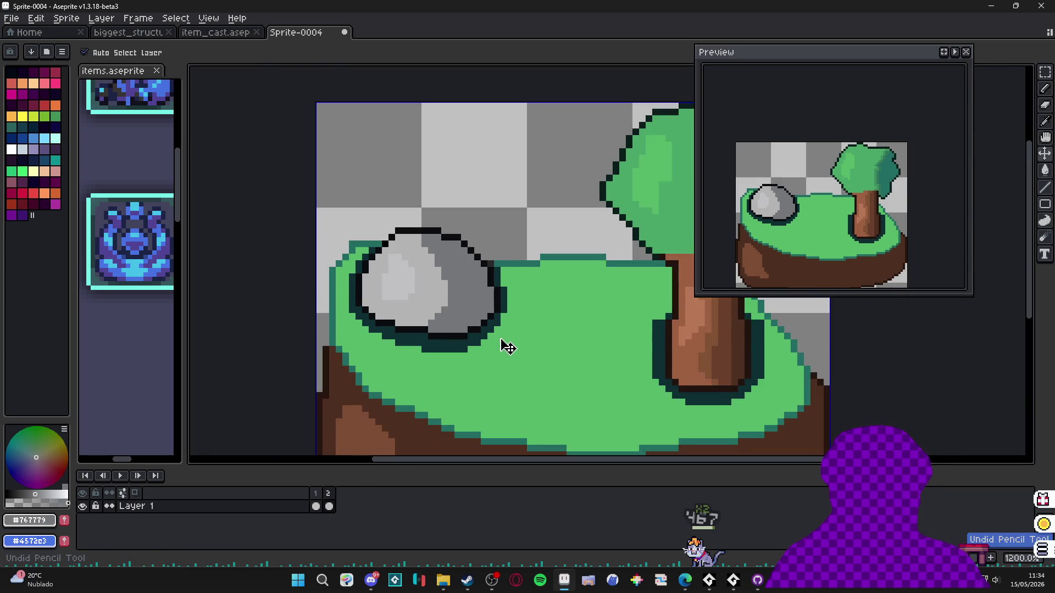
key("ctrl+z")
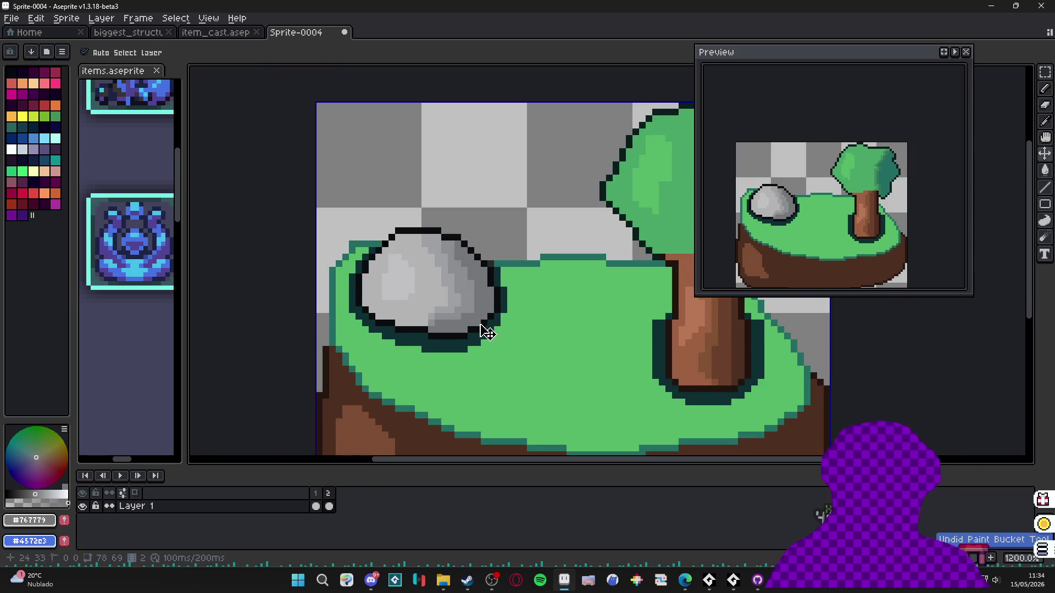
scroll(445, 315, "up", 3)
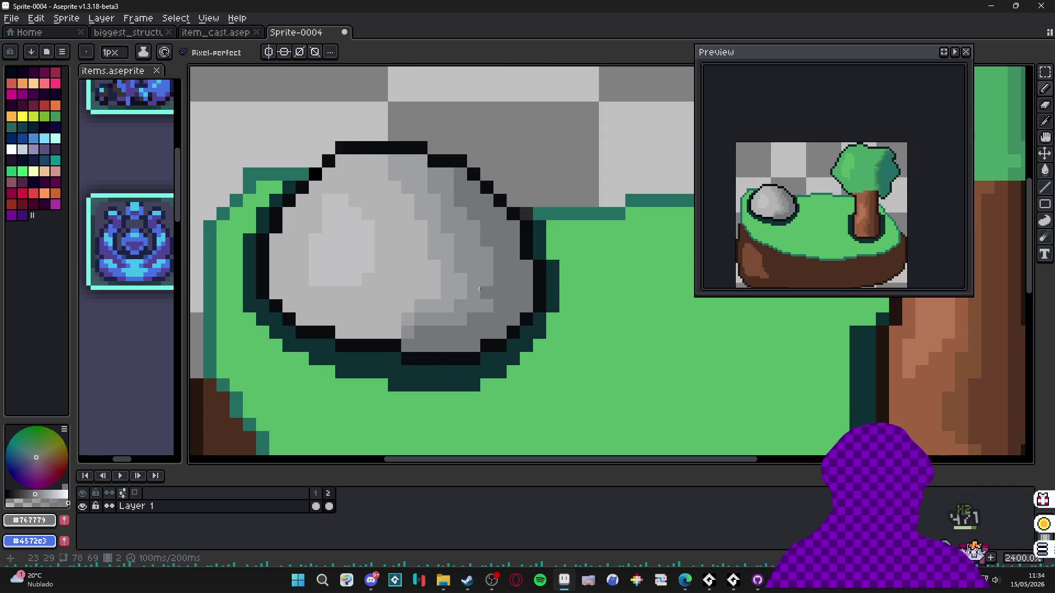
scroll(443, 327, "down", 5)
scroll(443, 327, "up", 3)
scroll(456, 330, "down", 3)
scroll(489, 349, "up", 3)
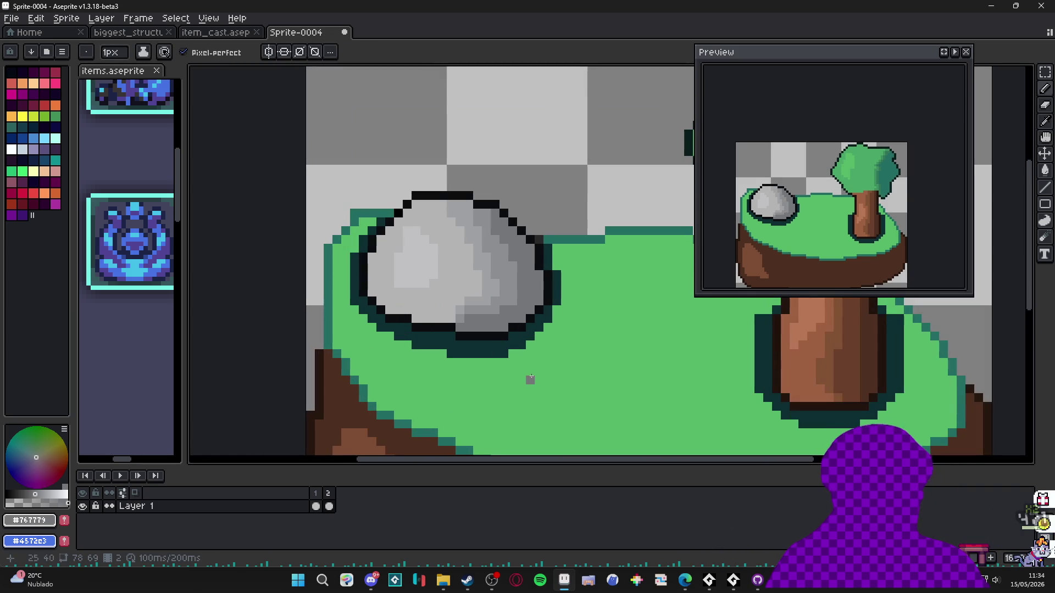
- Sample the dark shadow colour and try shadow strokes under the rock, undoing them
left_click(489, 346, "alt")
scroll(489, 346, "down", 1)
scroll(520, 323, "up", 1)
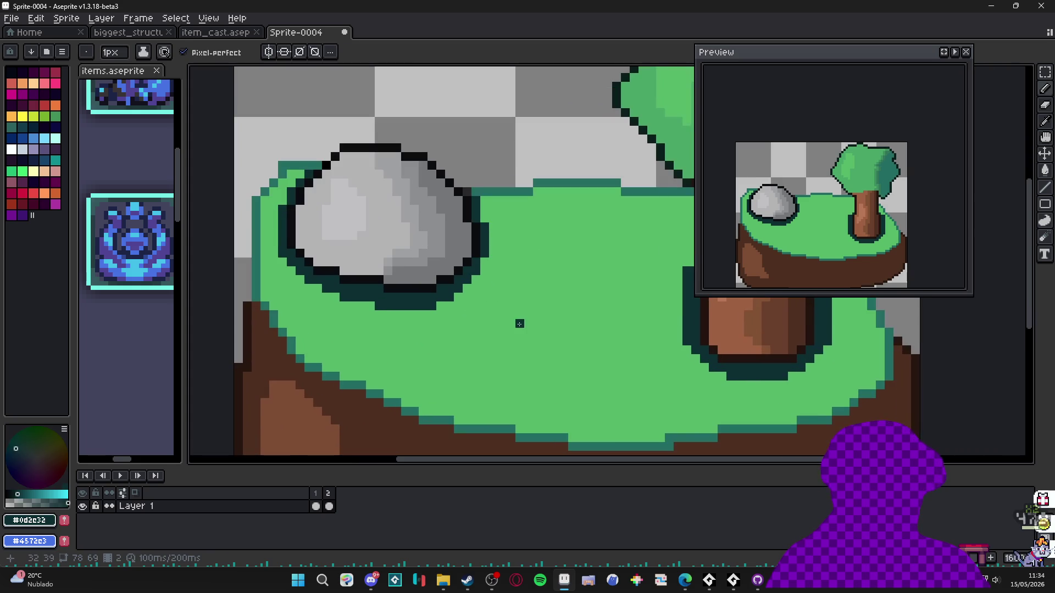
key("alt")
left_click_drag(381, 307, 505, 330)
left_click_drag(494, 245, 407, 363)
key("ctrl+z")
key("ctrl+z")
left_click(388, 332)
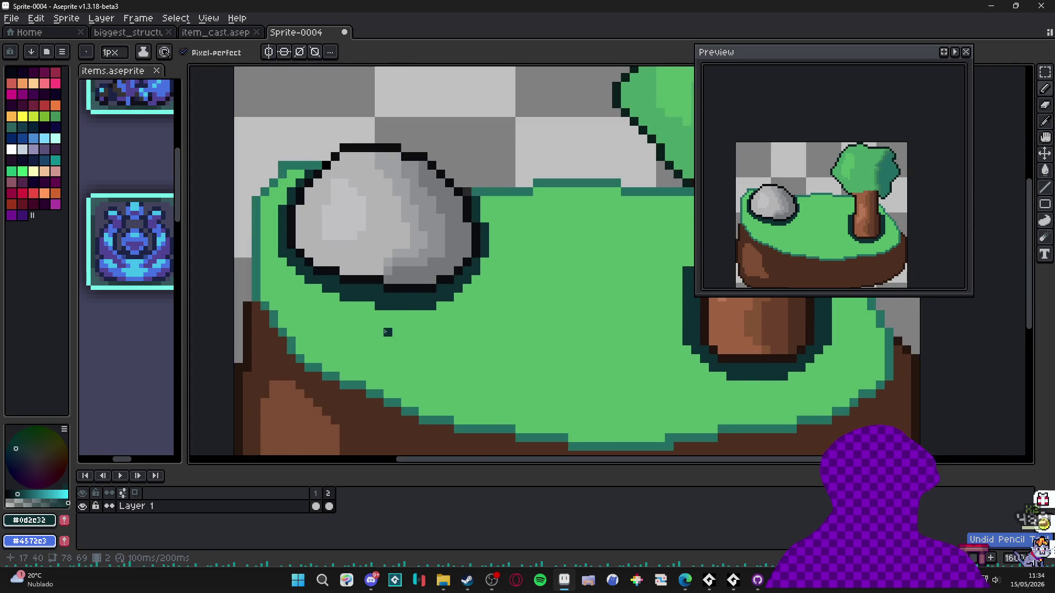
scroll(388, 332, "down", 3)
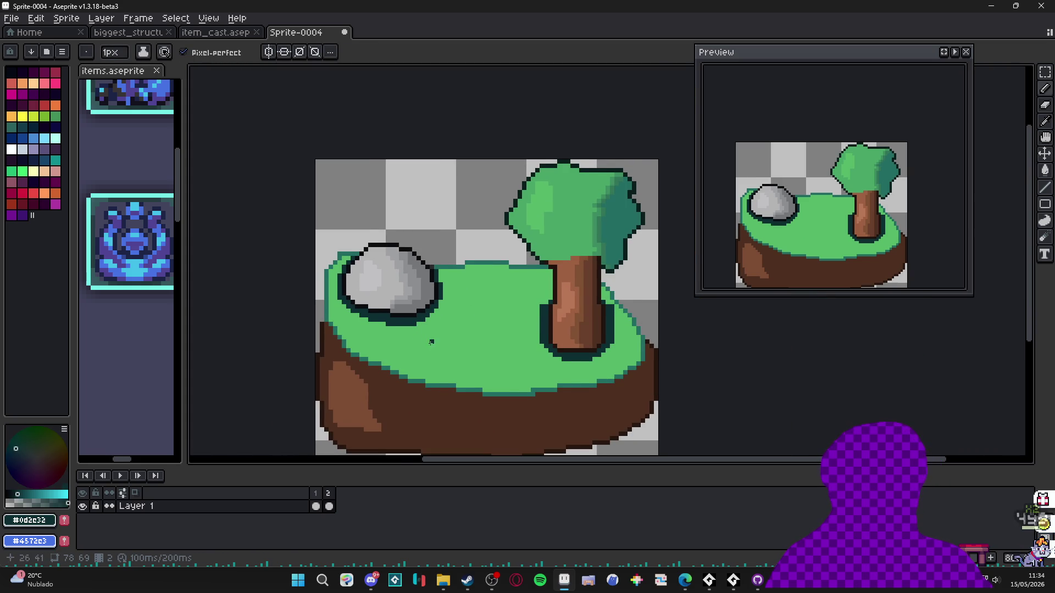
scroll(432, 342, "up", 3)
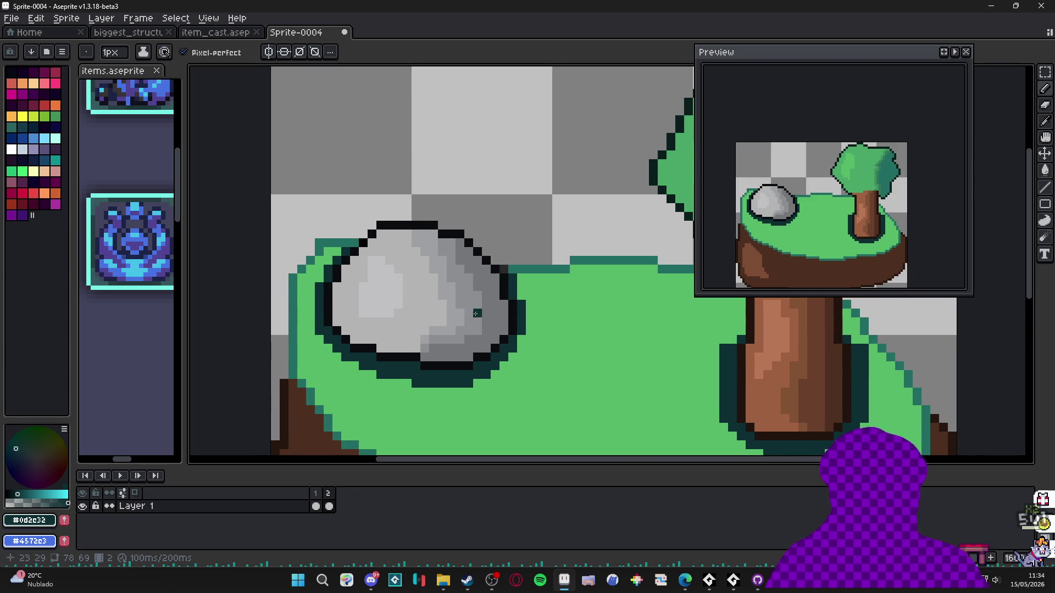
- Bucket-fill two right-side bands of the rock darker grey, undoing a third fill
left_click(487, 292, "alt")
key("g")
left_click(461, 296)
left_click(426, 244)
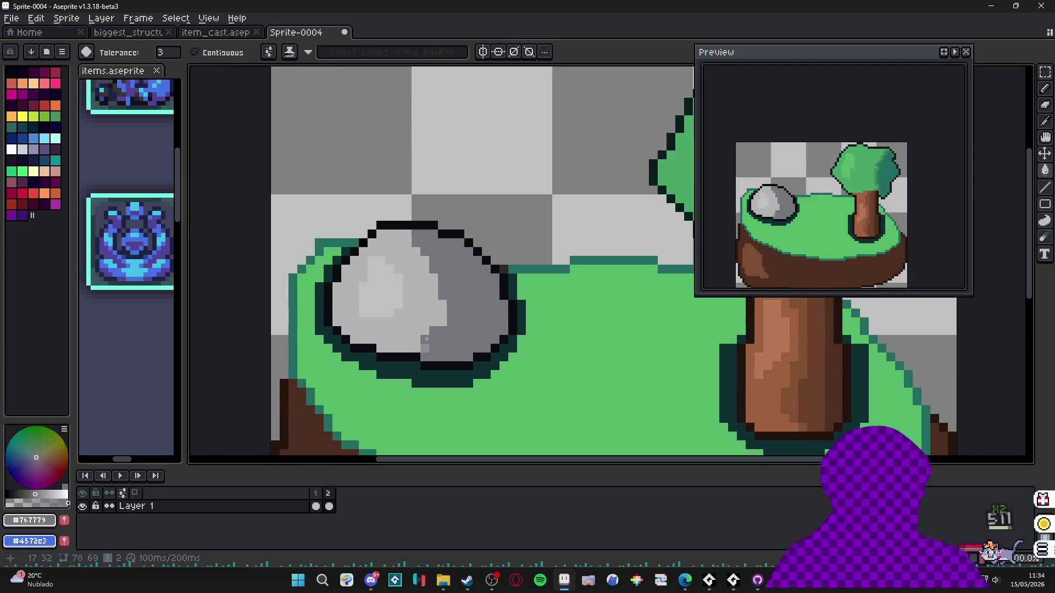
left_click(418, 349)
key("ctrl+z")
key("b")
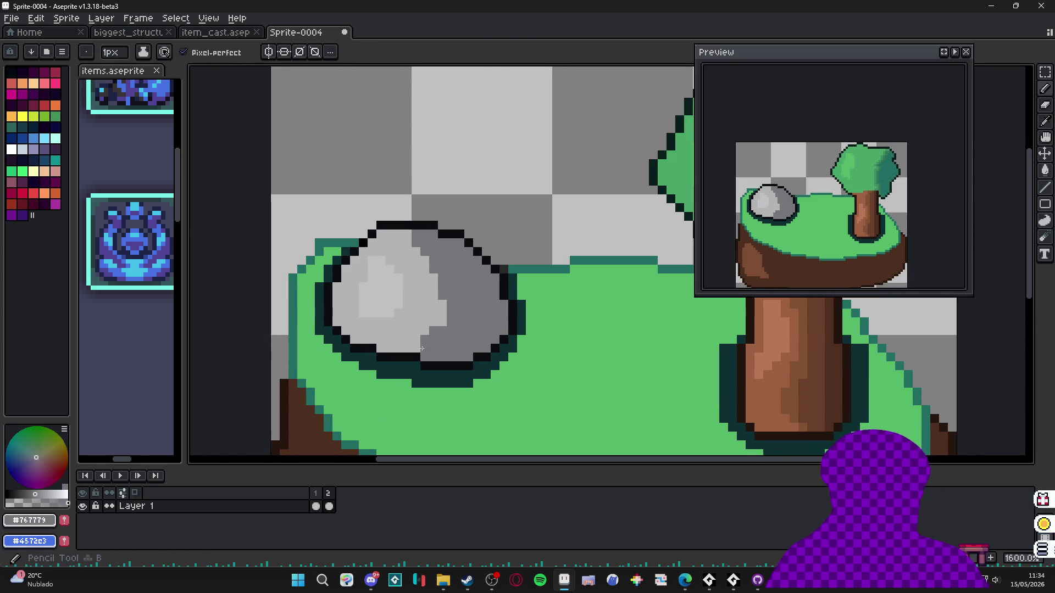
- Sample the rock's light grey, then pick the near-black outline colour #0c0d0f
left_click(406, 314, "alt")
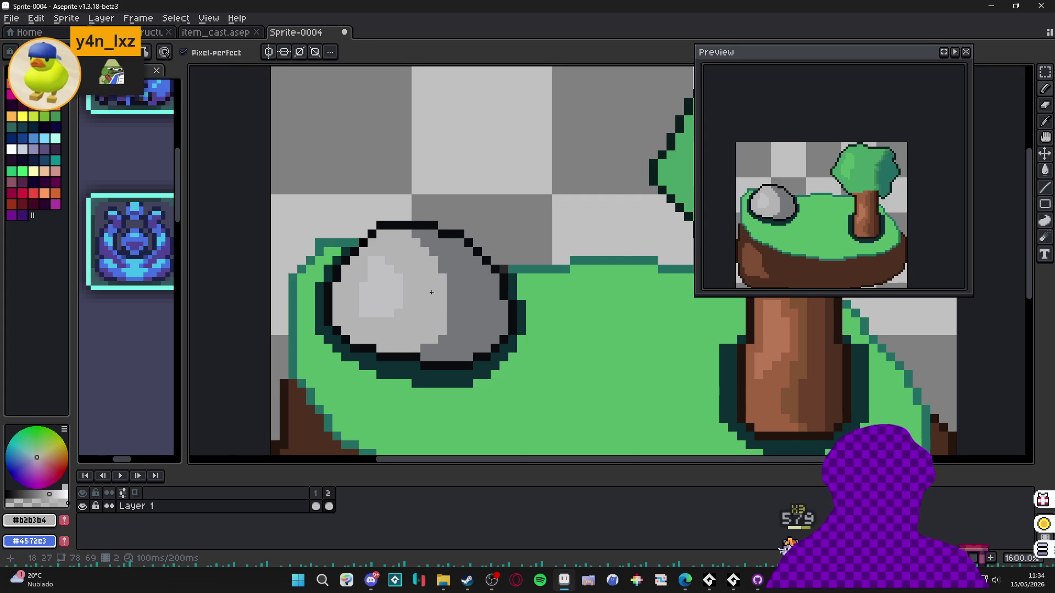
scroll(417, 280, "down", 3)
scroll(380, 254, "up", 3)
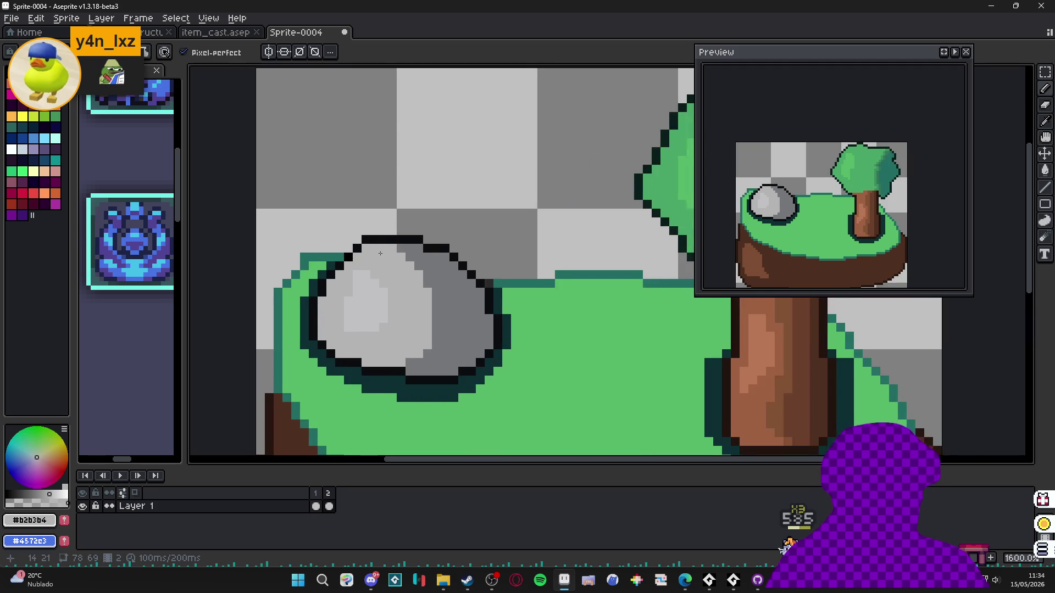
scroll(380, 254, "down", 2)
scroll(380, 254, "up", 2)
left_click(385, 275, "alt")
scroll(326, 321, "down", 2)
scroll(325, 320, "up", 2)
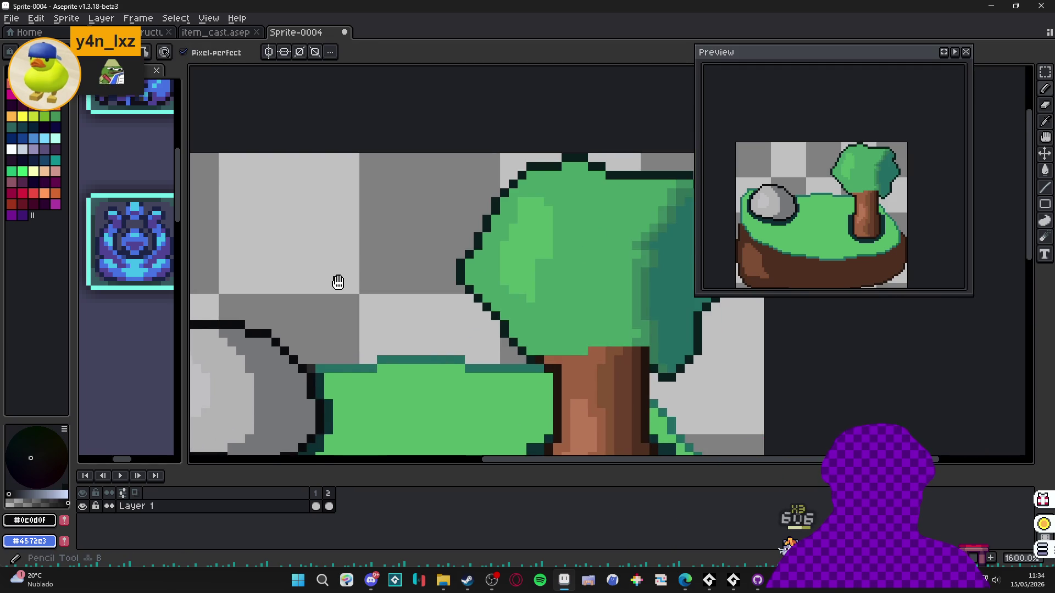
scroll(338, 281, "down", 2)
scroll(289, 287, "up", 2)
- Turn off Pixel-perfect and draw a long black arc in the sky above the rock
left_click_drag(330, 346, 445, 322)
key("ctrl+z")
left_click(215, 53)
left_click_drag(339, 329, 493, 279)
- Clean up stray pixels along the black arc with undo and the eraser
scroll(438, 321, "down", 2)
scroll(414, 245, "up", 2)
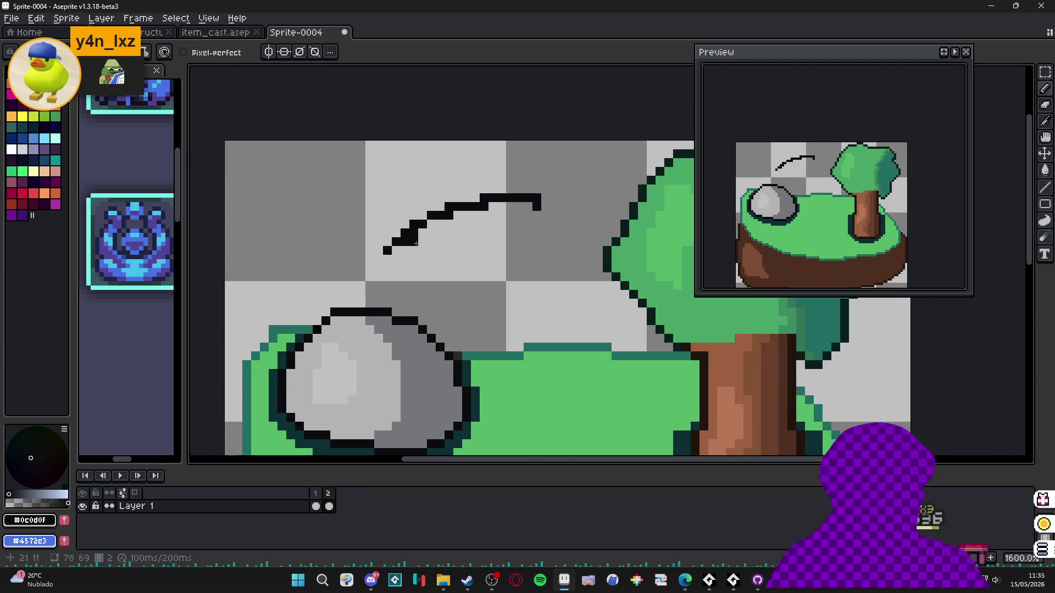
scroll(414, 245, "up", 3)
left_click(469, 284)
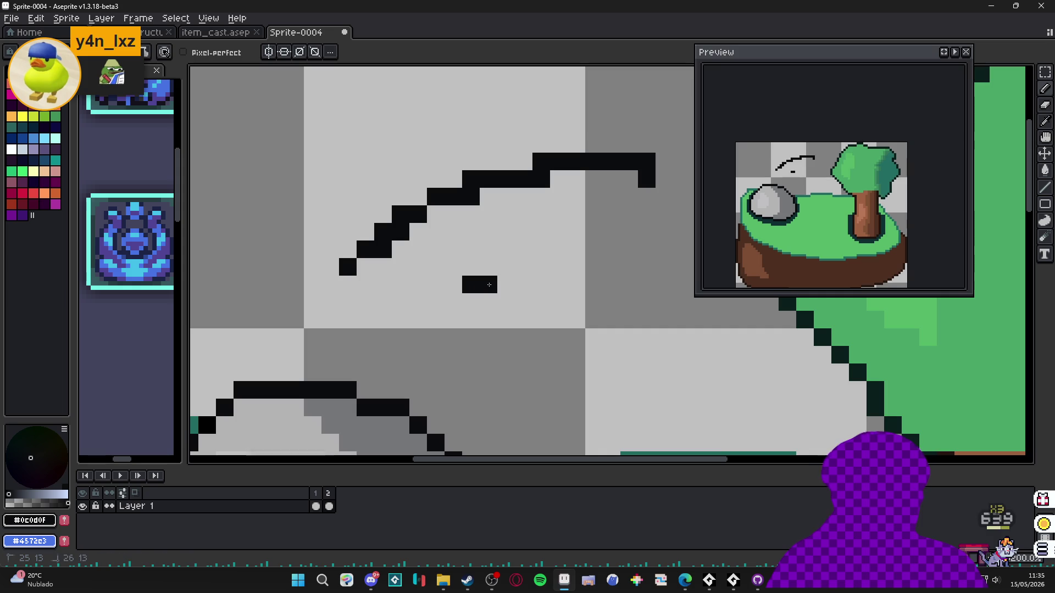
key("ctrl+z")
key("ctrl+z")
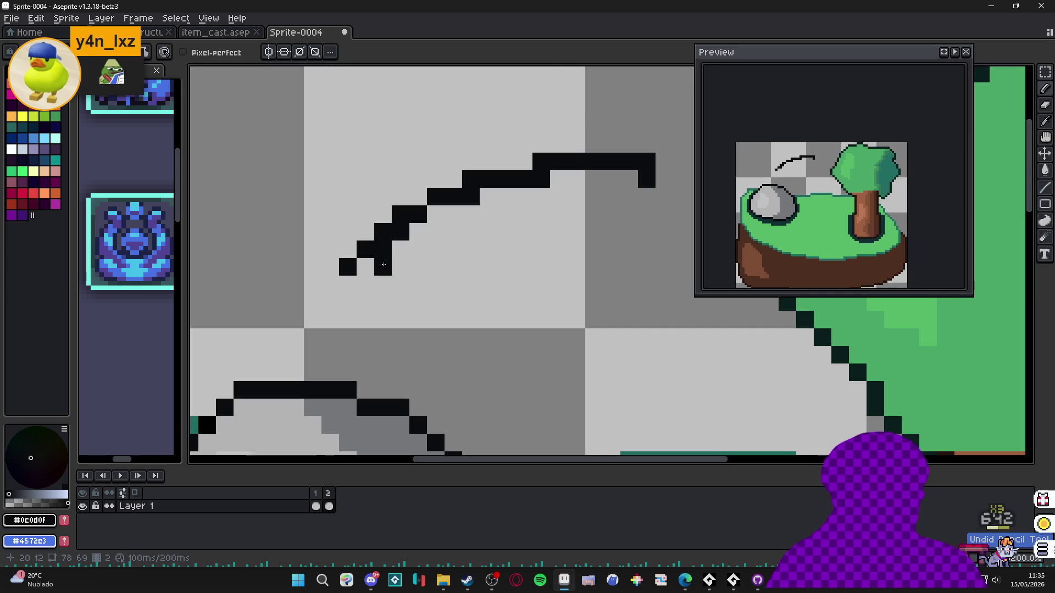
key("e")
scroll(383, 262, "down", 6)
left_click(383, 250)
left_click(401, 232)
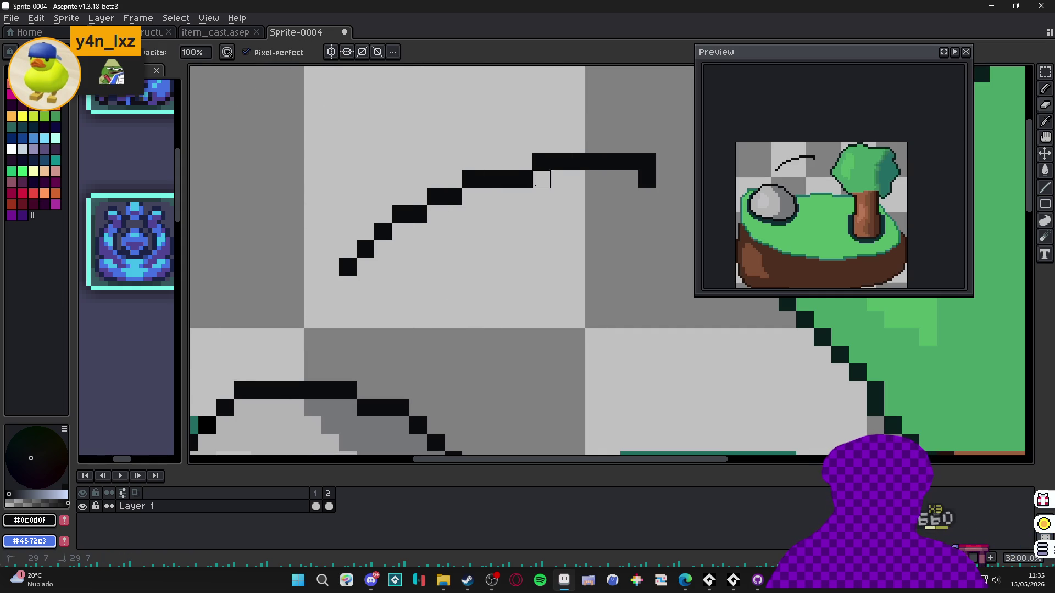
scroll(611, 197, "down", 3)
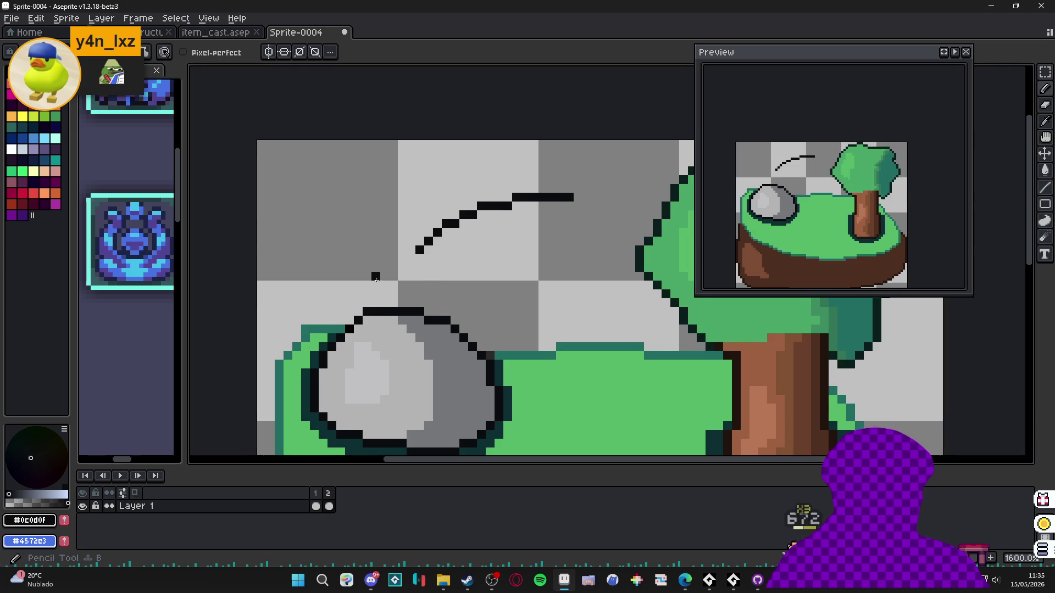
key("b")
- Undo an accidental thickening of the rock's outline diagonal
scroll(493, 320, "up", 2)
left_click_drag(473, 363, 461, 350)
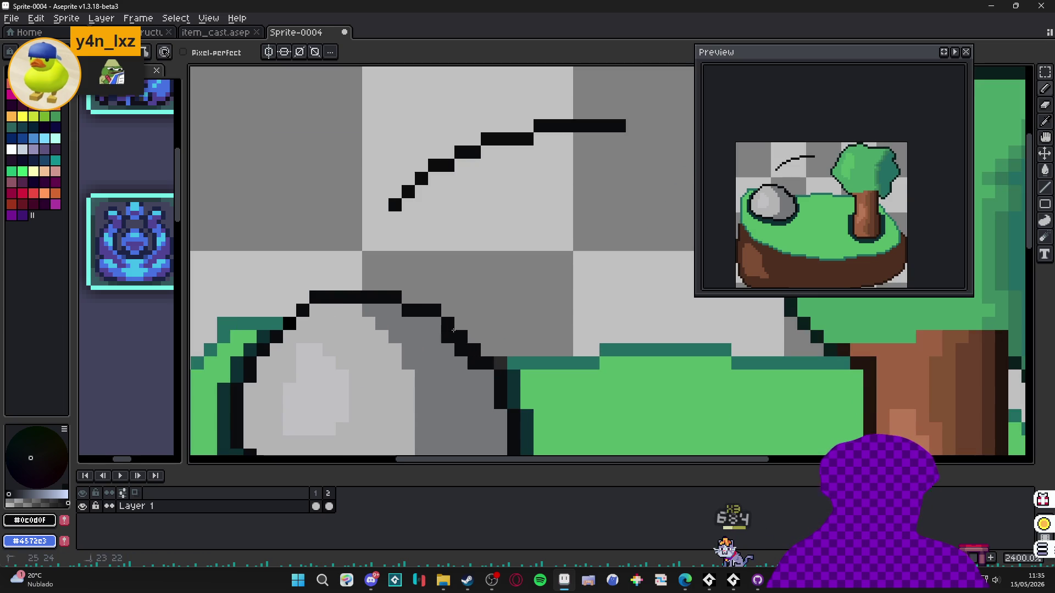
key("ctrl+z")
scroll(434, 313, "down", 3)
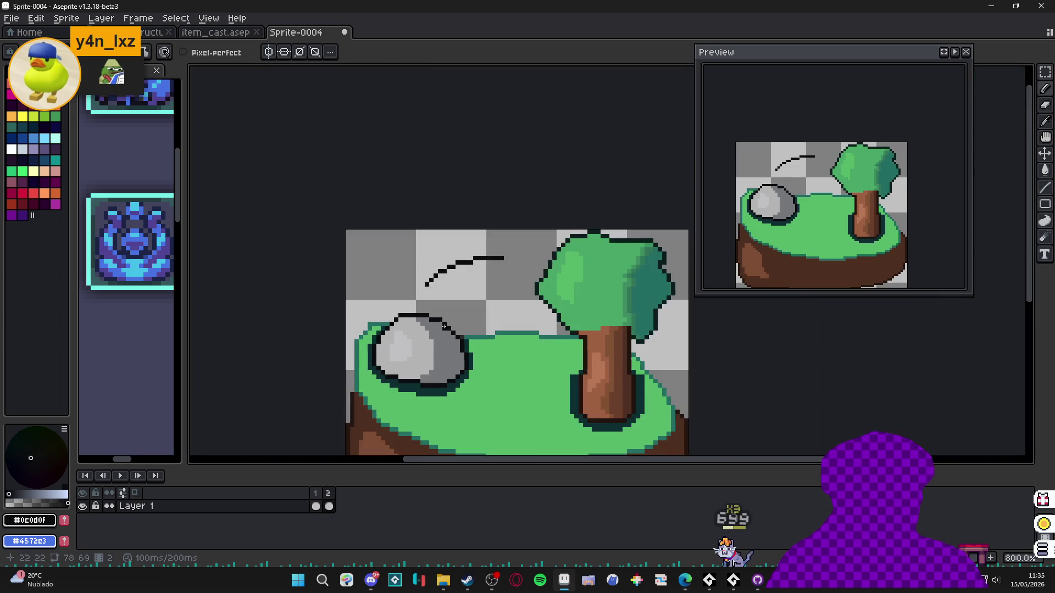
scroll(434, 324, "up", 2)
scroll(454, 291, "up", 1)
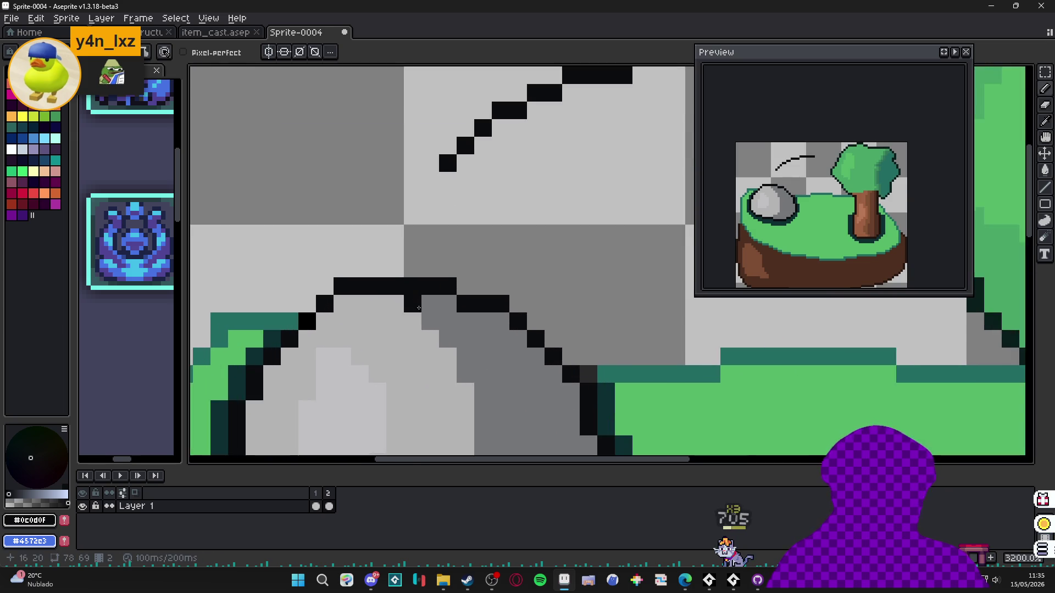
scroll(494, 291, "down", 3)
scroll(528, 289, "up", 1)
scroll(547, 289, "down", 1)
scroll(548, 292, "up", 3)
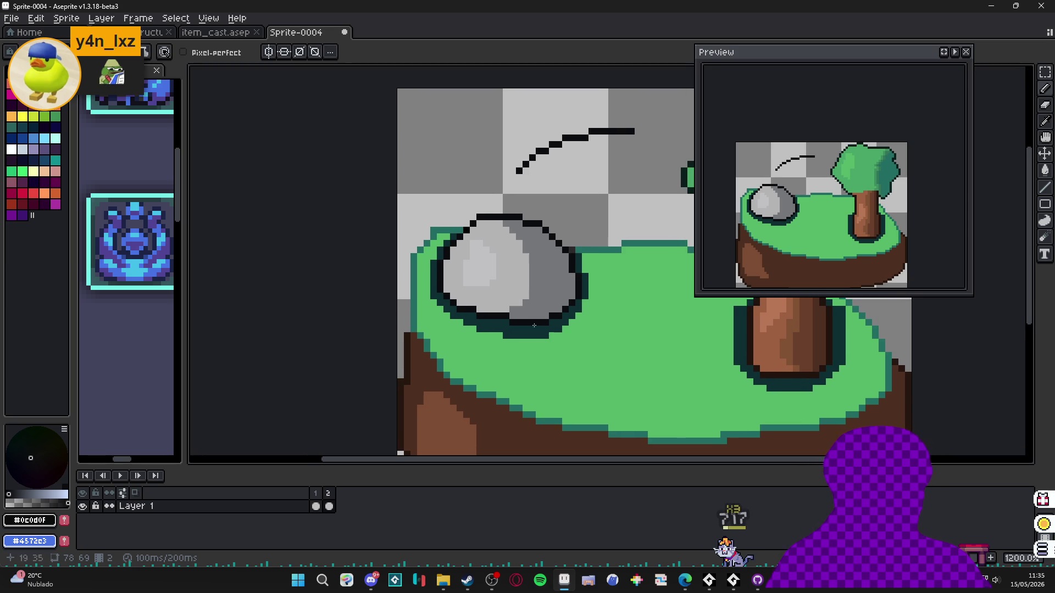
scroll(531, 319, "up", 3)
- Draw a second black diagonal sketch line angling down from the arc's right end
key("alt")
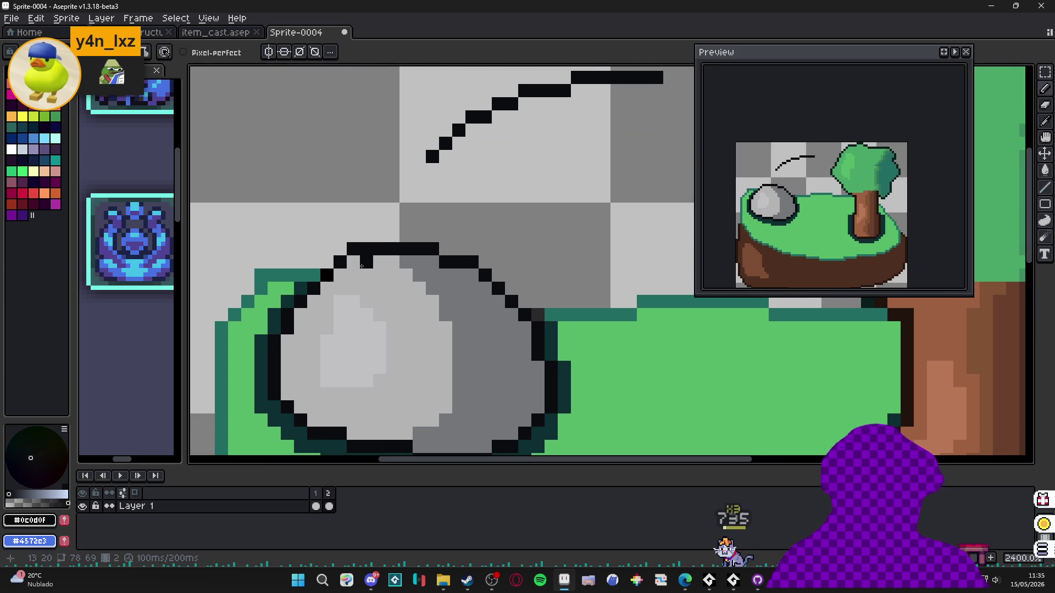
key("e")
scroll(494, 308, "up", 2)
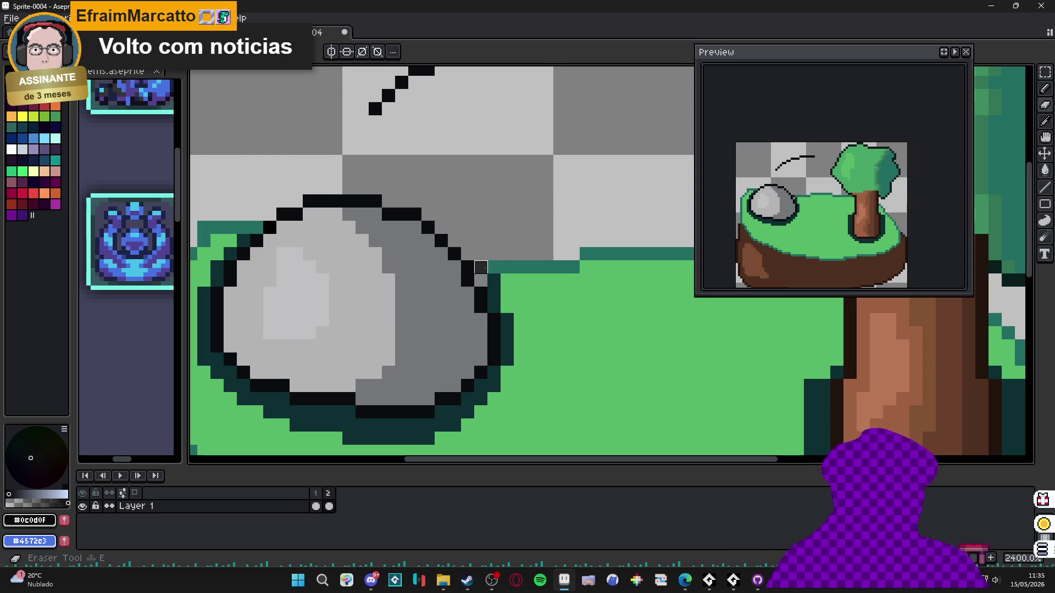
left_click(494, 267, "alt")
scroll(484, 267, "down", 2)
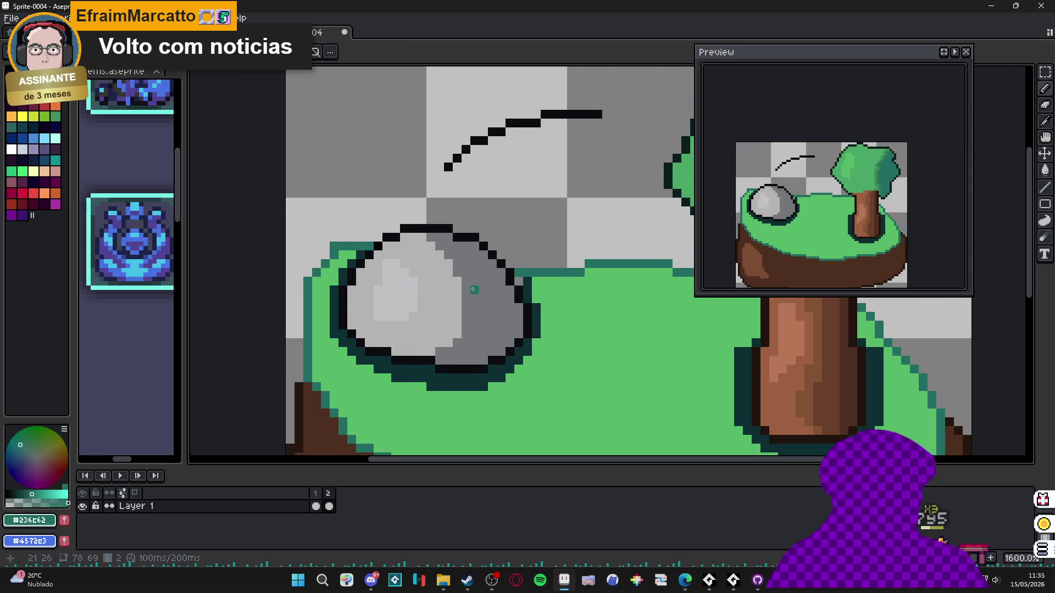
scroll(481, 291, "up", 2)
left_click(480, 297, "alt")
mouse_move(480, 297)
left_mouse_down()
mouse_move(370, 364)
mouse_move(389, 342)
left_mouse_up()
left_click(416, 279)
left_click(435, 267)
left_click(458, 239, "shift")
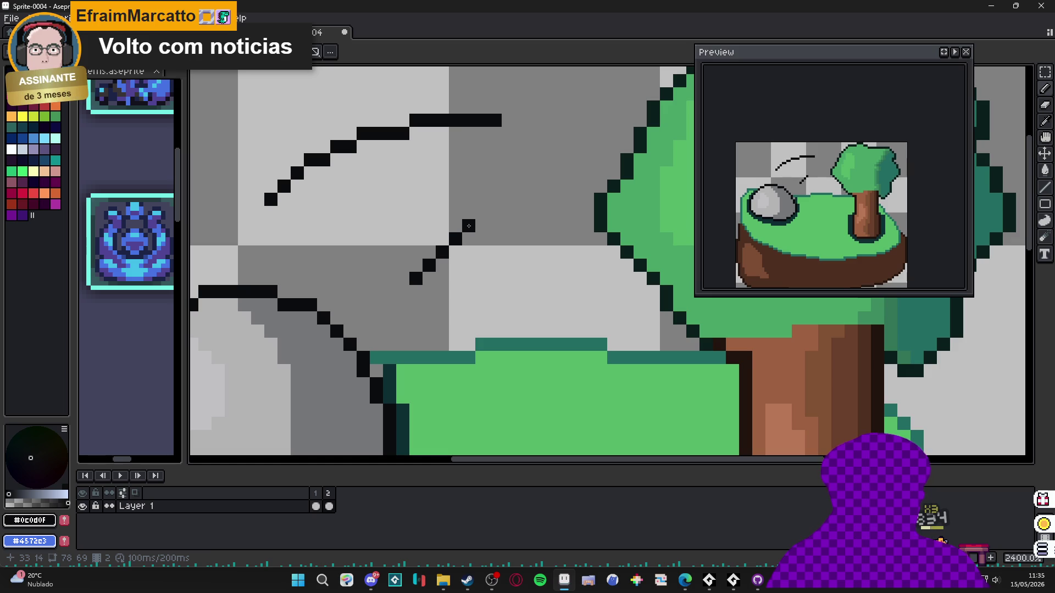
- Try a short upward stroke atop the diagonal, undo it, and view frame 1
left_click(449, 175)
key("ctrl+z")
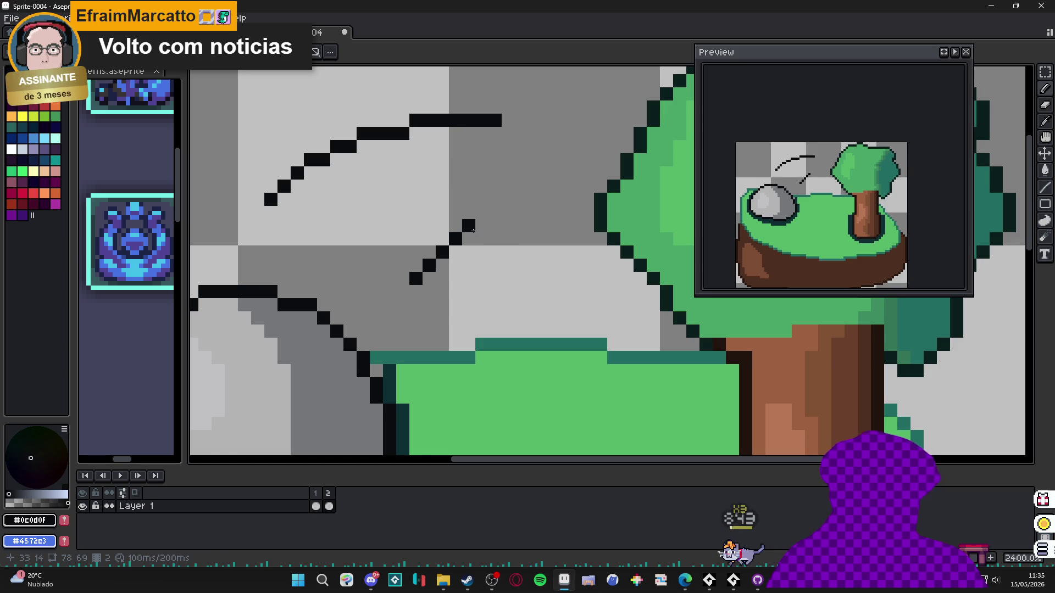
left_click(483, 175, "shift")
left_click_drag(482, 162, 496, 147)
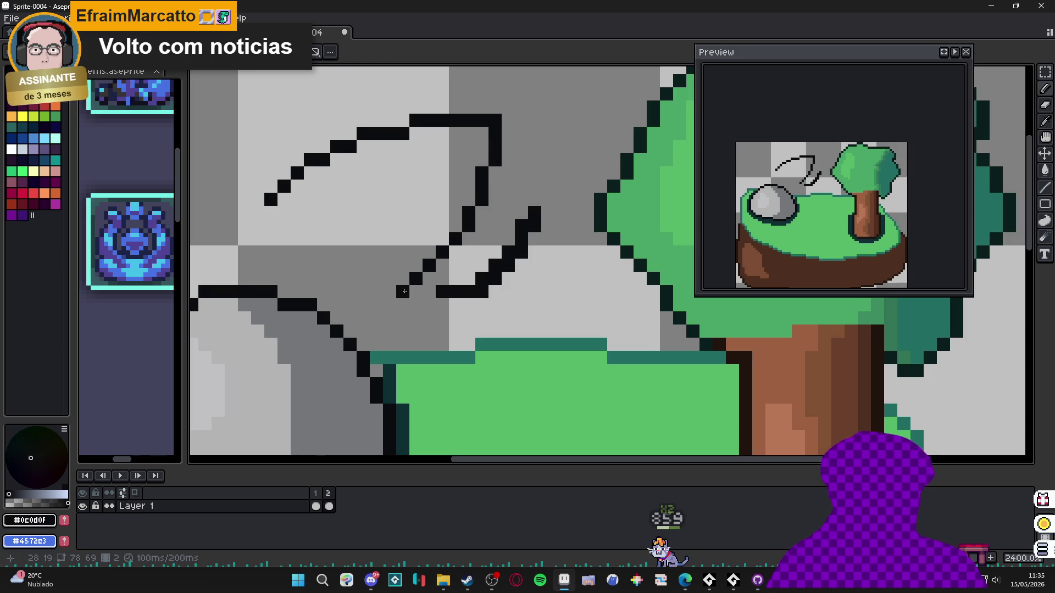
left_click_drag(441, 318, 507, 278)
key("ctrl+z")
key("ctrl+z")
scroll(439, 251, "down", 1)
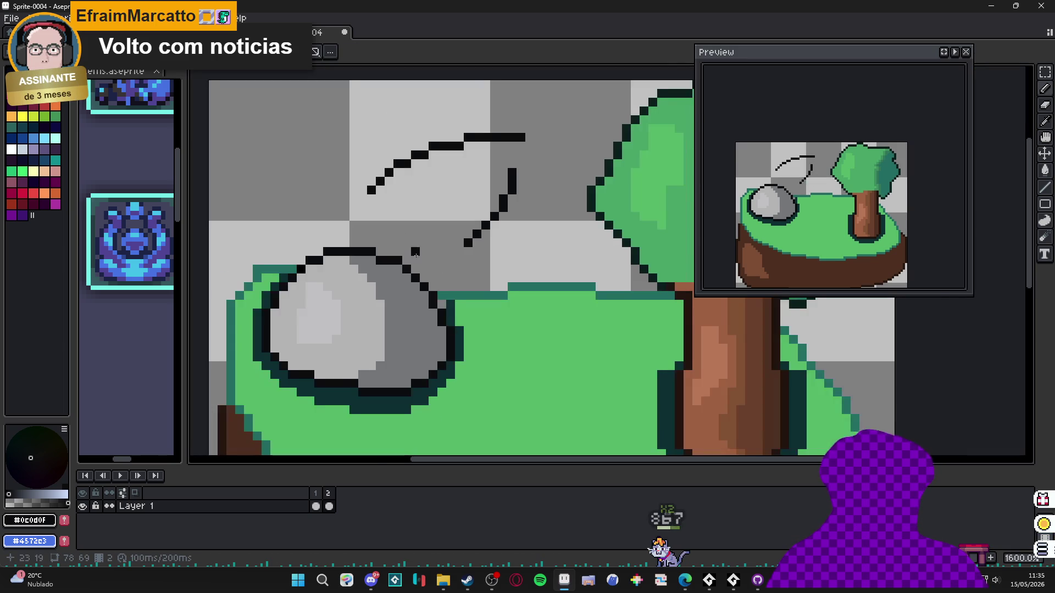
scroll(439, 251, "up", 1)
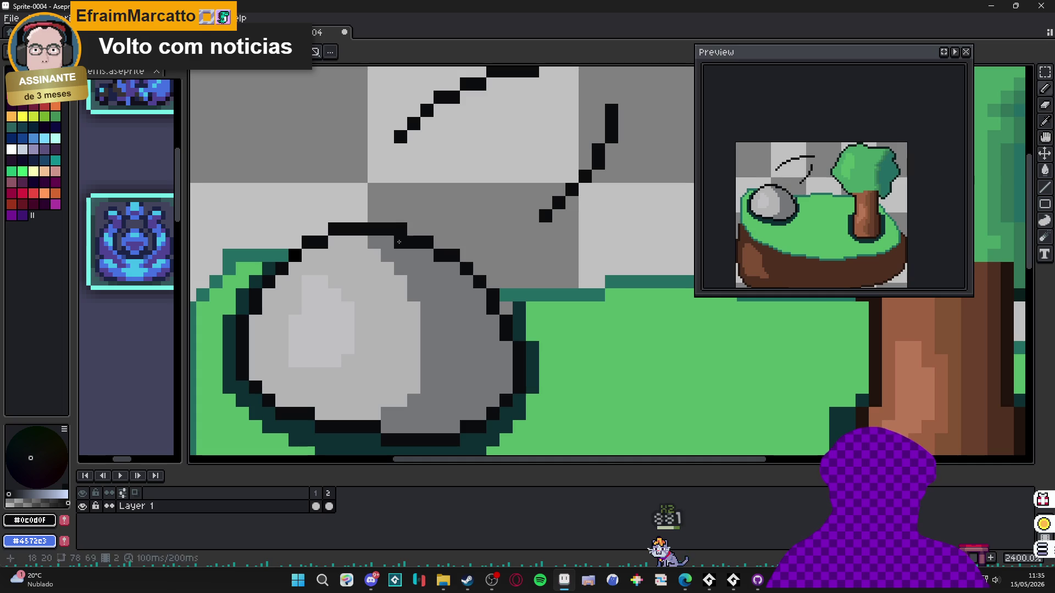
scroll(478, 308, "down", 1)
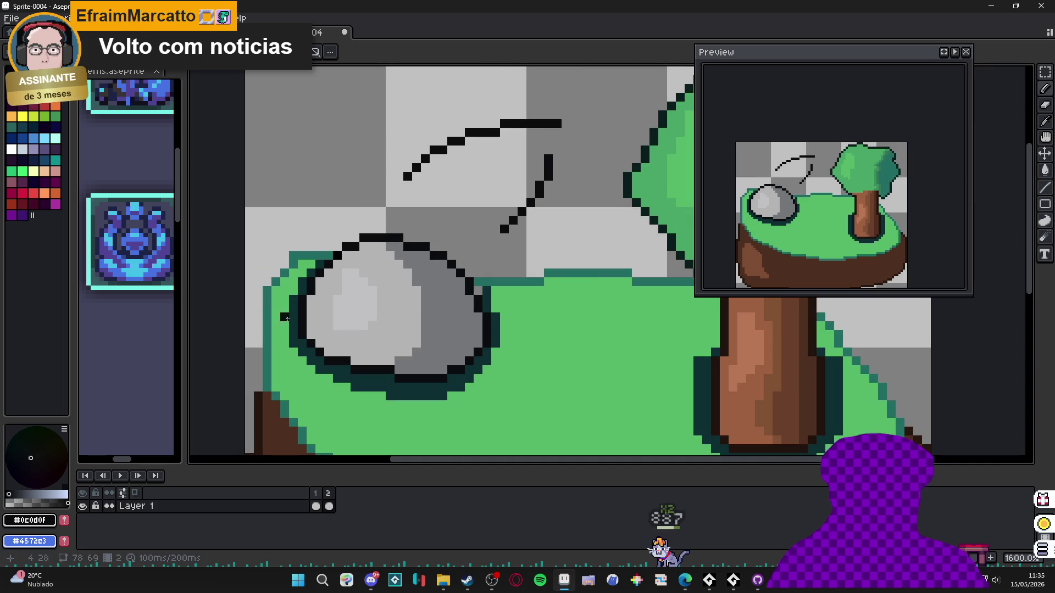
left_click(319, 504)
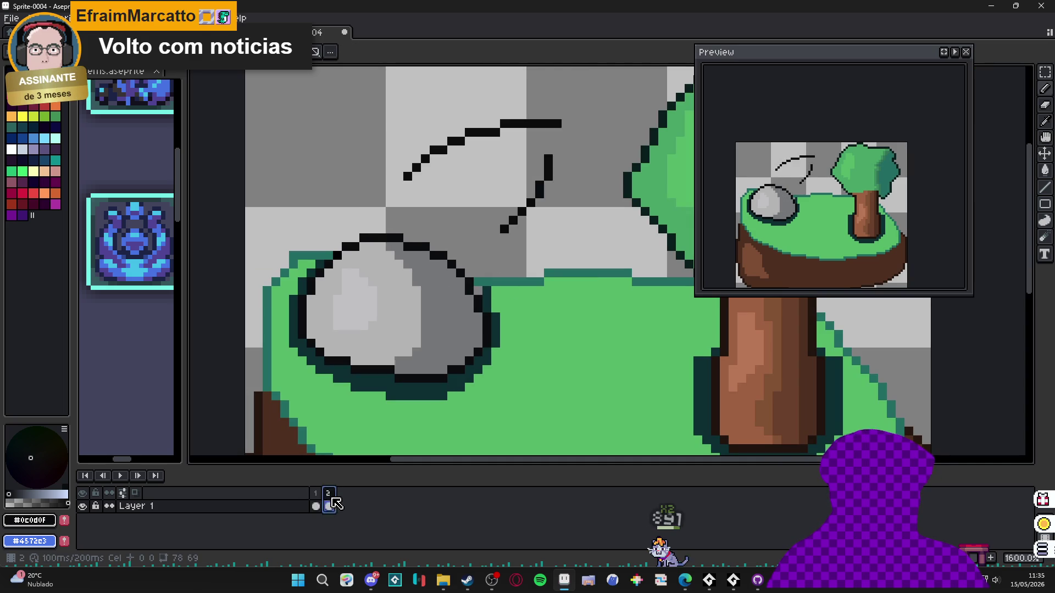
- Return to frame 2 and eyedrop the darker rock grey
left_click(335, 494)
scroll(373, 315, "down", 3)
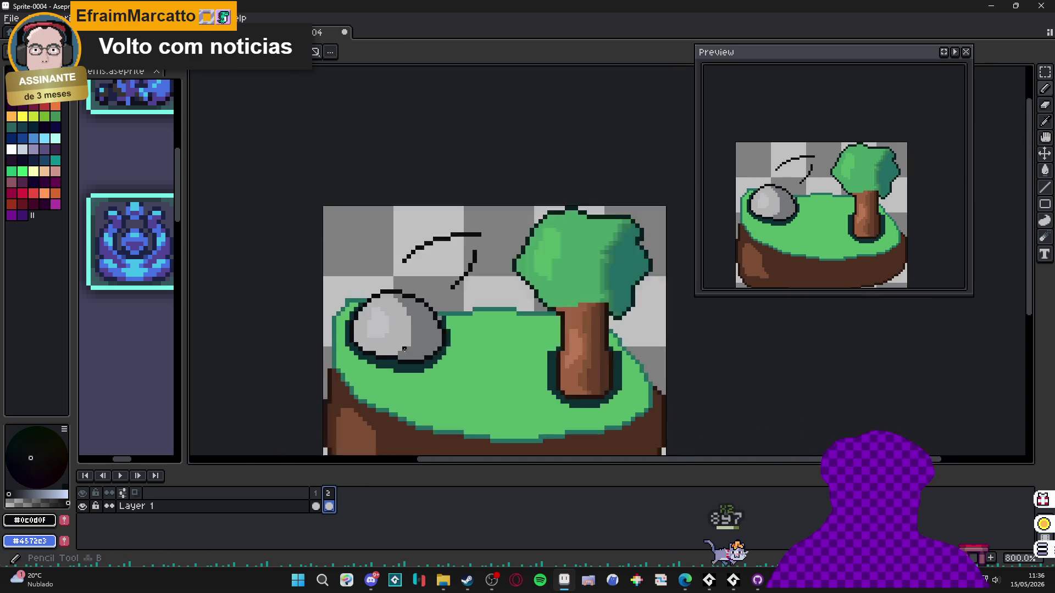
scroll(373, 314, "up", 2)
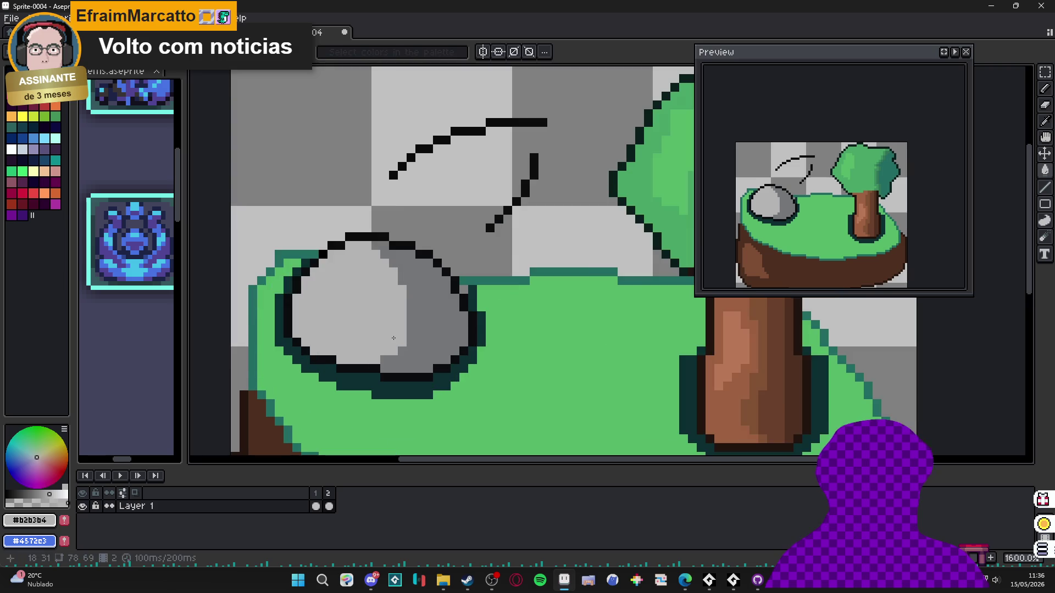
scroll(430, 341, "up", 2)
left_click(430, 341, "alt")
scroll(438, 341, "down", 2)
scroll(438, 341, "down", 2)
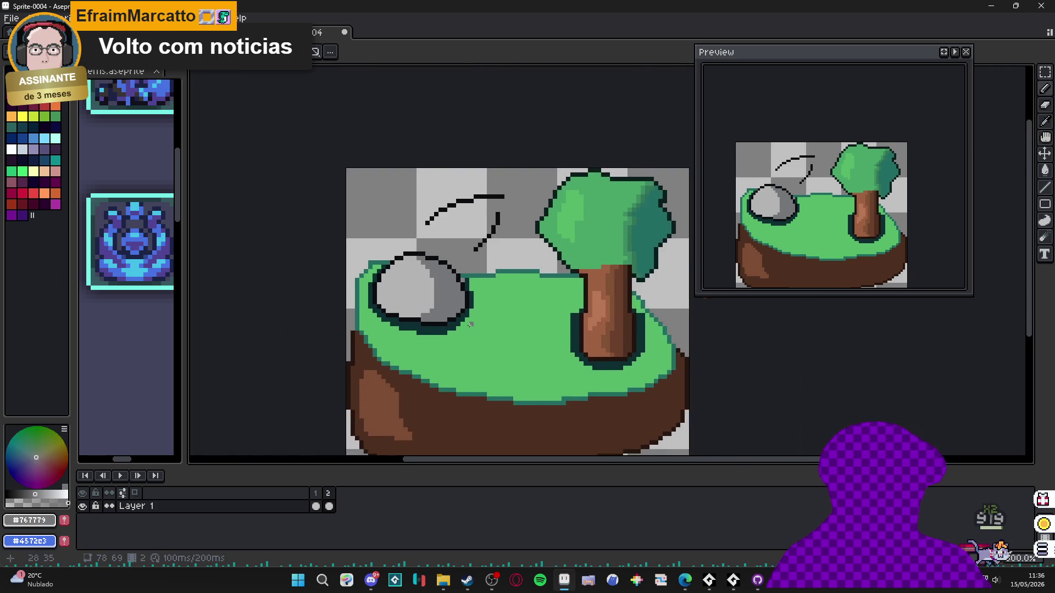
scroll(456, 330, "up", 3)
scroll(470, 318, "down", 1)
scroll(502, 330, "up", 3)
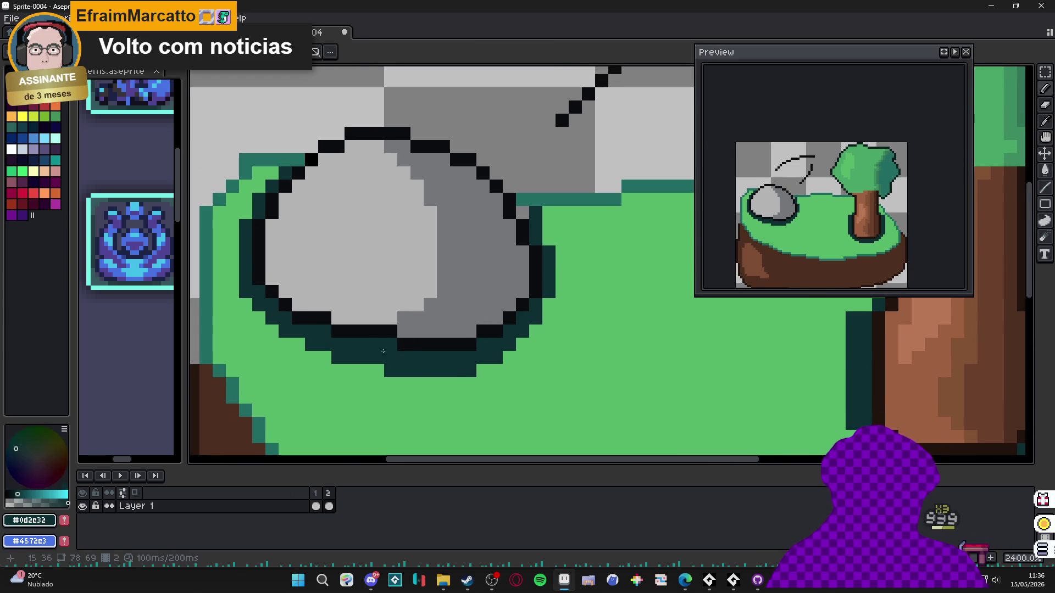
scroll(385, 311, "down", 2)
scroll(493, 326, "up", 2)
scroll(429, 336, "up", 1)
scroll(370, 344, "down", 1)
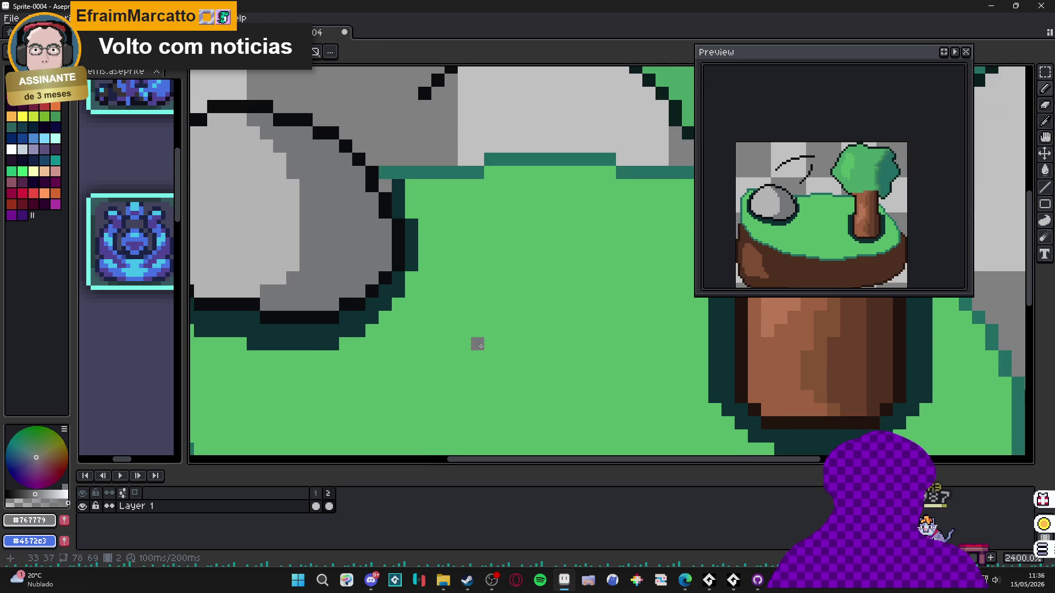
- Repaint the rock's black bottom outline in dark grey, correcting a pixel painted green
left_click(443, 330, "alt")
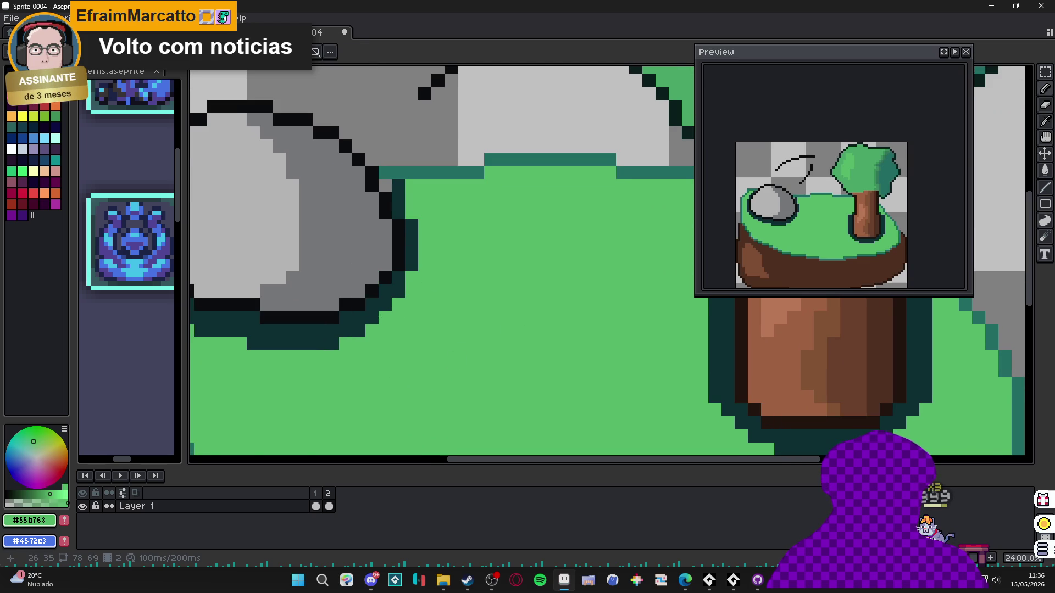
scroll(442, 324, "left", 3)
left_click(442, 323)
left_click(500, 269, "alt")
left_click(511, 270)
scroll(511, 275, "up", 1)
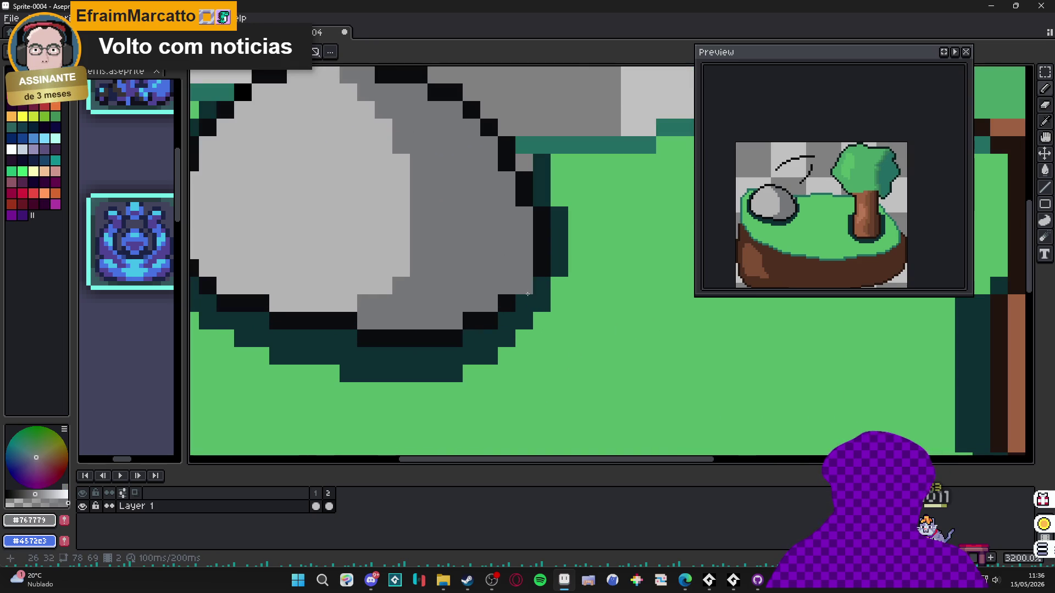
mouse_move(444, 337)
left_mouse_down()
mouse_move(395, 336)
mouse_move(478, 358)
left_mouse_up()
mouse_move(438, 342)
left_mouse_down()
mouse_move(367, 342)
mouse_move(299, 289)
left_mouse_up()
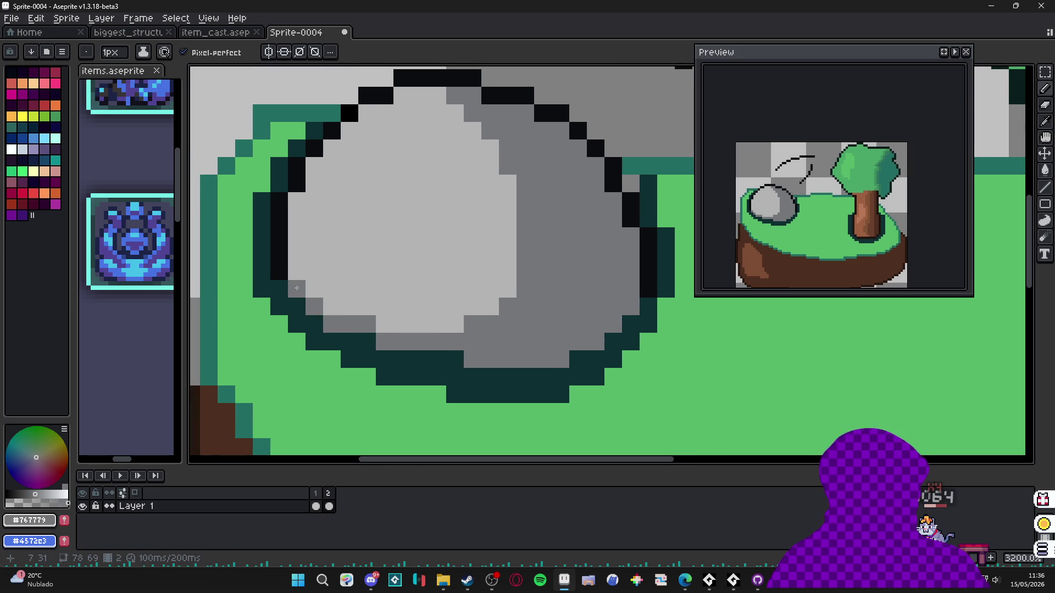
scroll(334, 293, "down", 1)
- Lighten the rock's lower edge with light grey and dab one edge pixel dark teal
left_click(382, 315, "alt")
left_click_drag(368, 329, 395, 329)
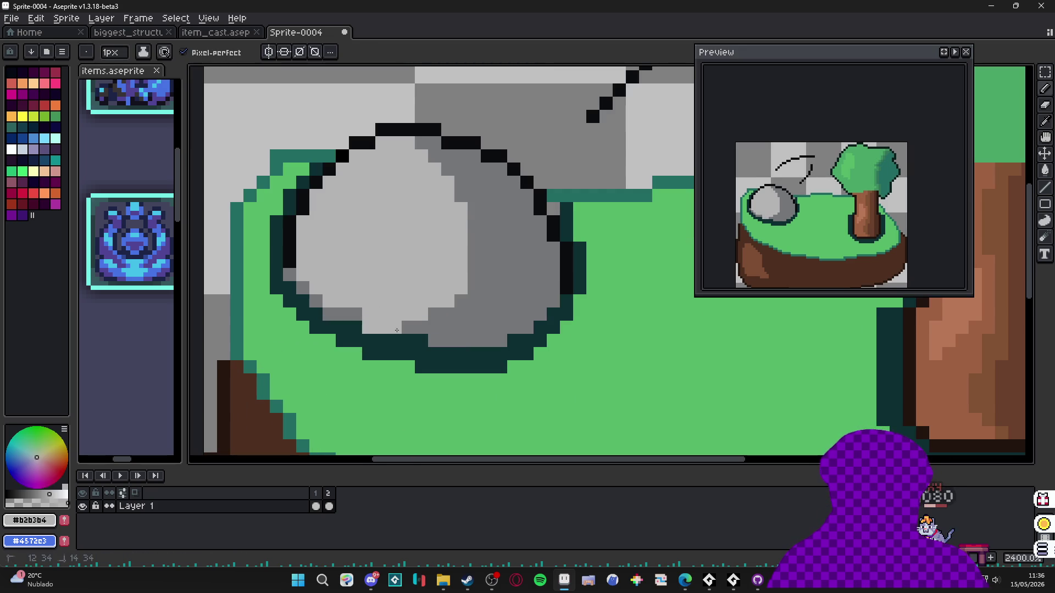
left_click_drag(336, 315, 317, 303)
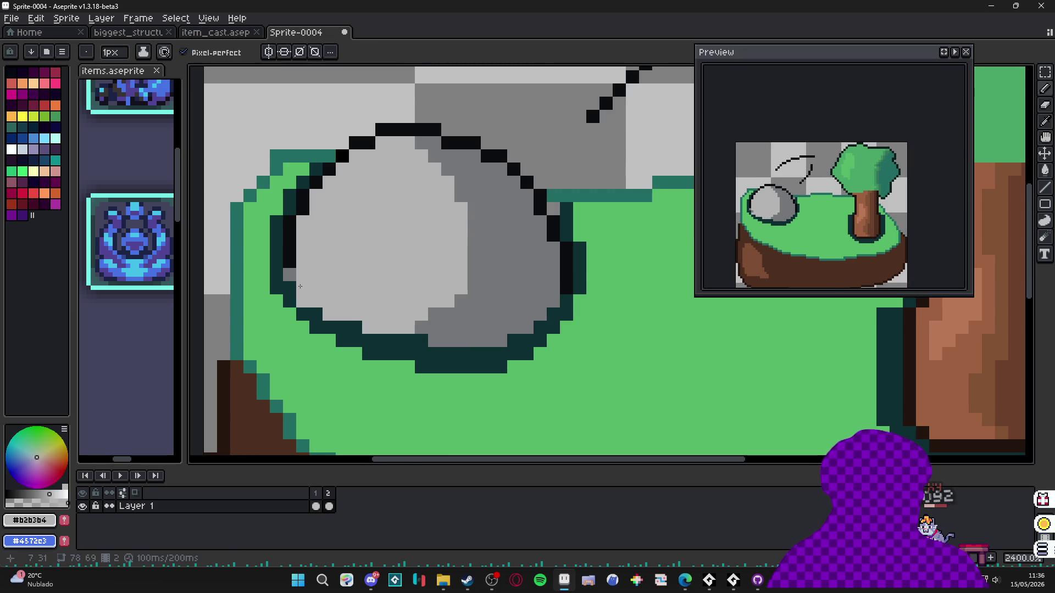
scroll(331, 286, "down", 2)
scroll(297, 244, "up", 2)
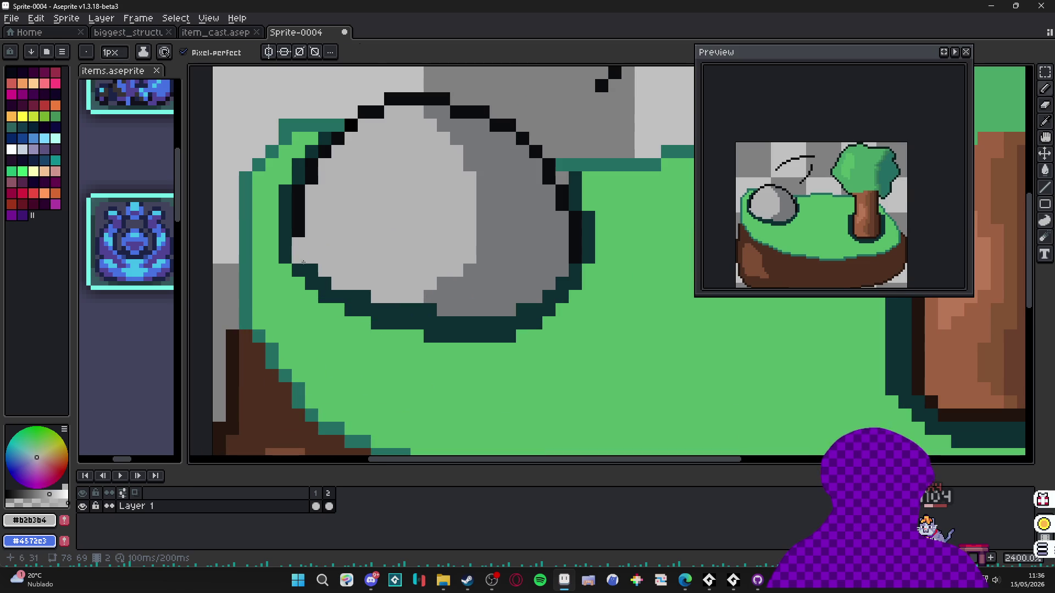
left_click(297, 244, "alt")
scroll(415, 311, "up", 1)
left_click(331, 283)
scroll(459, 329, "down", 3)
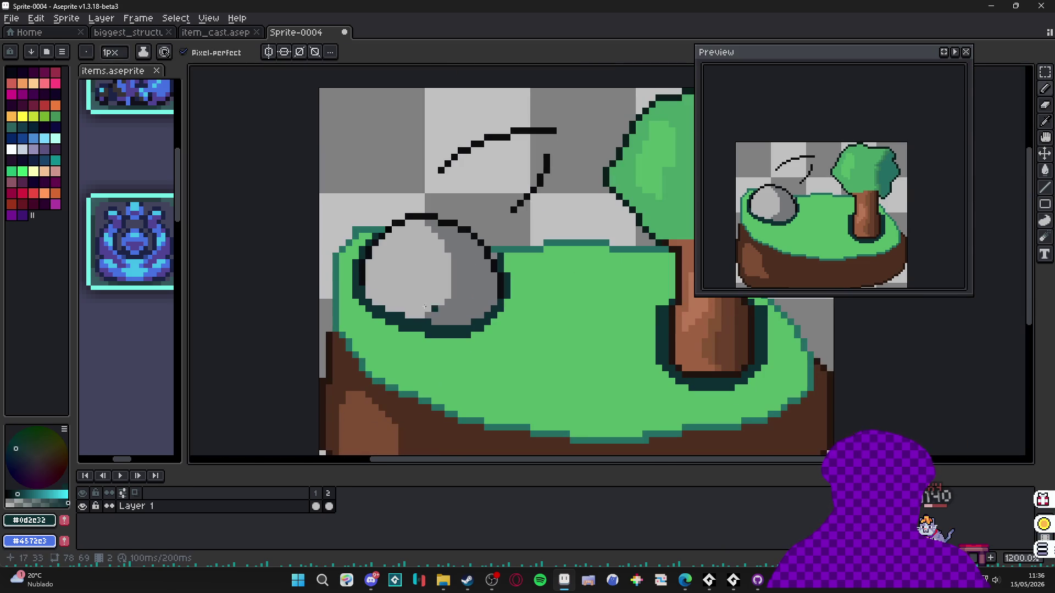
- Undo the stray dark pixel and bucket-fill the rock's lower outline lighter teal
scroll(501, 329, "up", 3)
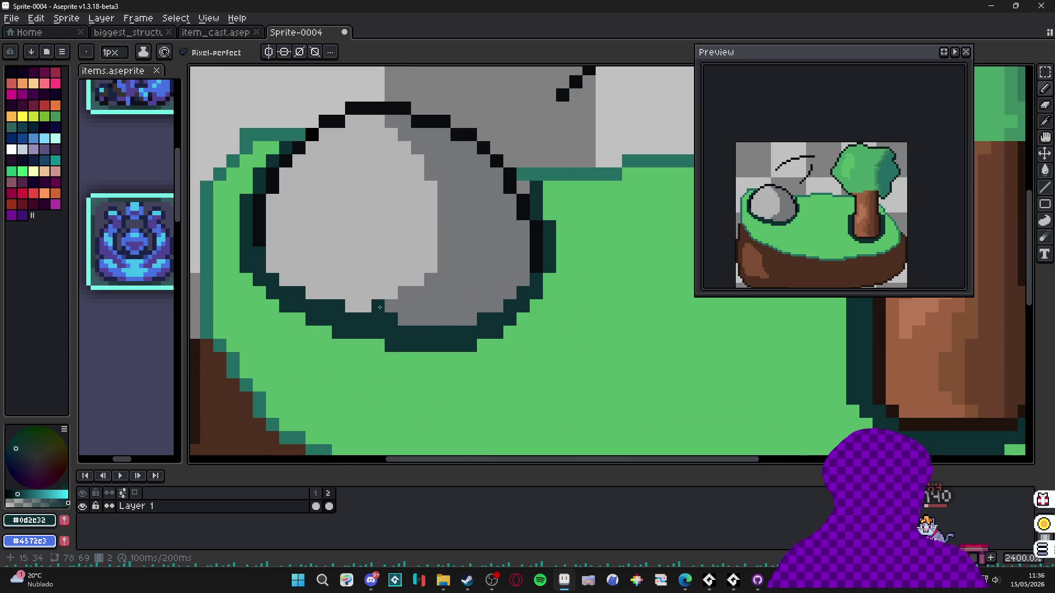
key("ctrl+z")
key("v")
key("g")
left_click(11, 126)
left_click(406, 335)
scroll(423, 342, "down", 5)
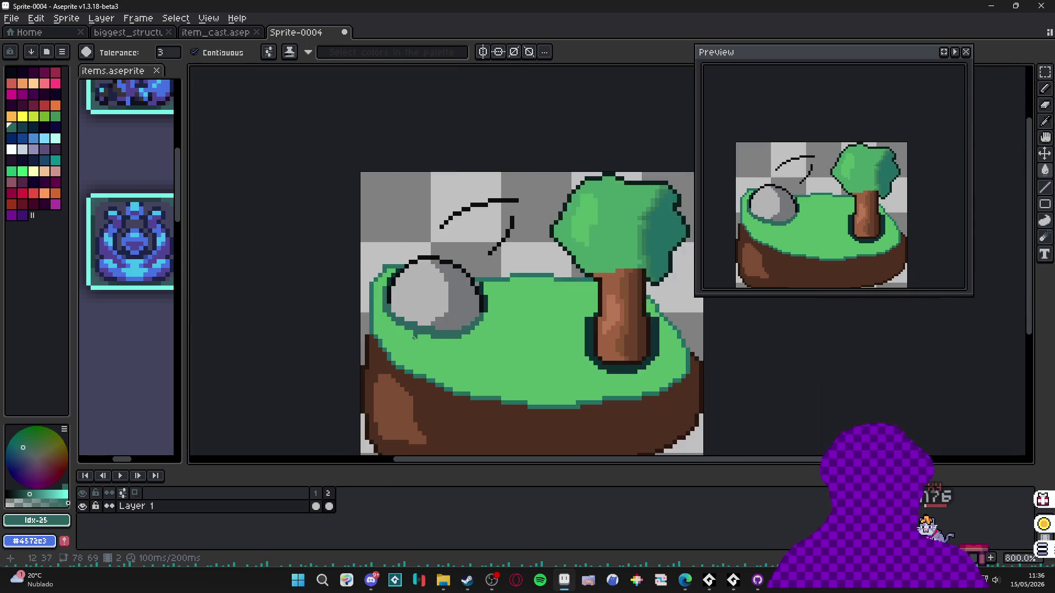
- Back on the pencil, paint a rock outline pixel in grass green
key("b")
scroll(424, 341, "up", 2)
scroll(412, 346, "down", 1)
scroll(407, 347, "right", 3)
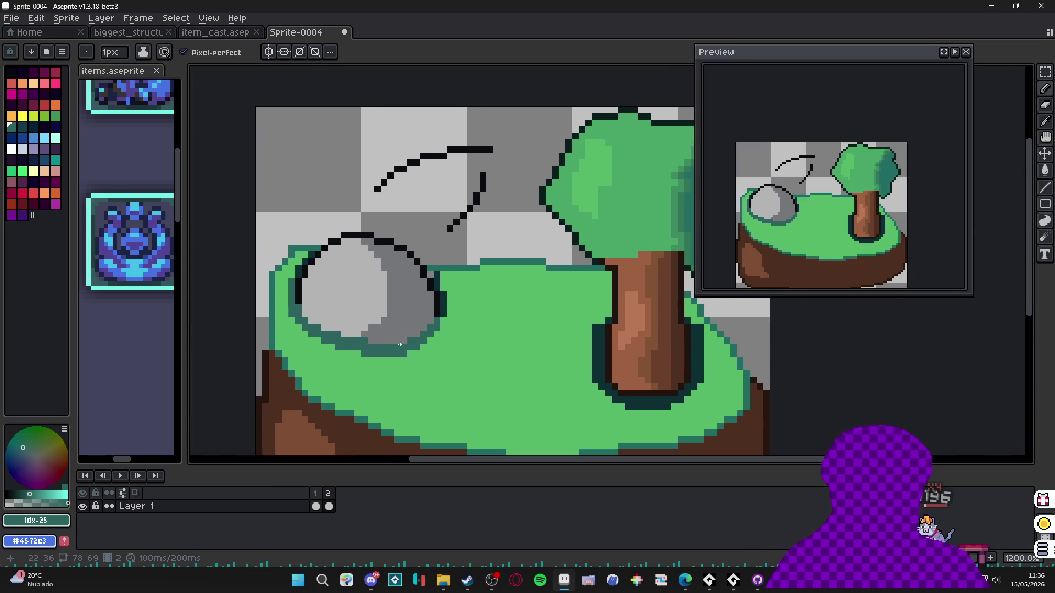
left_click(384, 314, "alt")
scroll(396, 329, "up", 1)
scroll(411, 341, "down", 1)
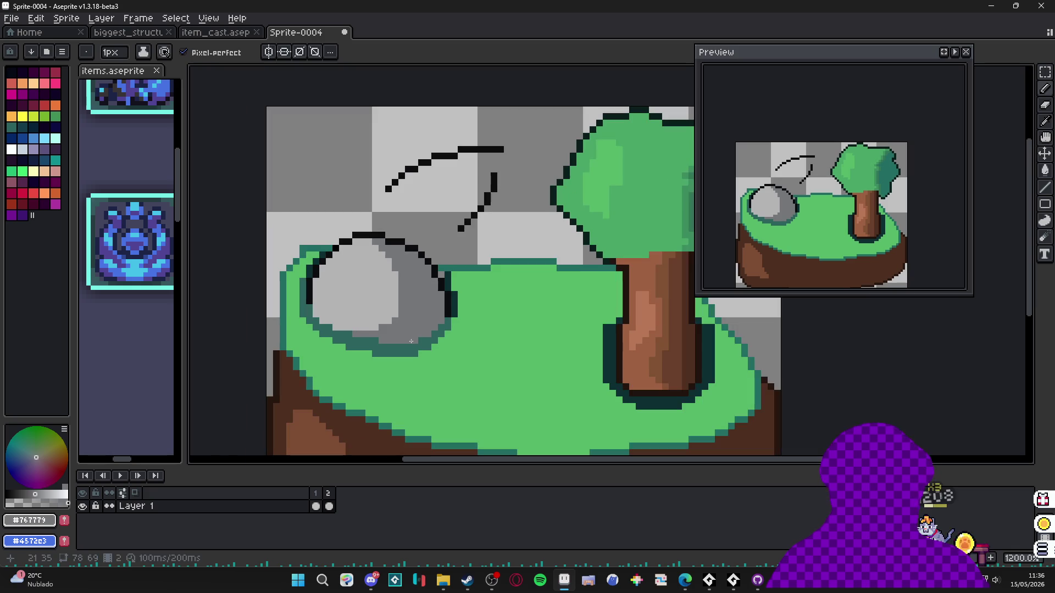
scroll(411, 341, "down", 2)
scroll(369, 297, "up", 2)
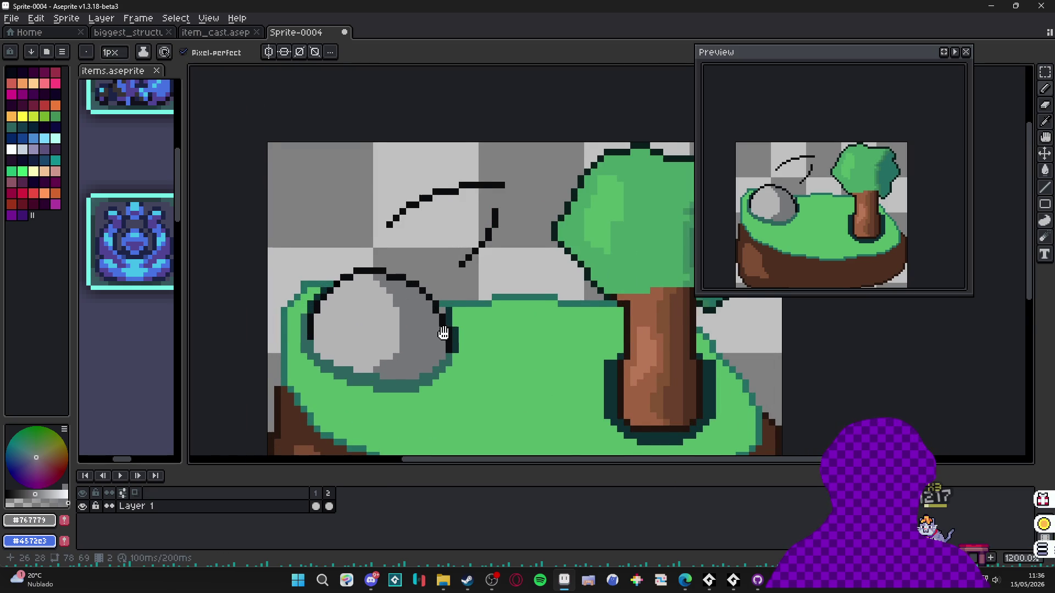
scroll(440, 301, "down", 1)
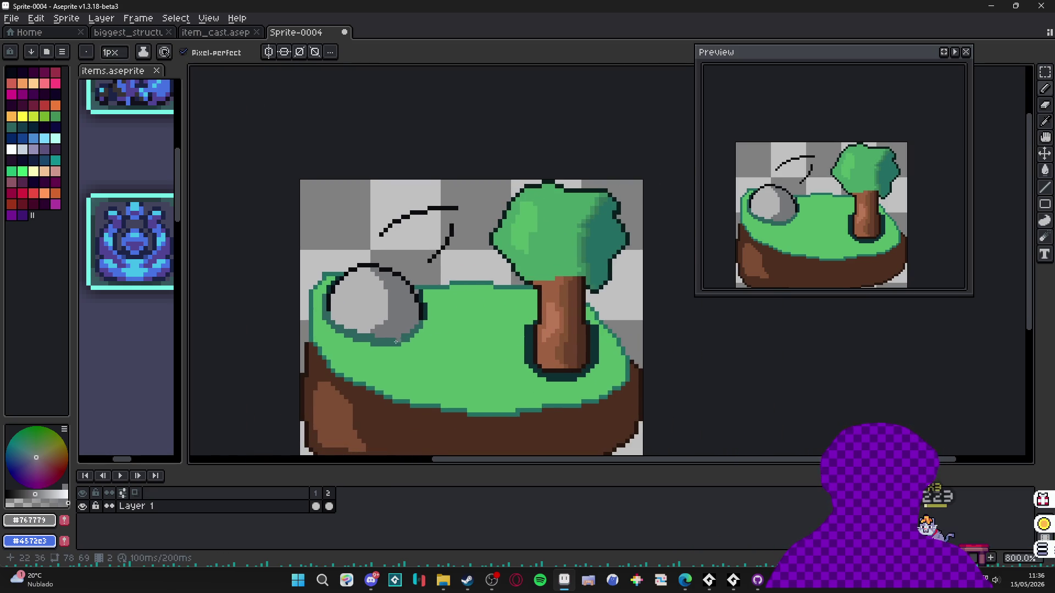
scroll(416, 339, "up", 2)
scroll(446, 346, "down", 1)
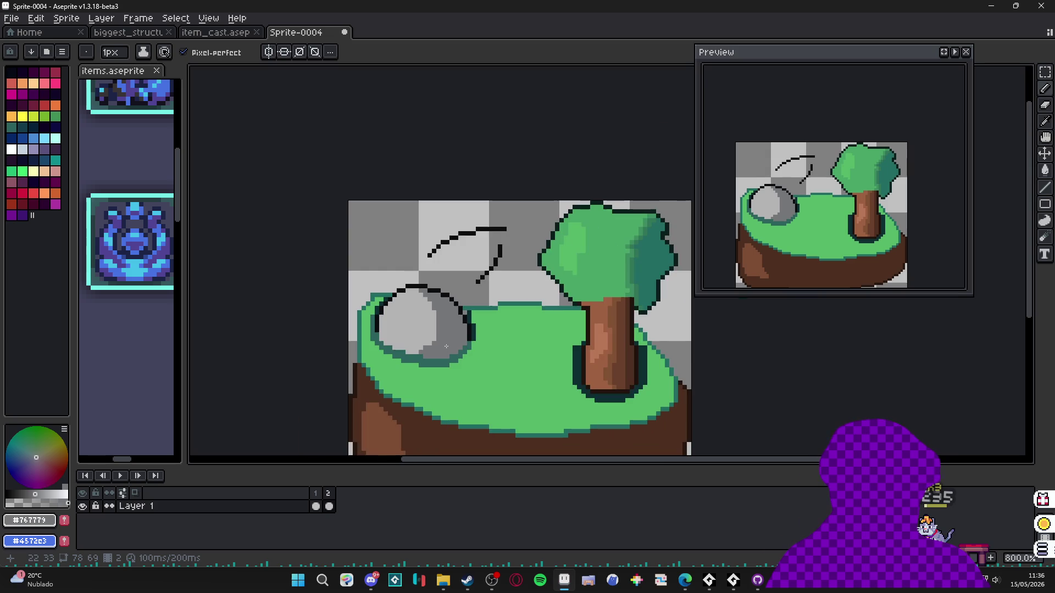
scroll(438, 300, "up", 5)
left_click(438, 300, "alt")
mouse_move(450, 295)
left_mouse_down()
mouse_move(430, 306)
mouse_move(411, 370)
left_mouse_up()
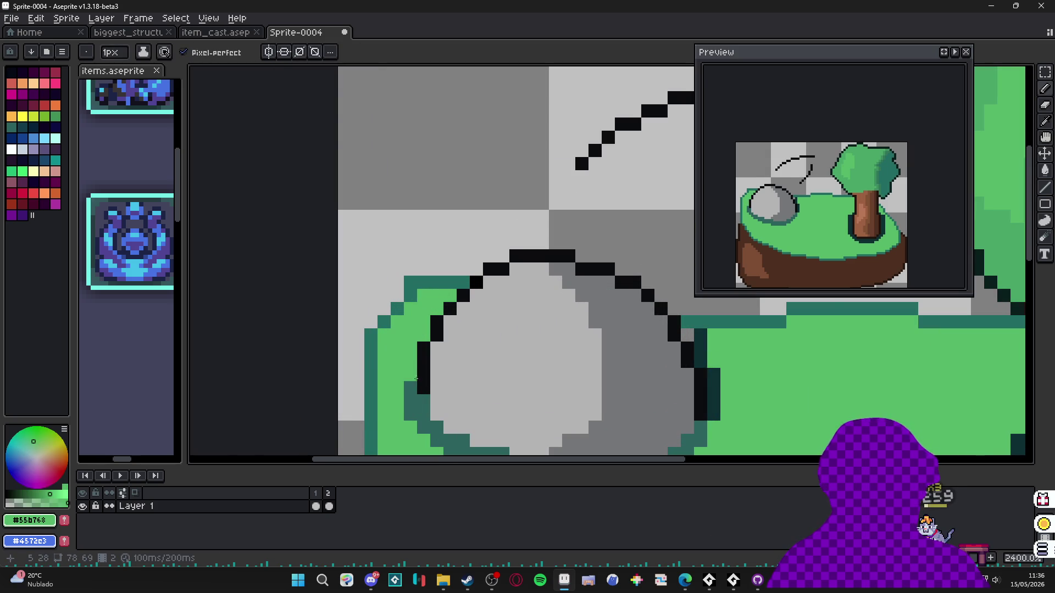
- Sketch black lines over the rock's left side, then undo them
scroll(522, 249, "down", 1)
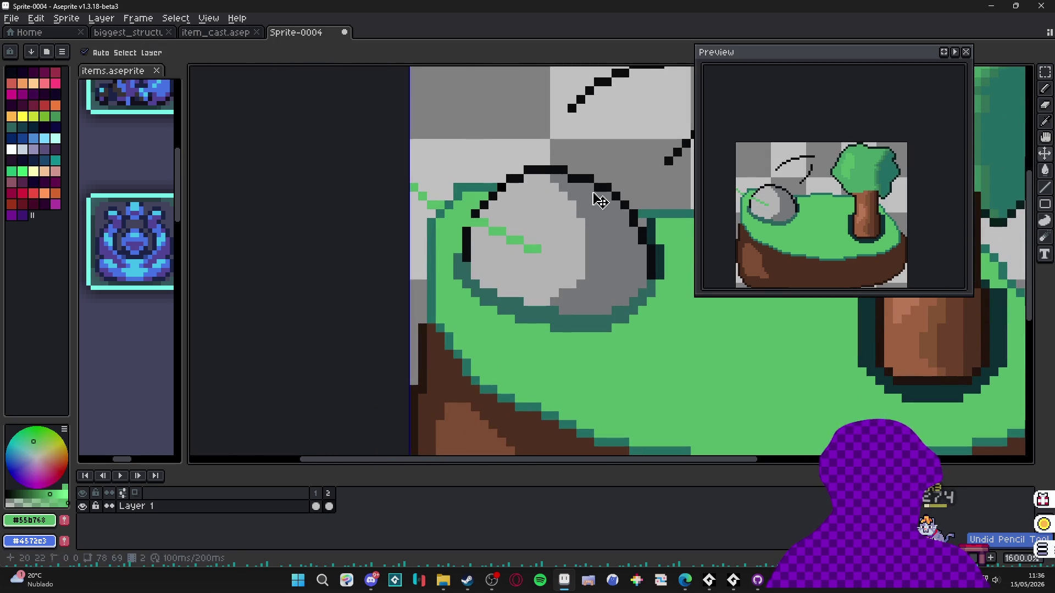
left_click(582, 175, "alt")
mouse_move(417, 190)
left_mouse_down()
mouse_move(531, 252)
mouse_move(464, 159)
left_mouse_up()
left_click_drag(519, 250, 429, 269)
scroll(448, 258, "down", 2)
mouse_move(515, 271)
left_mouse_down()
mouse_move(383, 260)
mouse_move(378, 282)
left_mouse_up()
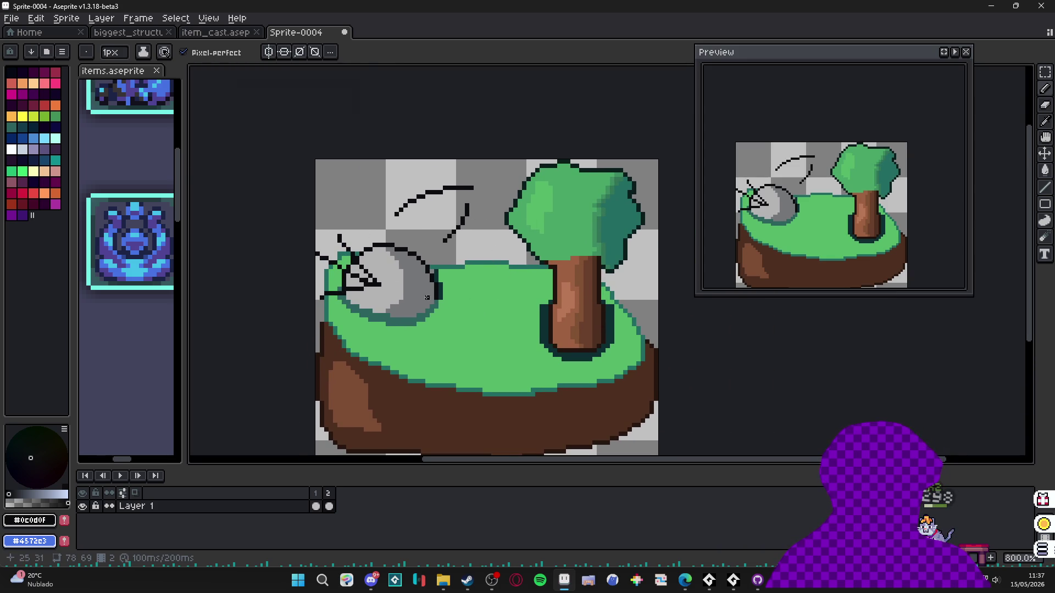
scroll(428, 294, "up", 2)
key("ctrl+z")
scroll(364, 321, "up", 1)
scroll(372, 275, "down", 1)
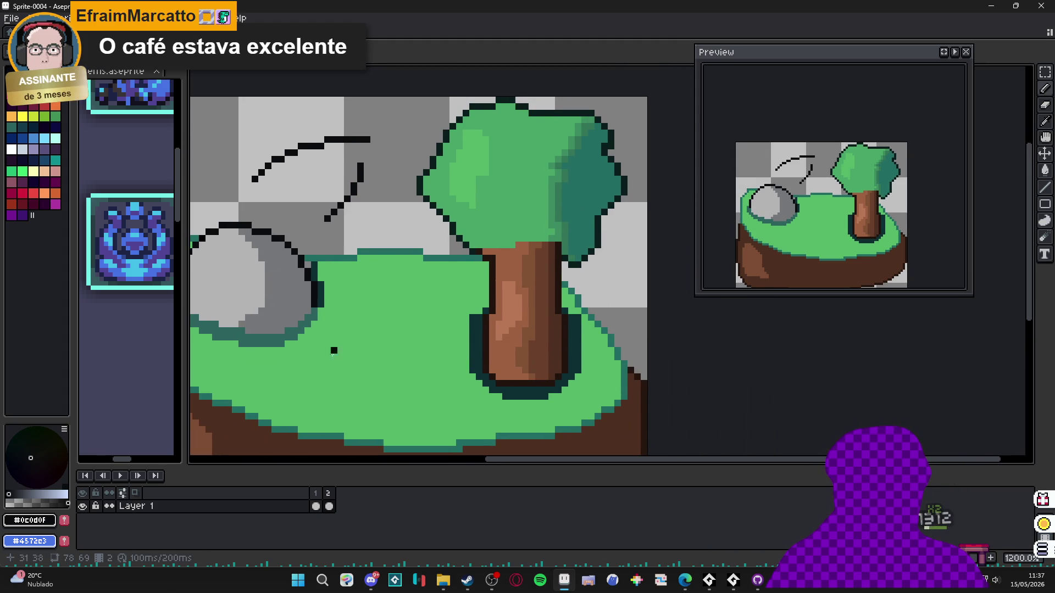
- Undo a grey line on the grass and shade a rock-bottom pixel shadow grey
left_click(241, 318, "alt")
mouse_move(227, 370)
left_mouse_down()
mouse_move(408, 391)
mouse_move(332, 437)
left_mouse_up()
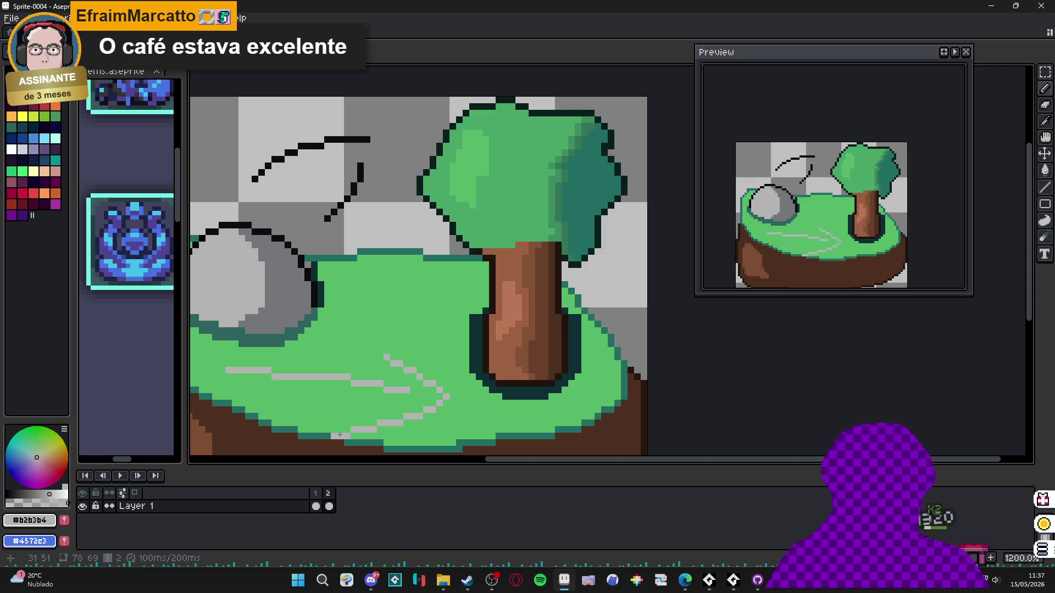
key("ctrl+z")
key("ctrl+z")
mouse_move(294, 377)
left_mouse_down()
mouse_move(355, 375)
mouse_move(442, 347)
left_mouse_up()
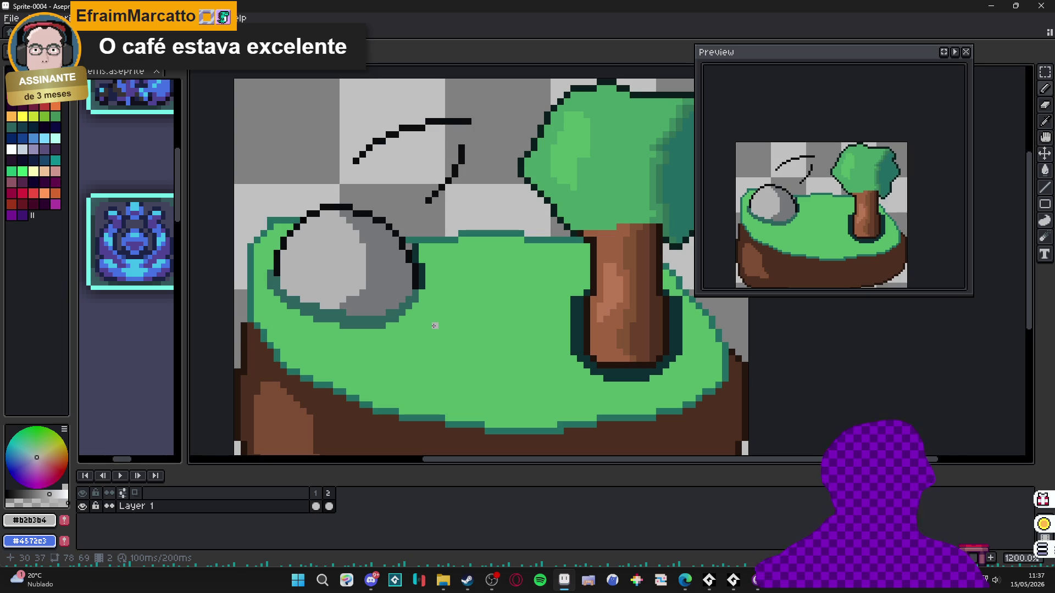
scroll(383, 240, "up", 1)
left_click(384, 278, "alt")
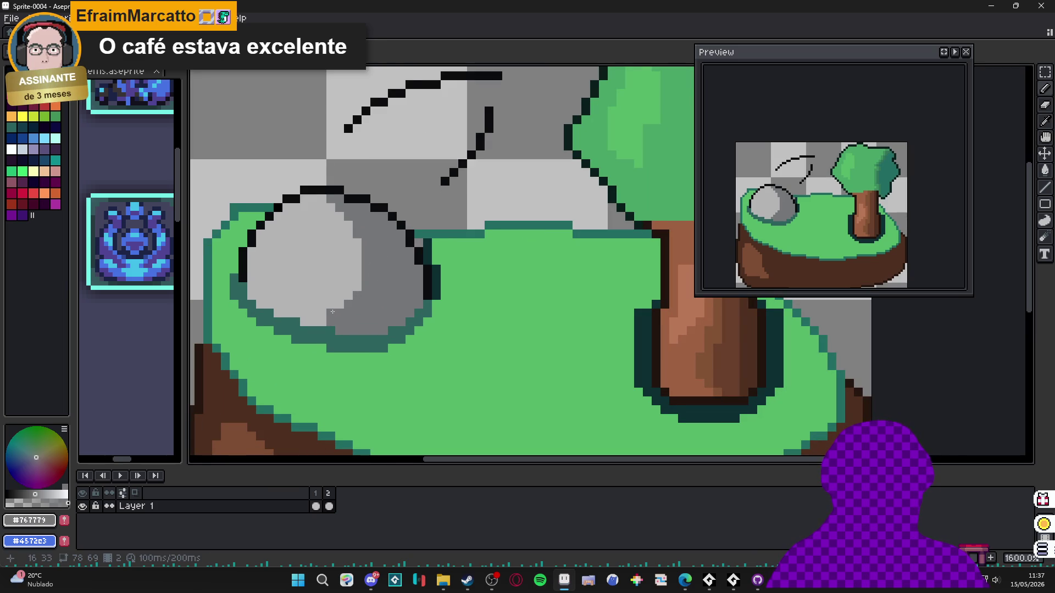
left_click(322, 321)
- Try a light grey stroke across the rock and undo it
scroll(385, 313, "down", 3)
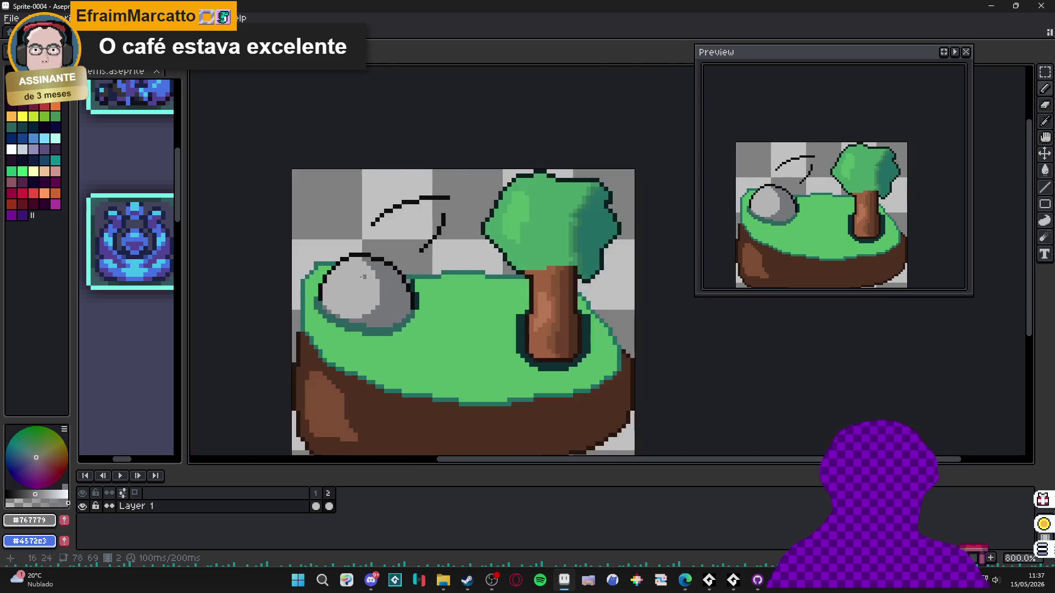
scroll(429, 330, "up", 5)
scroll(442, 338, "down", 3)
scroll(483, 357, "down", 3)
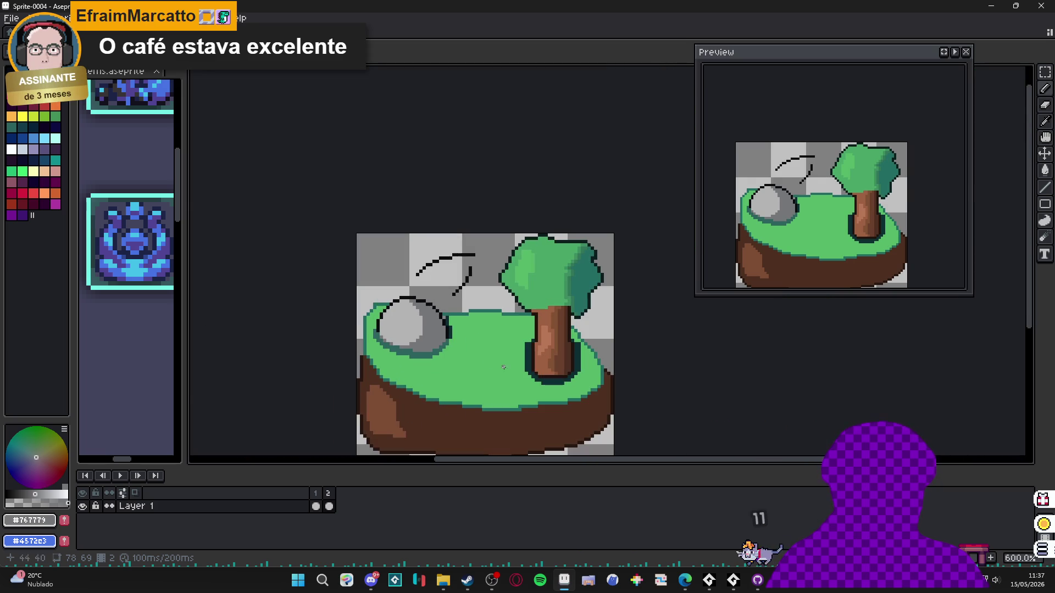
scroll(427, 335, "up", 3)
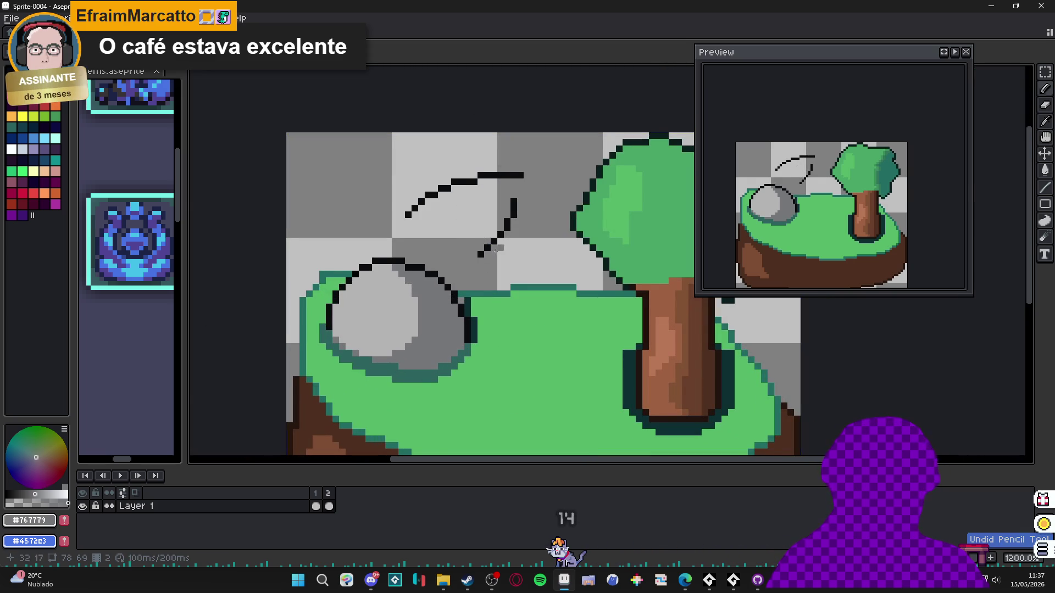
scroll(462, 246, "down", 1)
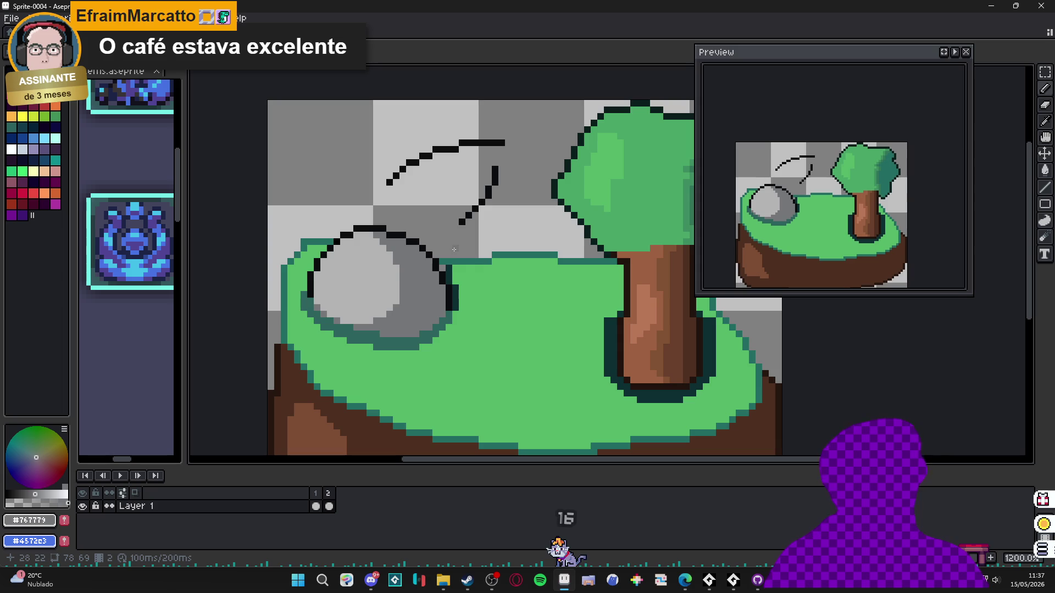
scroll(433, 281, "down", 3)
scroll(400, 270, "up", 4)
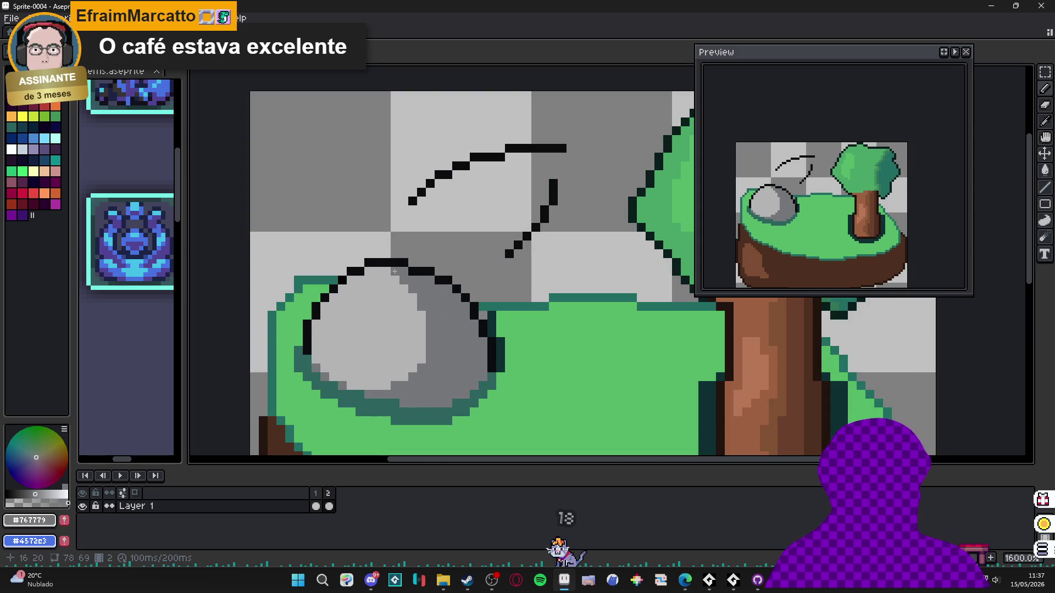
scroll(386, 271, "down", 1)
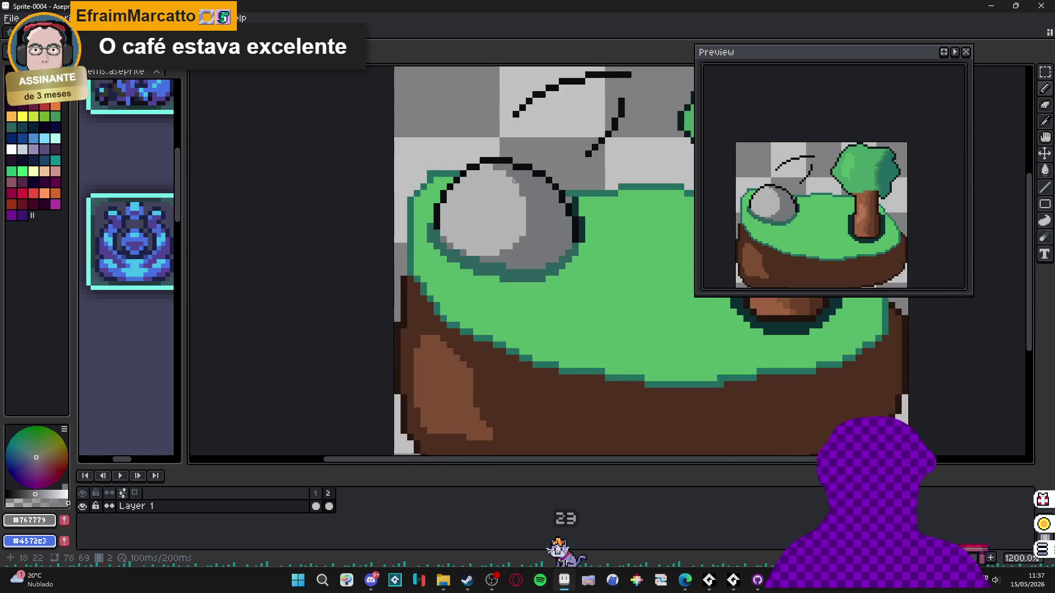
mouse_move(434, 278)
left_mouse_down()
mouse_move(357, 270)
mouse_move(308, 218)
left_mouse_up()
key("ctrl+z")
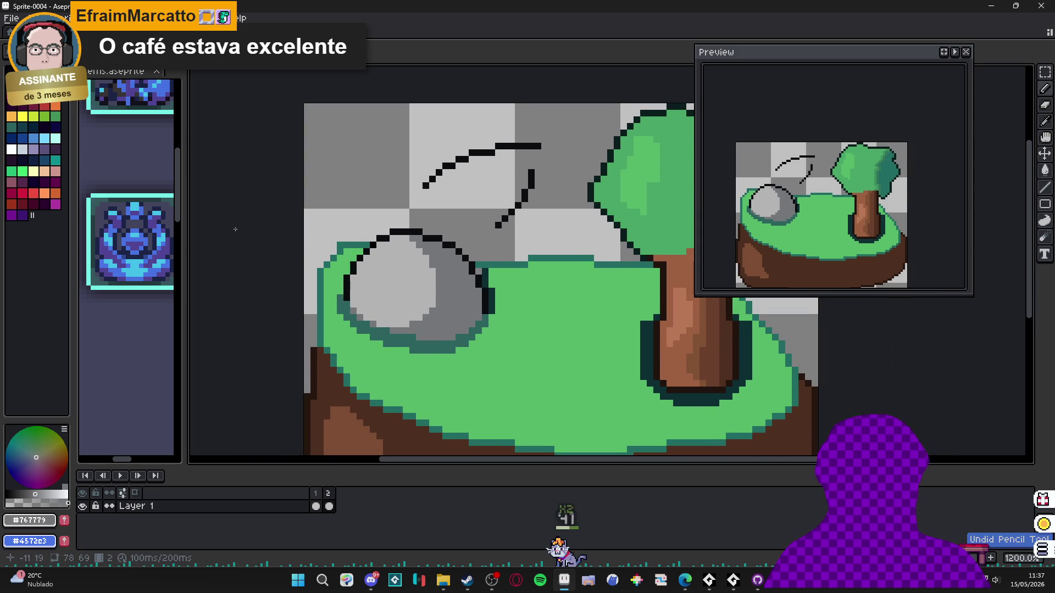
- Outline the shadow curve on the grass below the rock in dark teal
left_click(11, 127)
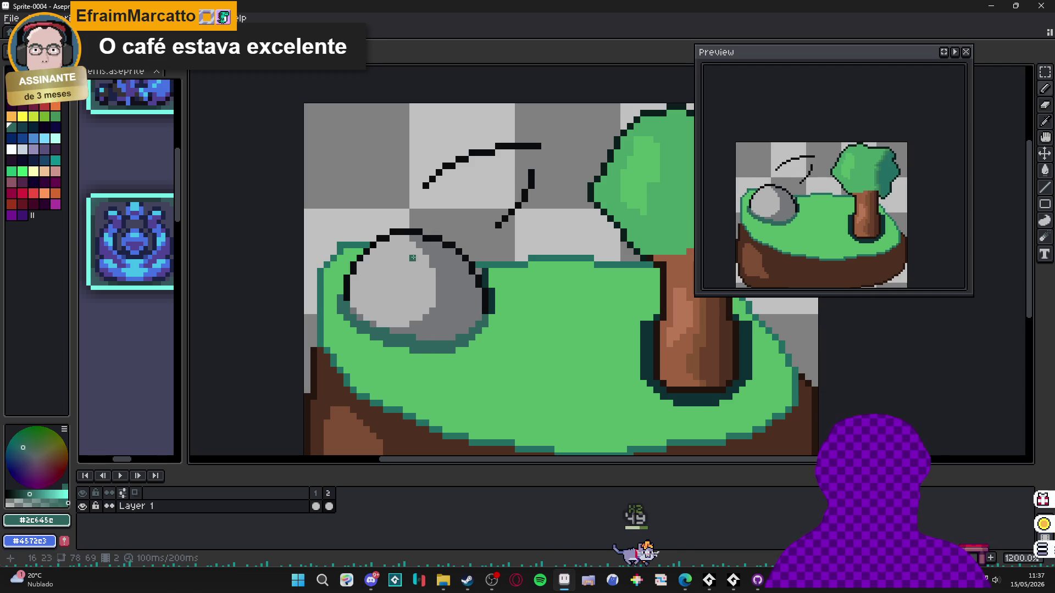
left_click_drag(347, 316, 499, 325)
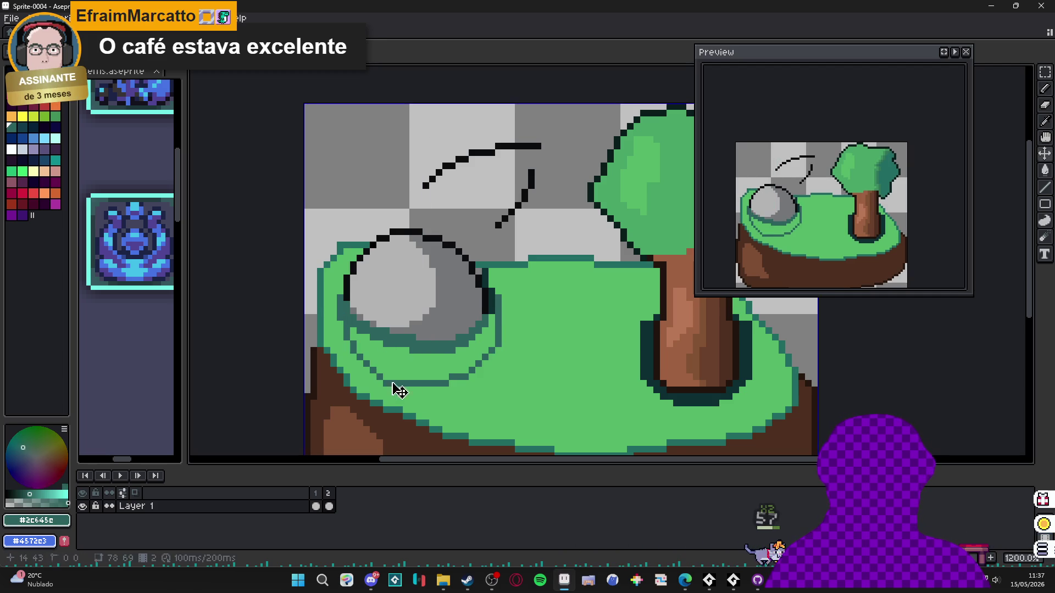
key("ctrl+z")
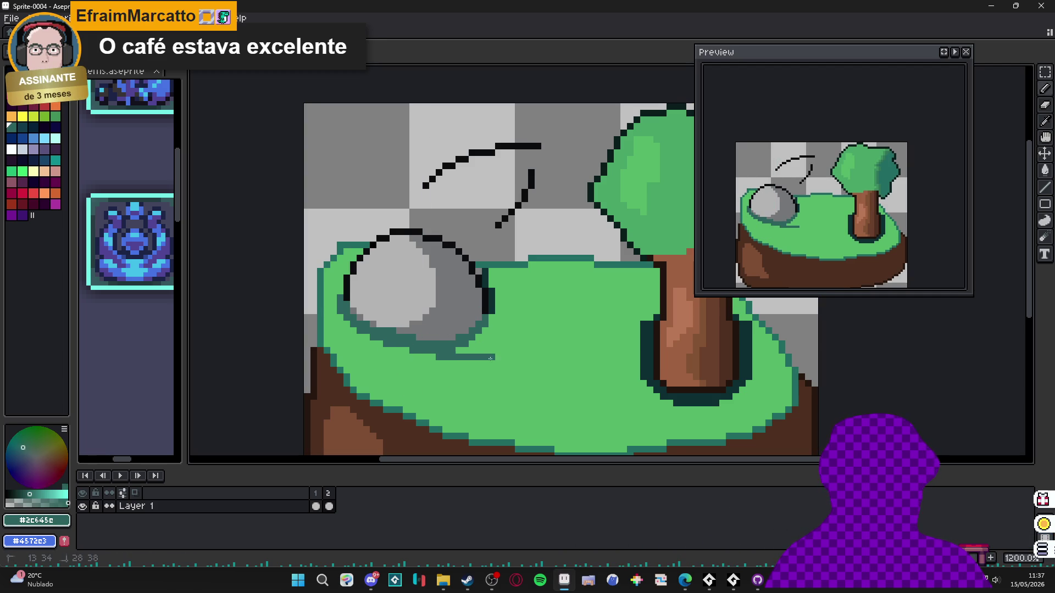
- Fill the outlined shadow with dark teal #2c645c, then return to a 1px pencil with grass green
left_click(497, 292)
left_click(496, 283, "alt")
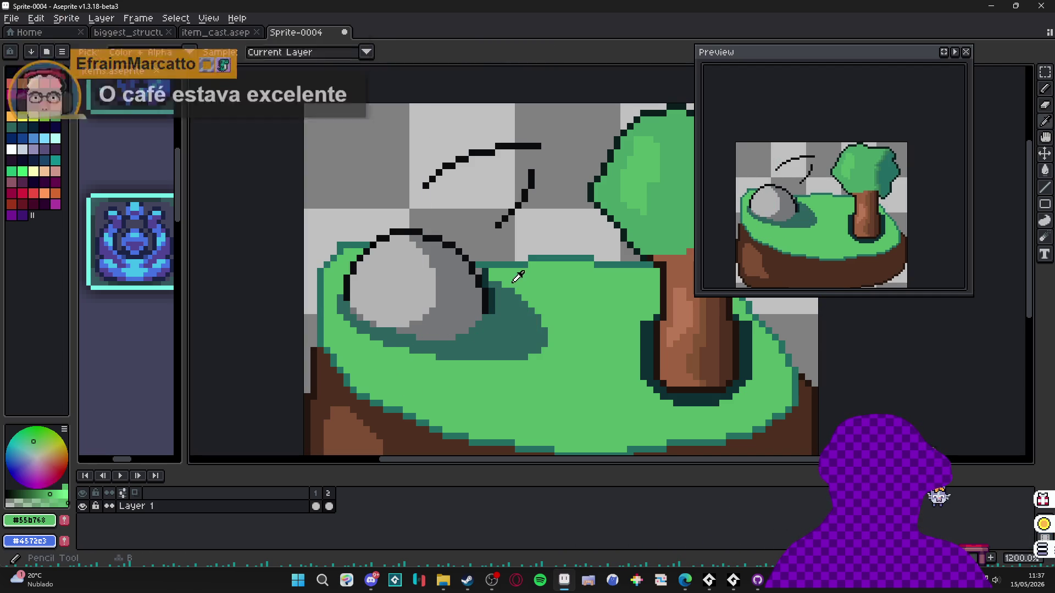
key("g")
key("b")
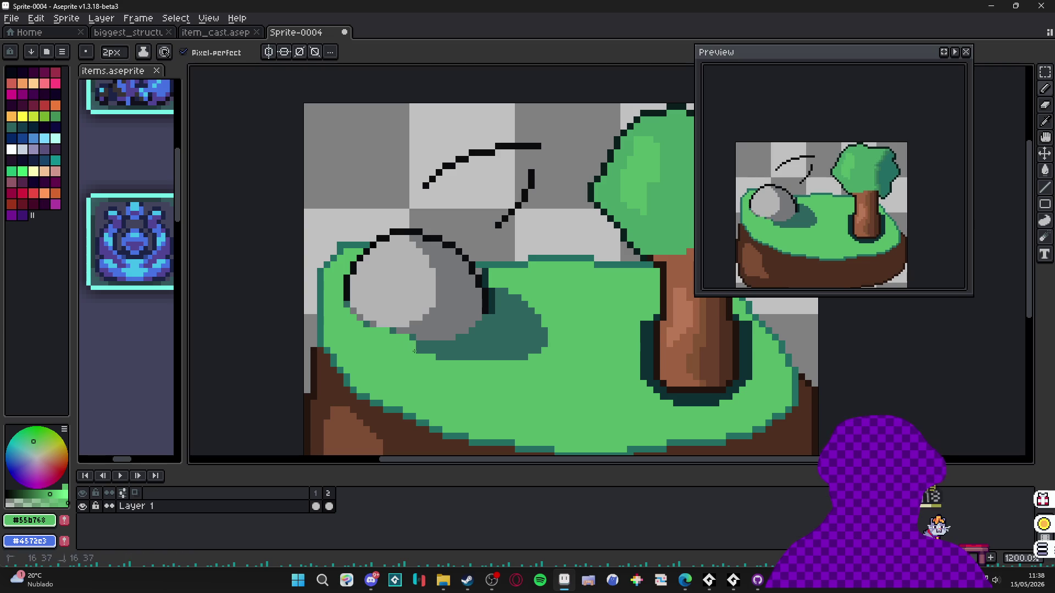
left_click(419, 341, "alt")
key("minus")
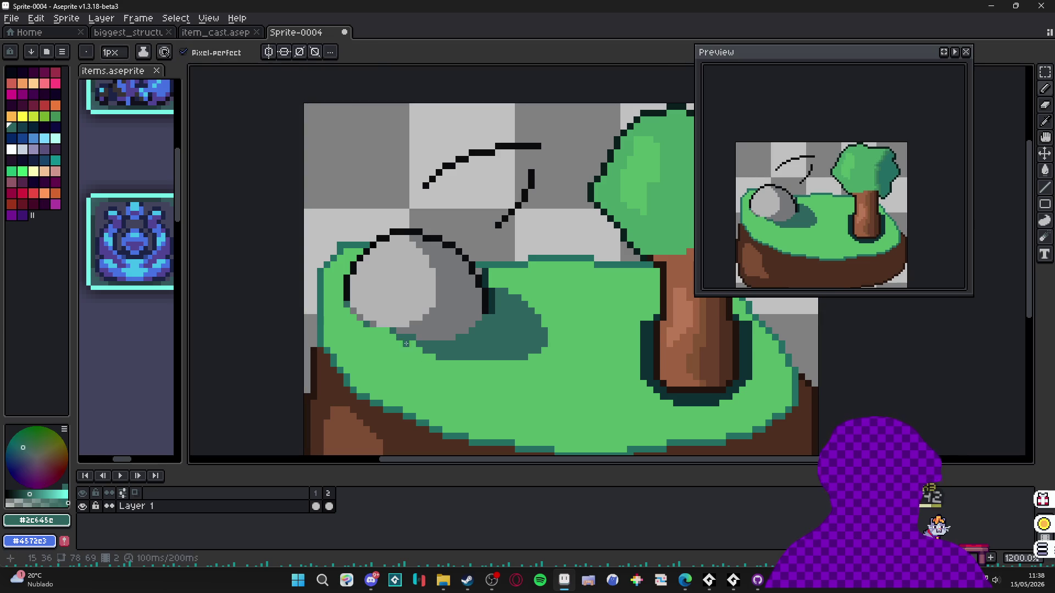
left_click(430, 352, "alt")
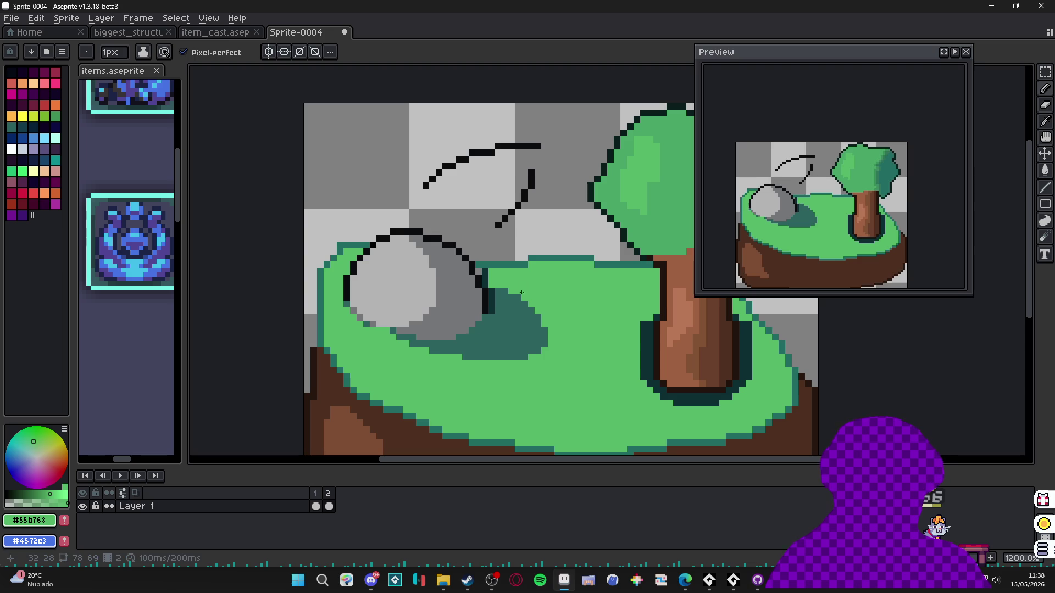
scroll(518, 296, "down", 3)
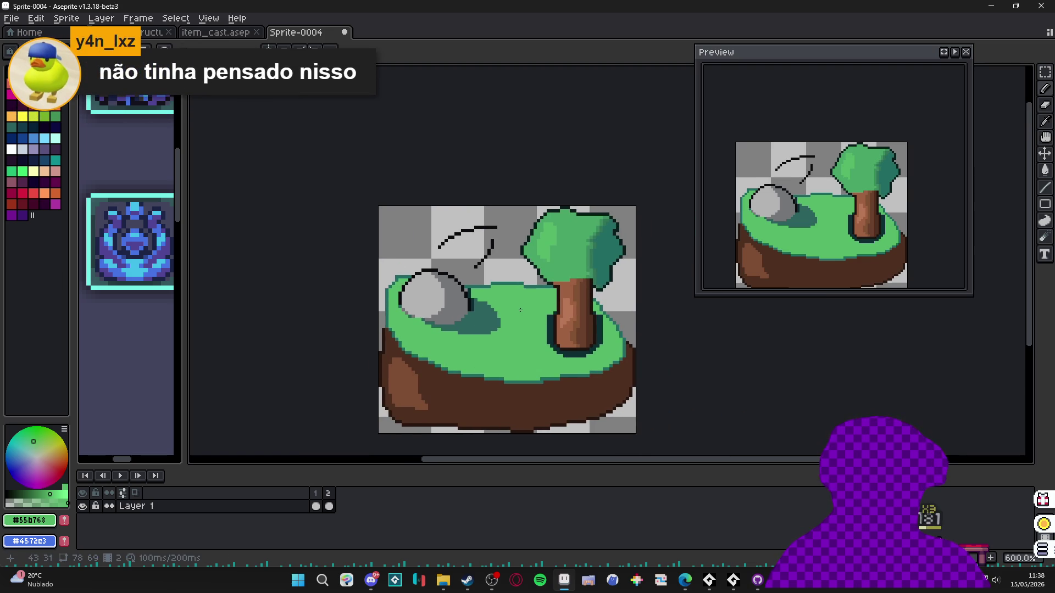
scroll(446, 286, "up", 1)
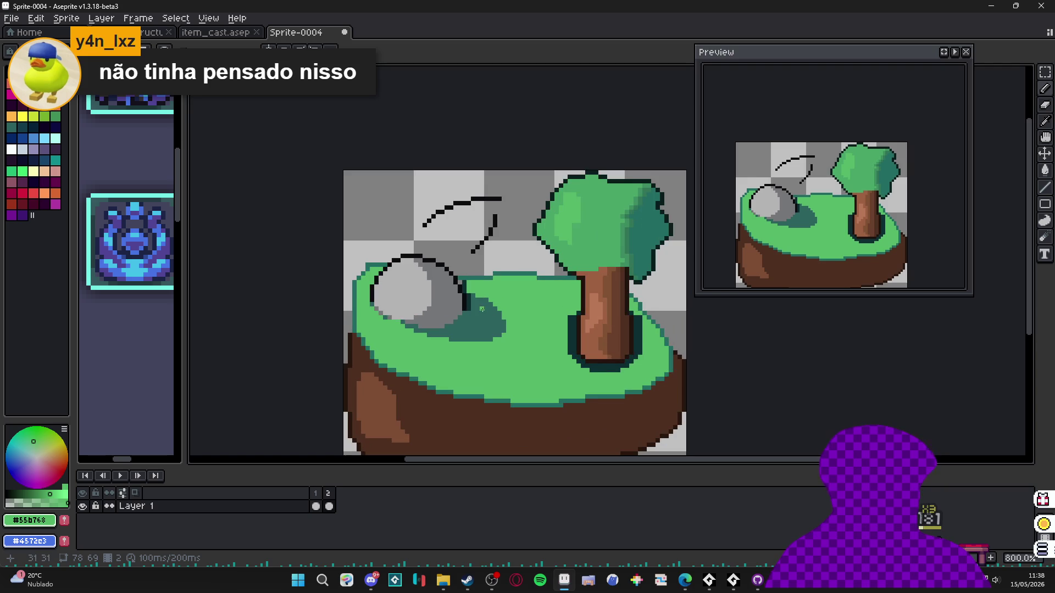
scroll(479, 289, "down", 1)
scroll(494, 280, "up", 2)
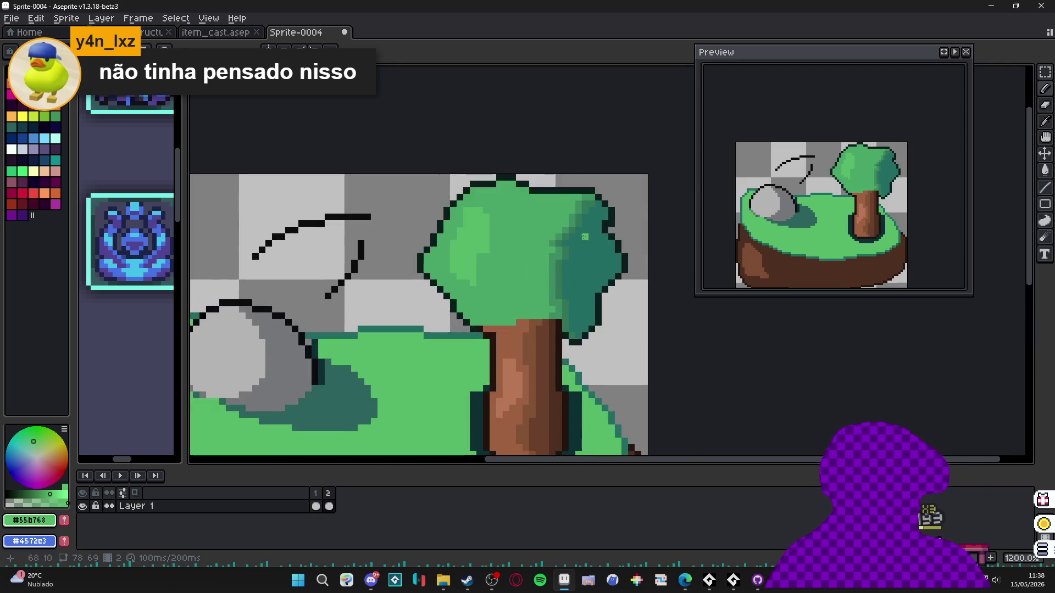
scroll(512, 273, "down", 1)
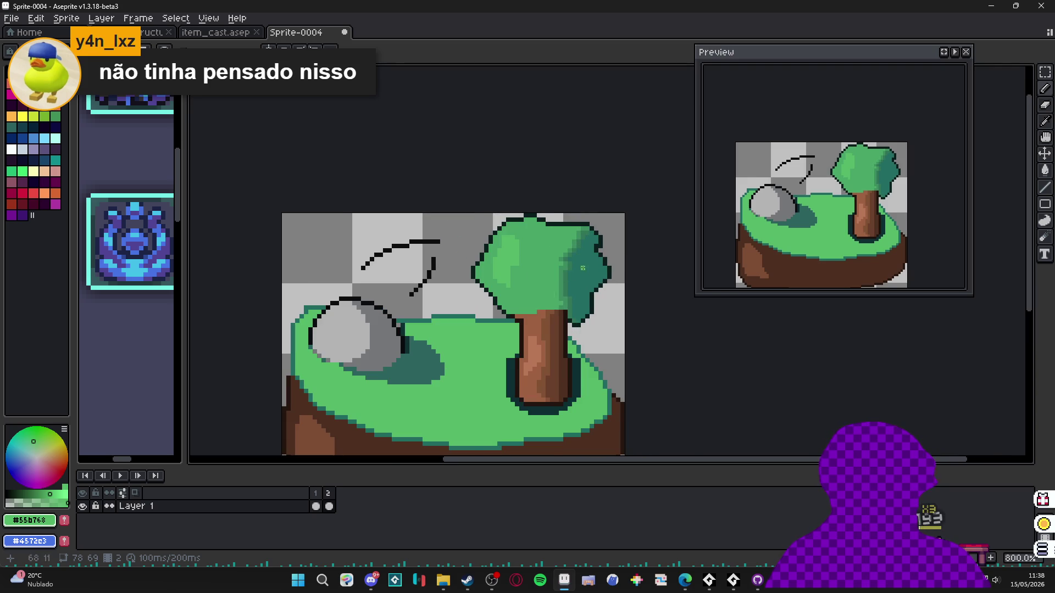
scroll(578, 256, "up", 1)
scroll(574, 270, "down", 2)
scroll(568, 282, "down", 1)
scroll(568, 282, "up", 1)
scroll(568, 282, "up", 1)
scroll(568, 282, "down", 1)
scroll(539, 283, "down", 1)
scroll(446, 284, "up", 1)
scroll(444, 284, "up", 1)
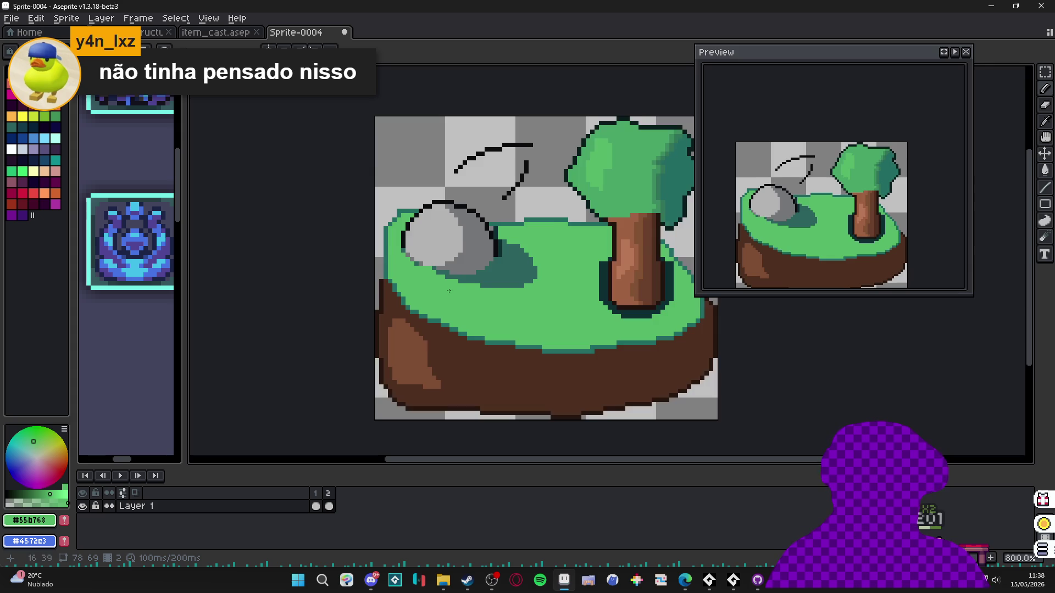
left_click(316, 506)
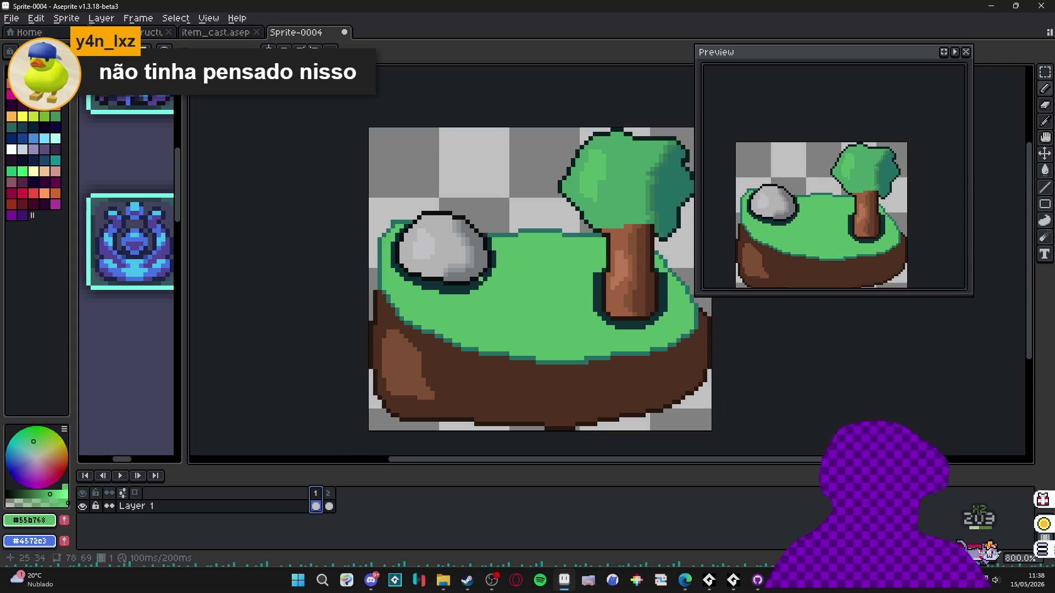
key("Return")
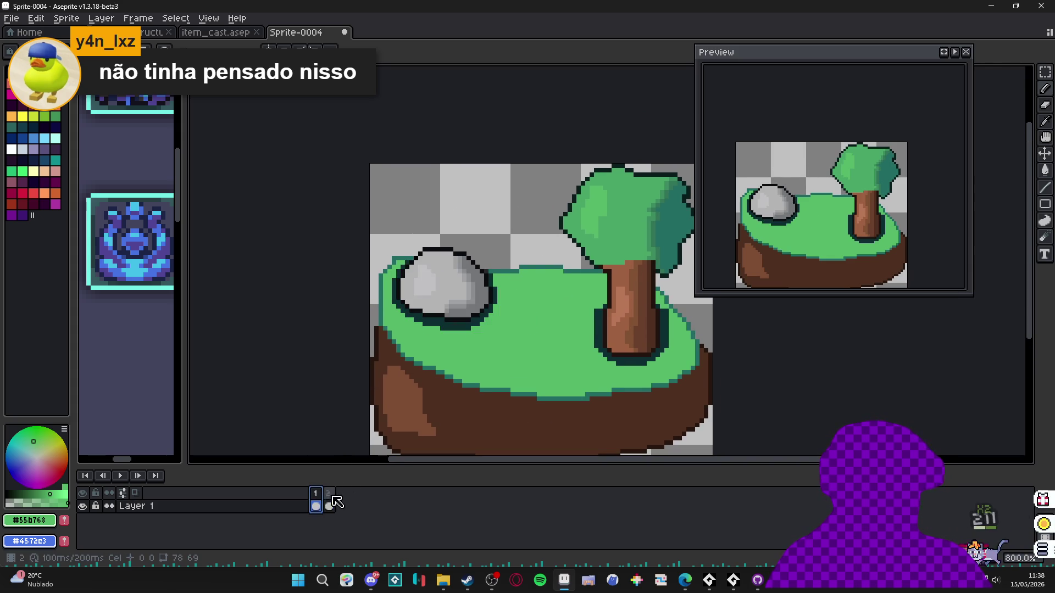
scroll(469, 255, "up", 1)
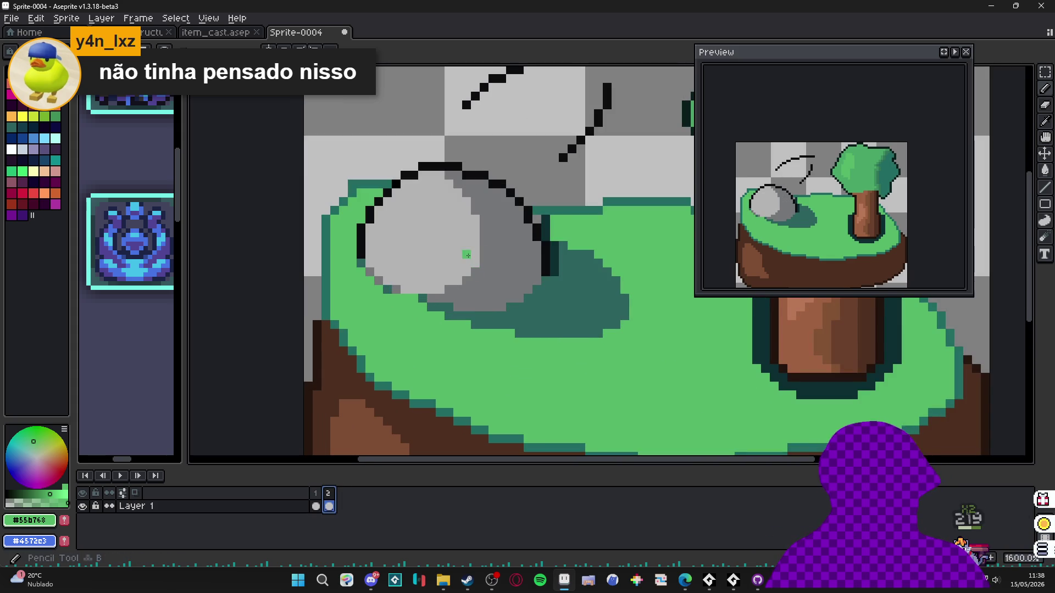
left_click(468, 255, "alt")
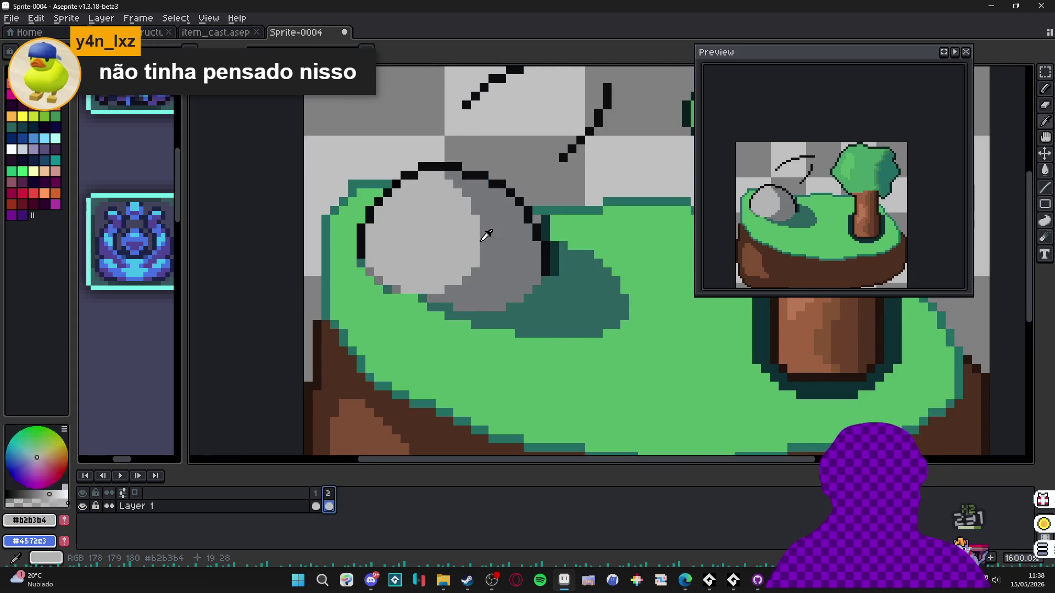
left_click(484, 240, "alt")
scroll(446, 384, "down", 1)
left_click(318, 493)
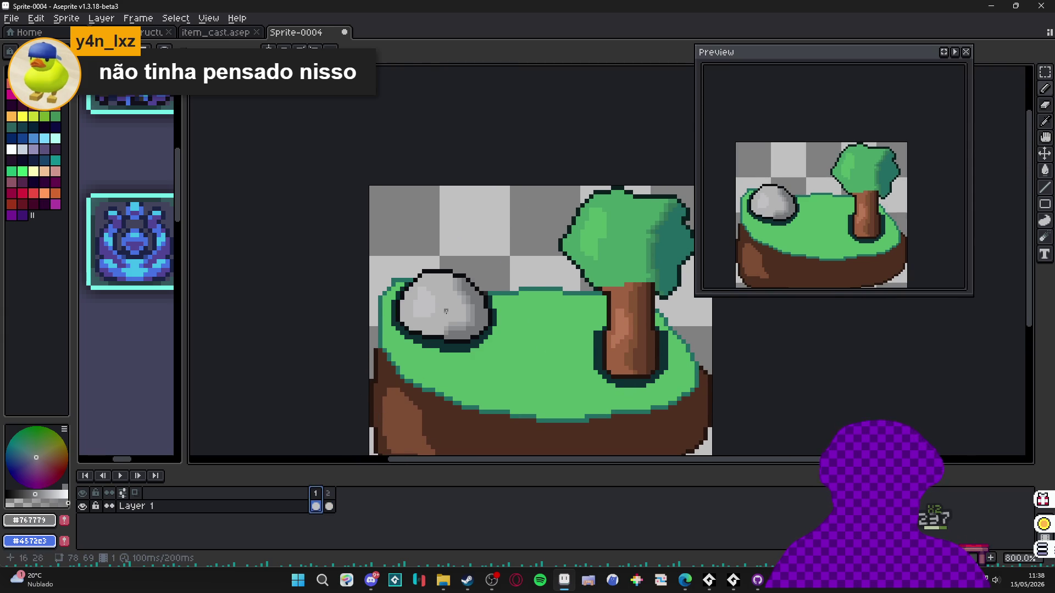
scroll(437, 306, "up", 2)
left_click(328, 493)
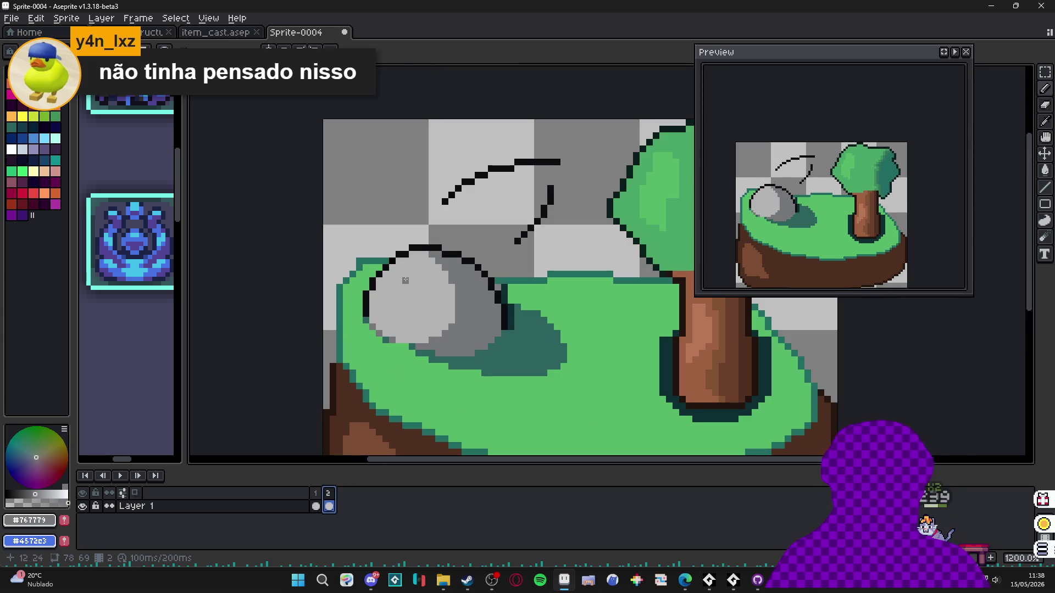
scroll(441, 316, "up", 1)
scroll(453, 328, "down", 1)
scroll(453, 329, "down", 2)
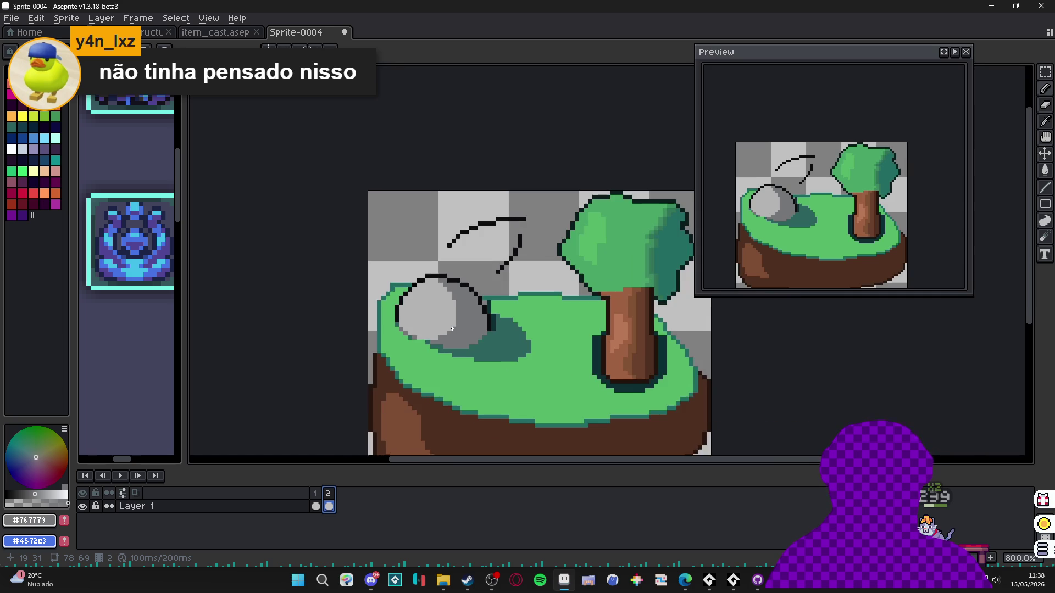
scroll(407, 312, "right", 2)
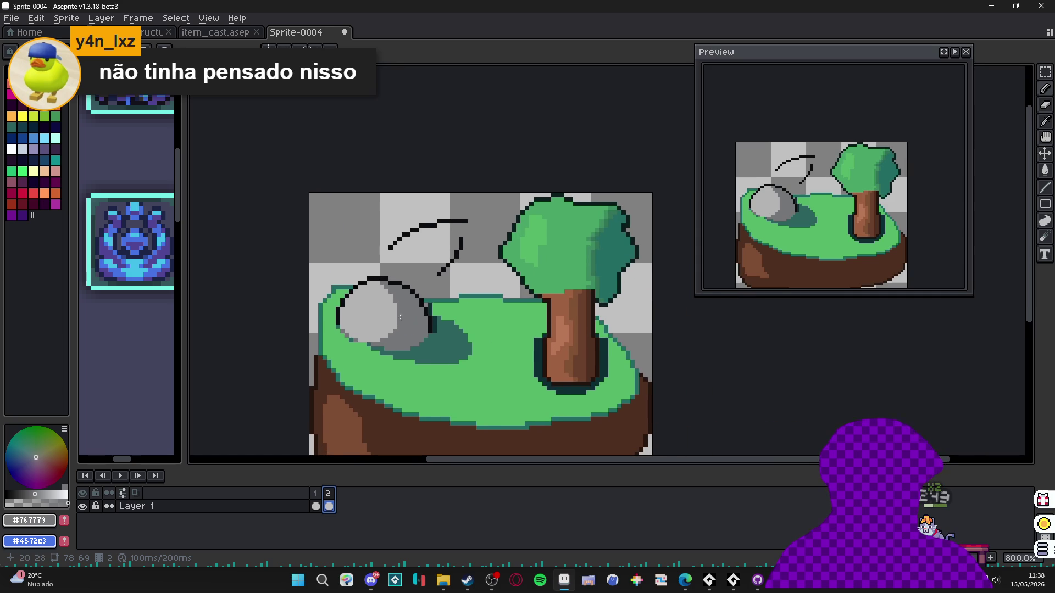
scroll(401, 316, "up", 2)
left_click(365, 298, "alt")
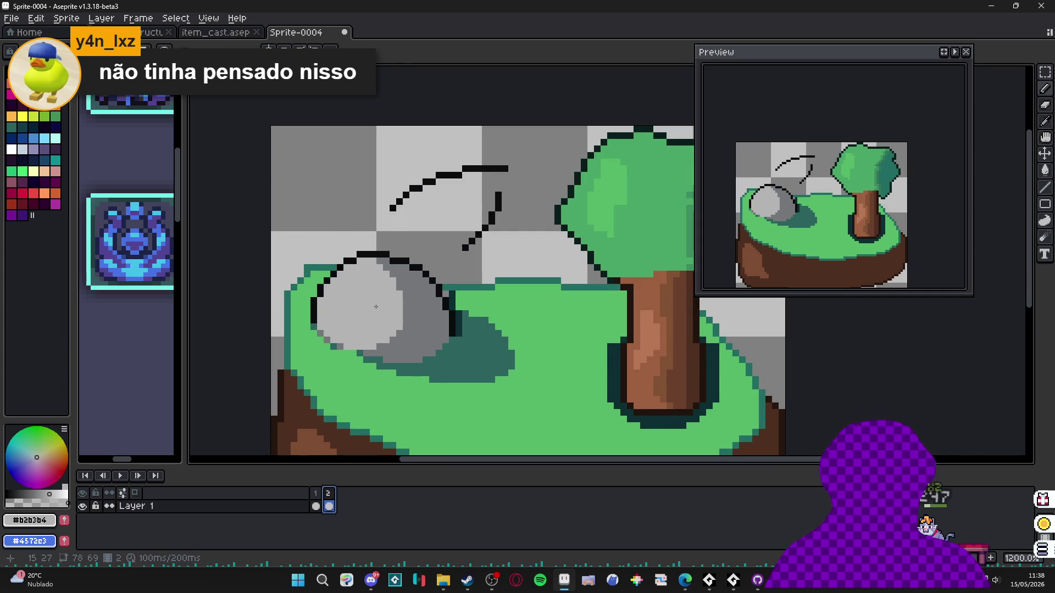
scroll(419, 300, "down", 2)
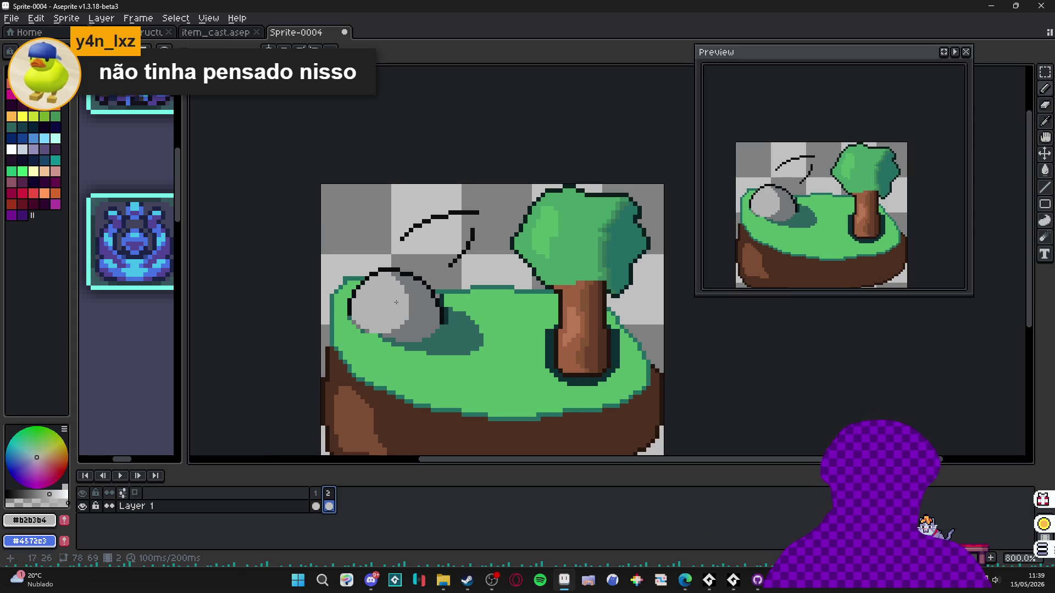
scroll(378, 306, "up", 2)
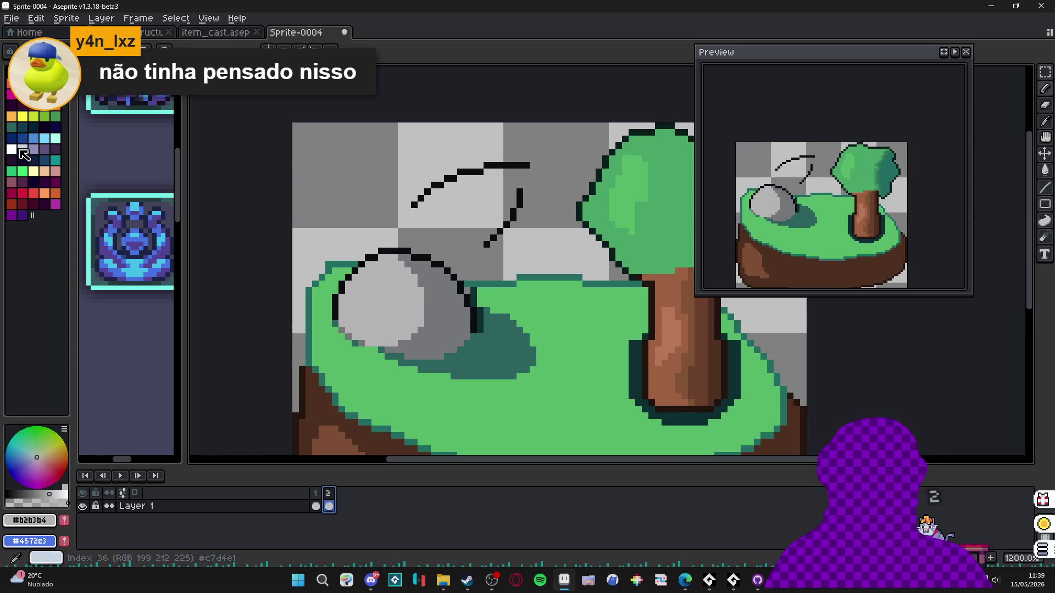
key("[")
left_click_drag(365, 277, 397, 288)
key("minus")
scroll(385, 308, "down", 1)
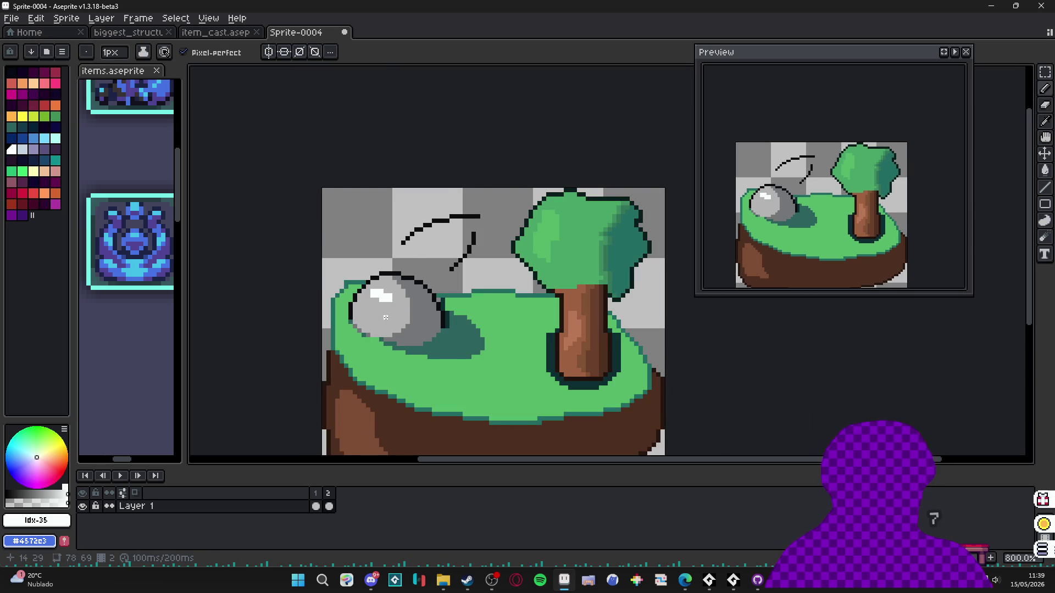
scroll(385, 317, "up", 1)
key("ctrl+z")
key("ctrl+z")
key("ctrl+z")
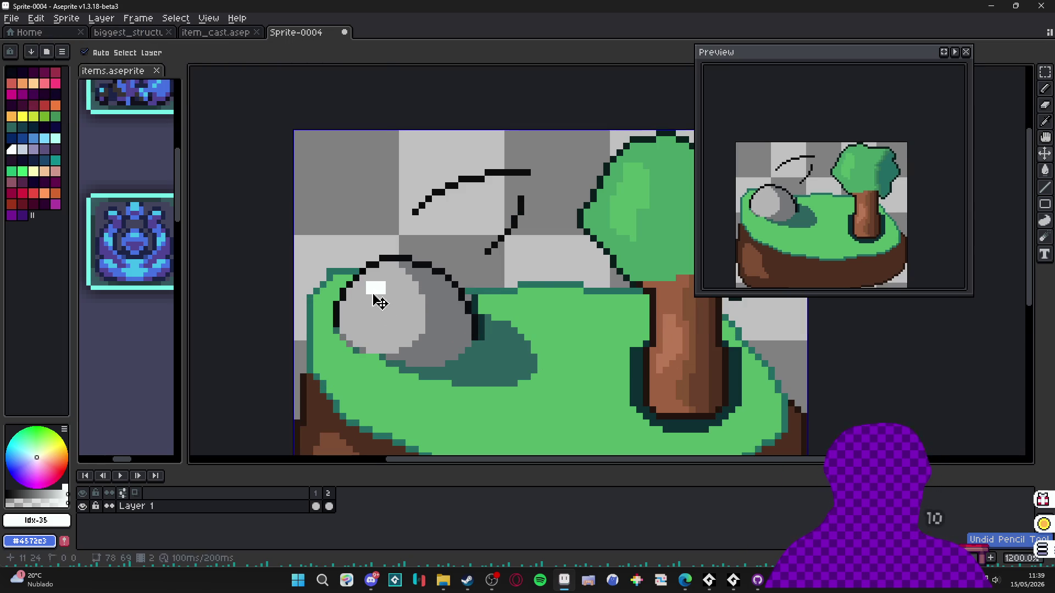
scroll(372, 294, "down", 3)
scroll(448, 352, "up", 4)
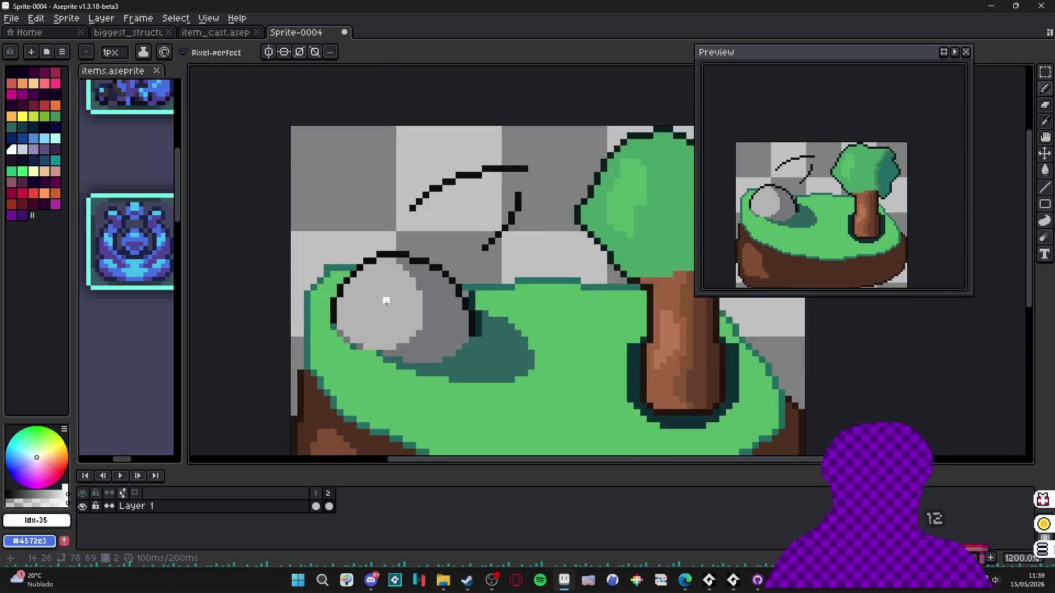
scroll(447, 352, "down", 1)
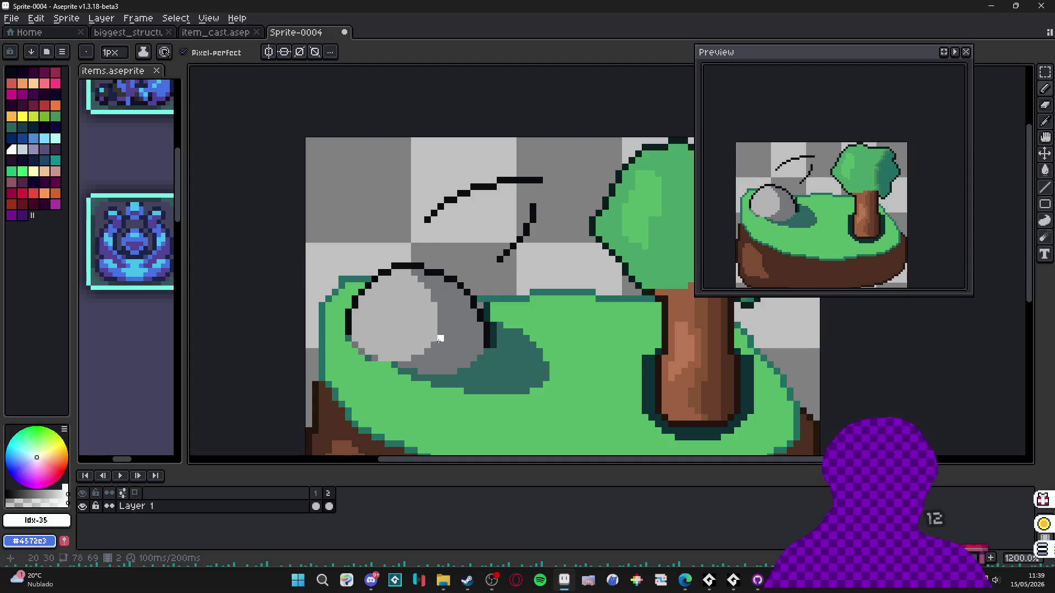
scroll(440, 339, "down", 1)
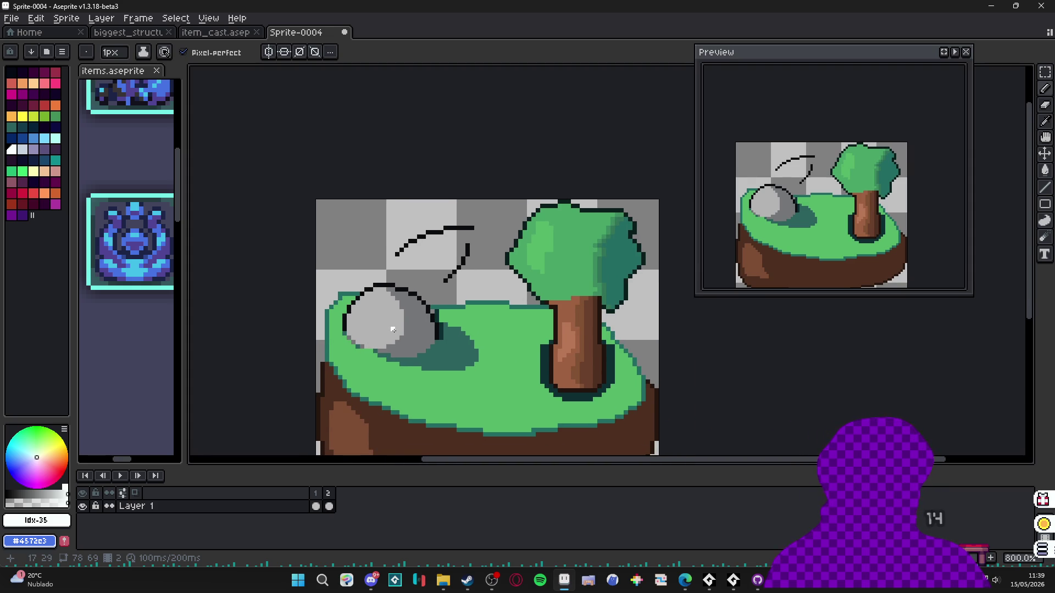
scroll(393, 329, "down", 1)
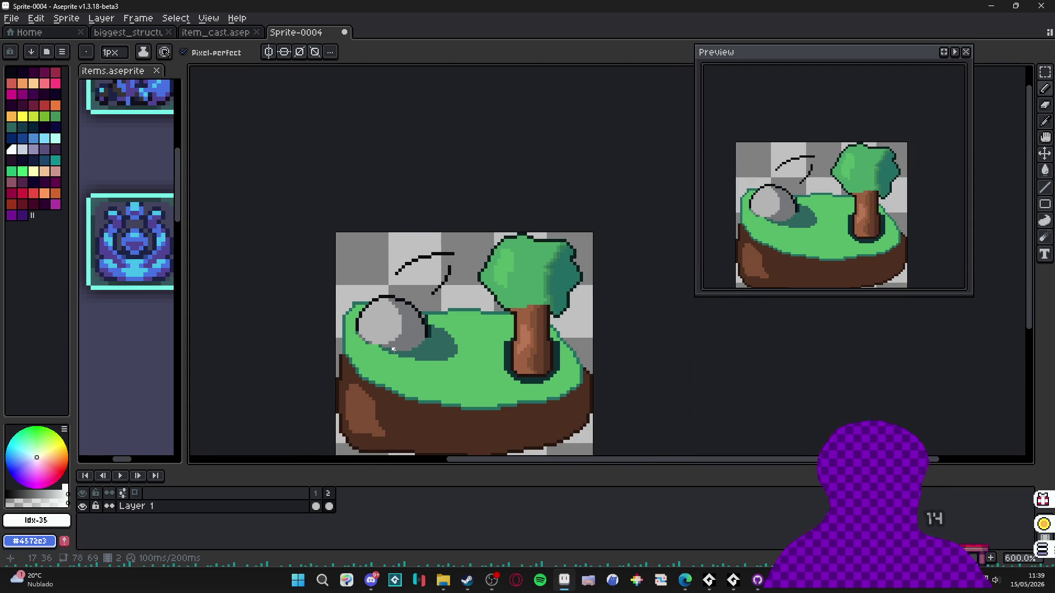
scroll(389, 352, "up", 2)
left_click(422, 348, "alt")
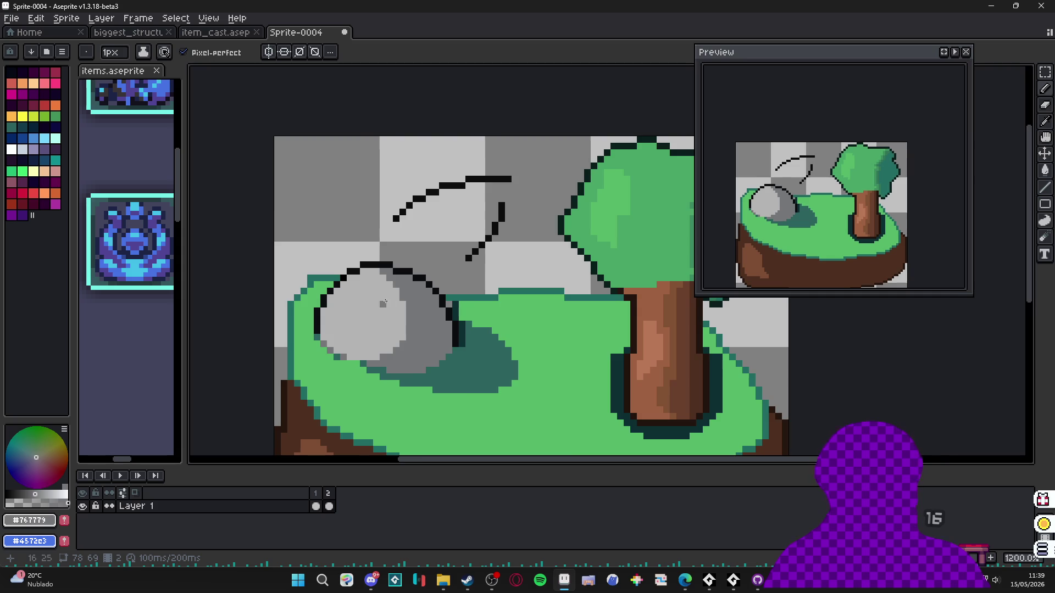
scroll(384, 304, "down", 2)
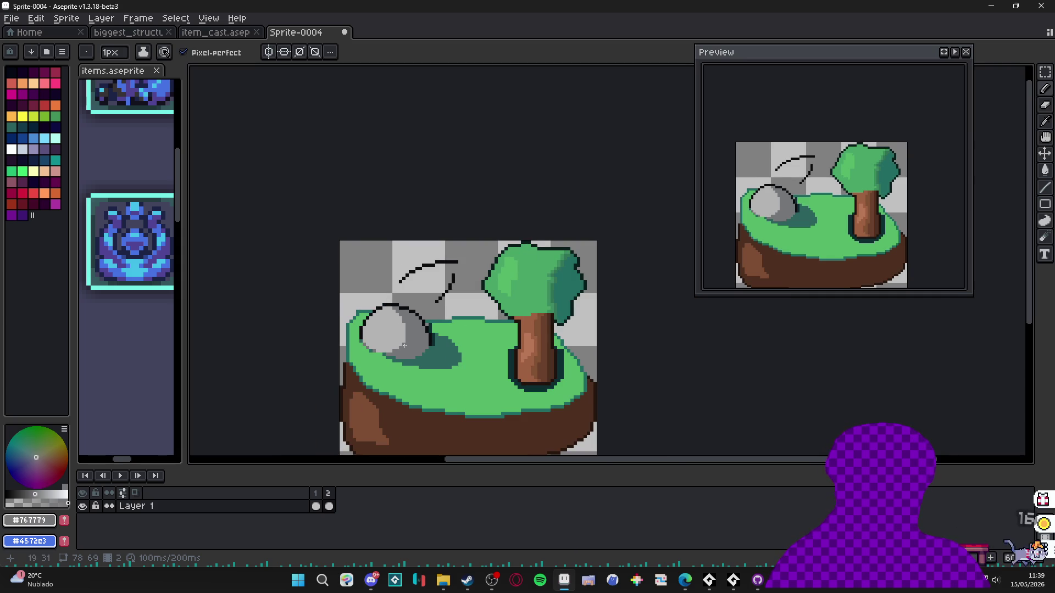
scroll(405, 345, "down", 3)
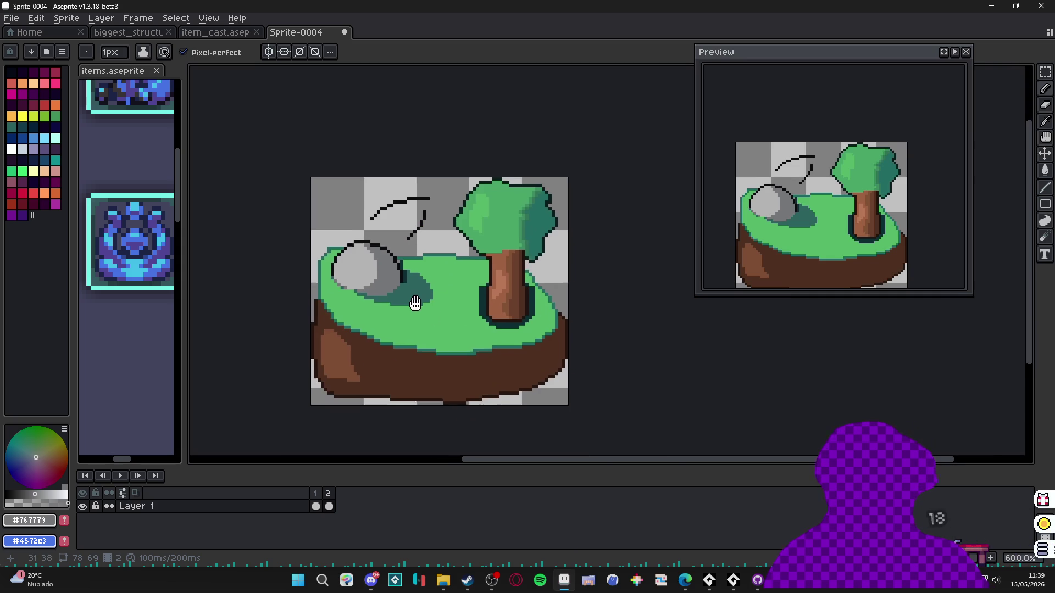
scroll(407, 297, "up", 1)
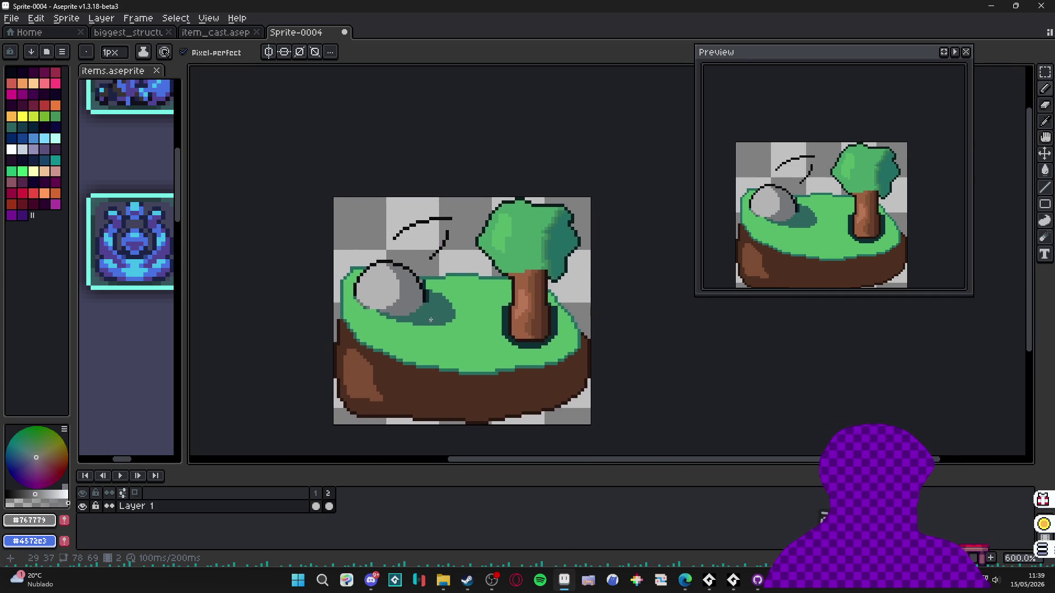
scroll(439, 253, "up", 2)
key("e")
left_click_drag(454, 202, 336, 203)
- Sample the tree trunk's brown from the canvas and switch back to the pencil
key("b")
scroll(486, 283, "down", 3)
scroll(486, 283, "up", 1)
scroll(485, 283, "up", 3)
key("i")
mouse_move(511, 323)
left_mouse_down()
mouse_move(443, 323)
mouse_move(431, 332)
mouse_move(508, 337)
mouse_move(401, 346)
left_mouse_up()
scroll(401, 347, "down", 4)
key("b")
- Widen the palette and paint a 5px dot of the rock's light grey in the sky
mouse_move(74, 313)
left_mouse_down()
mouse_move(250, 313)
mouse_move(66, 313)
mouse_move(82, 314)
left_mouse_up()
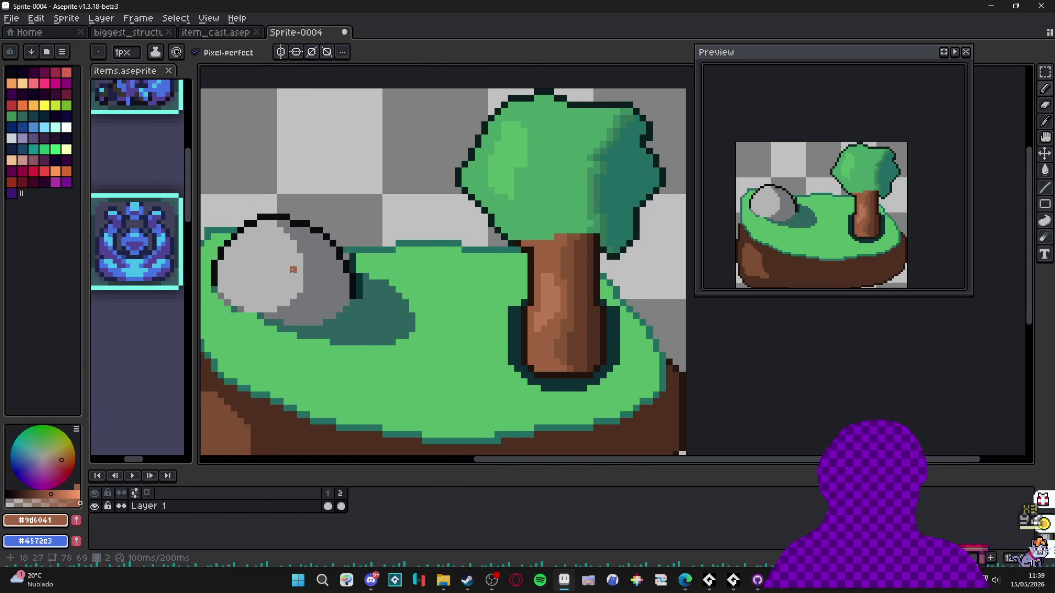
left_click_drag(252, 278, 298, 292)
left_click(349, 278, "alt")
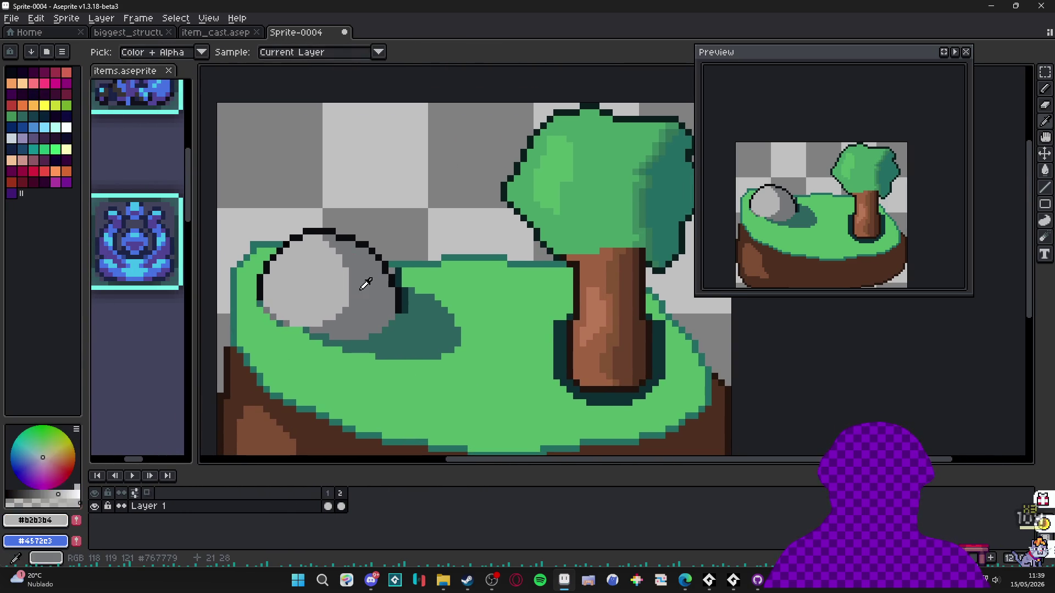
key("plus")
key("plus")
key("plus")
left_click(384, 344)
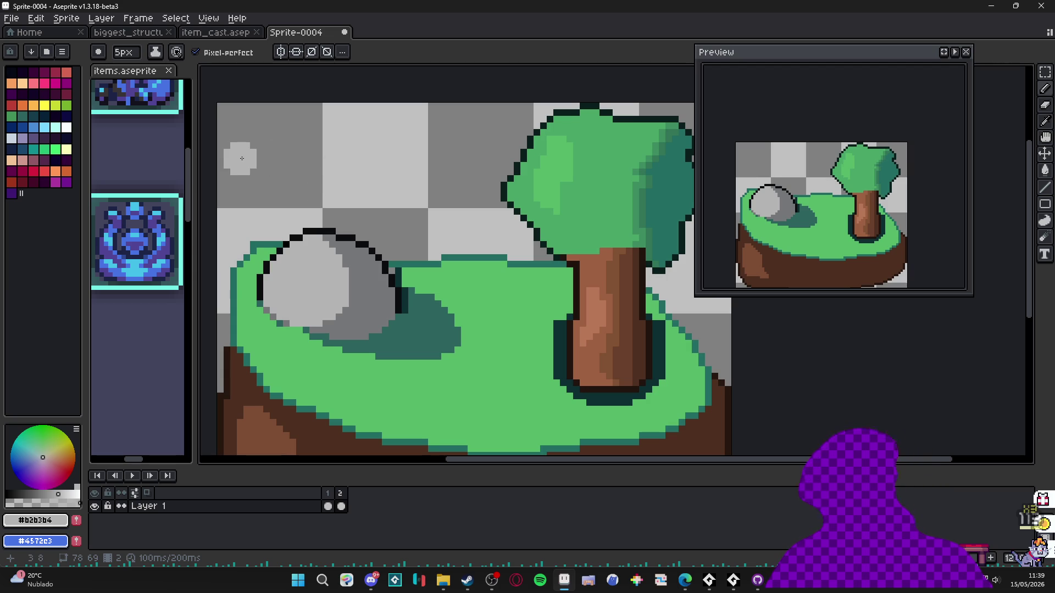
- Paint a darker grey dot beside the light one, then return the brush to 1px
left_click(348, 273, "alt")
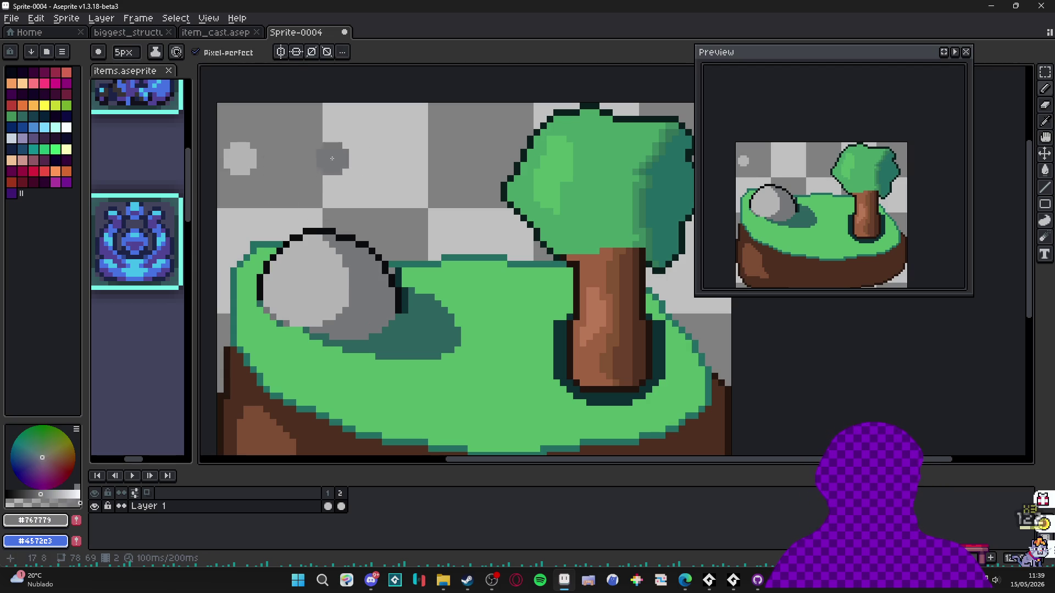
key("ctrl+z")
key("ctrl+y")
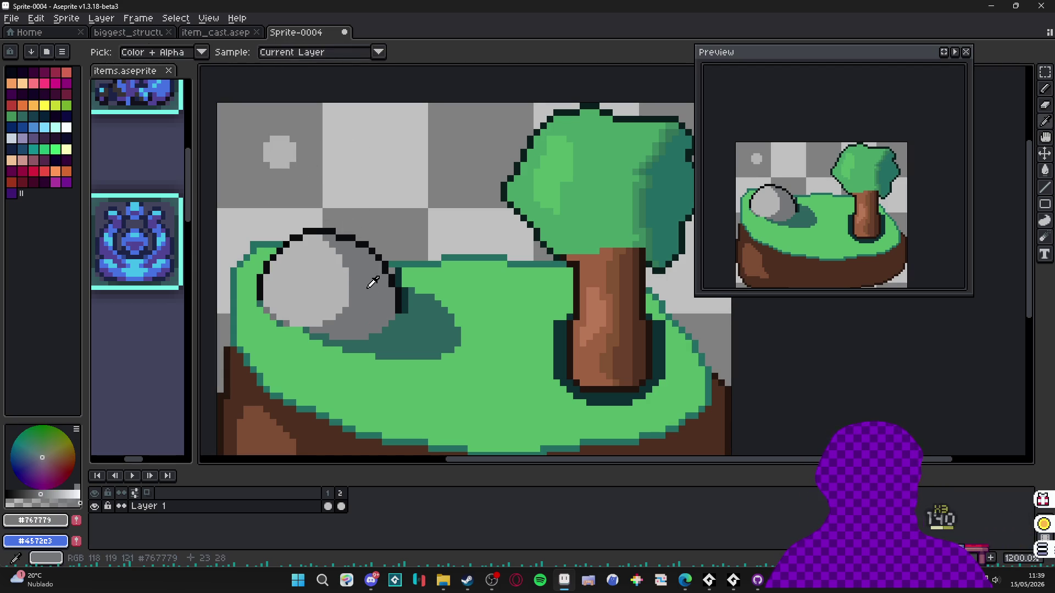
left_click(359, 152)
key("minus")
key("minus")
key("minus")
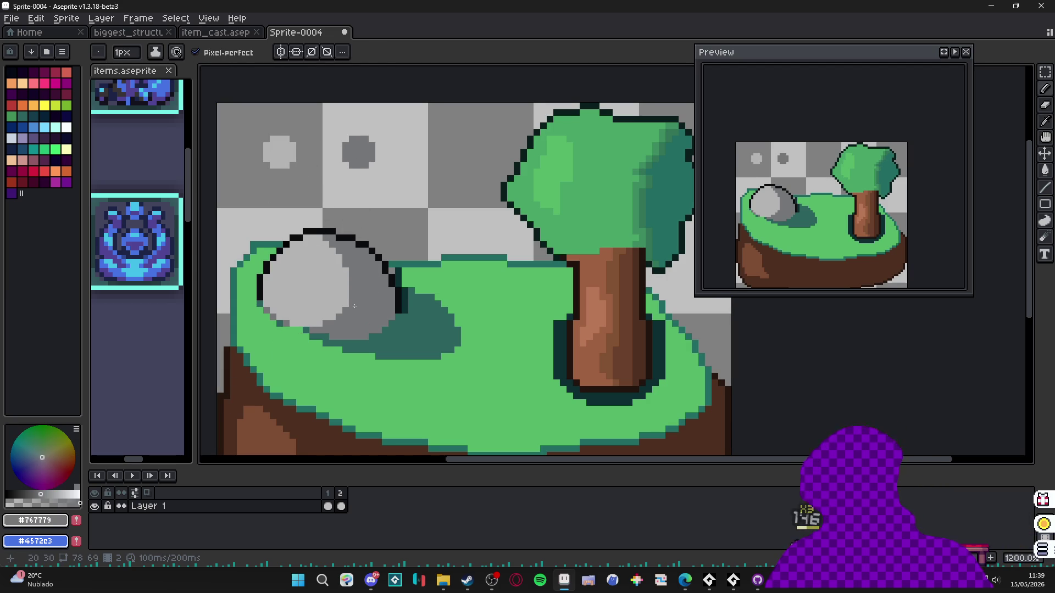
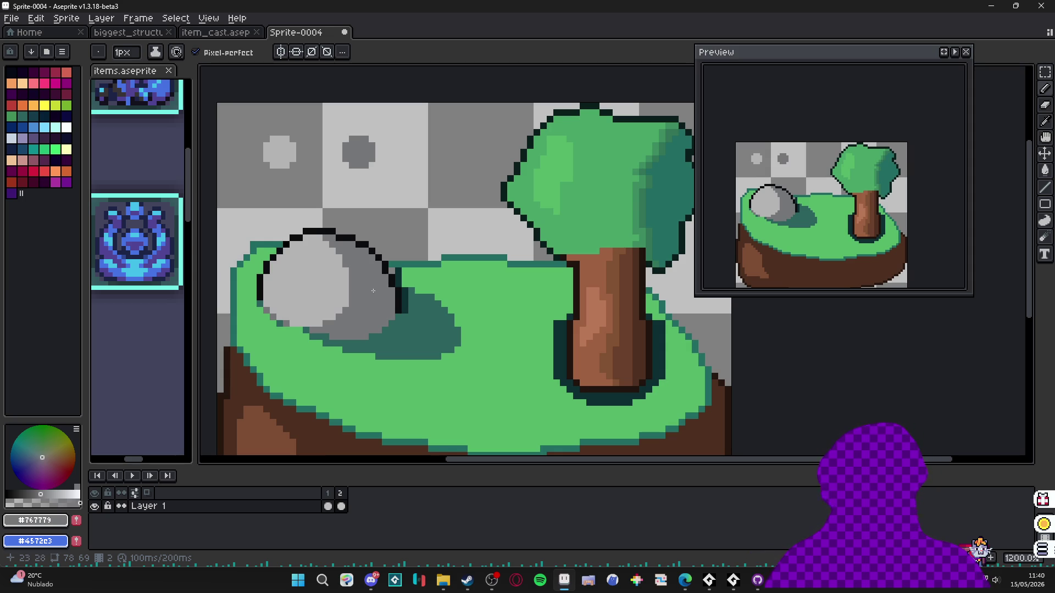
- Use the Rectangular Marquee to nudge the left and right grey dots together at the sprite's top-left
scroll(289, 162, "up", 1)
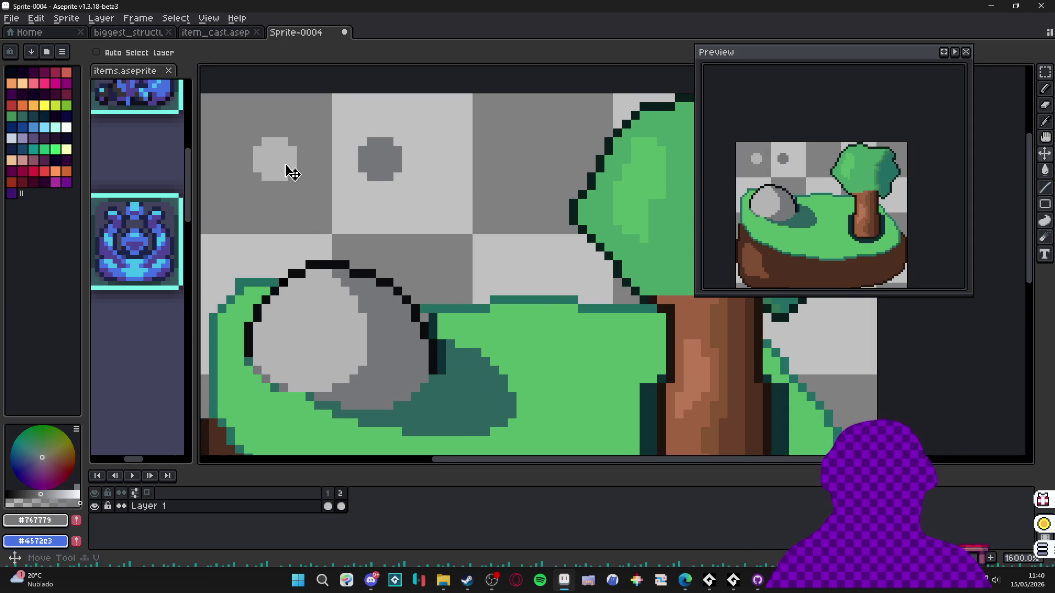
key("m")
mouse_move(246, 134)
left_mouse_down()
mouse_move(295, 165)
mouse_move(296, 202)
left_mouse_up()
mouse_move(254, 160)
left_mouse_down()
mouse_move(293, 160)
mouse_move(284, 159)
left_mouse_up()
key("ctrl+d")
left_click_drag(353, 107, 461, 208)
left_click_drag(376, 184, 357, 164)
mouse_move(255, 113)
left_mouse_down()
mouse_move(412, 184)
mouse_move(389, 151)
left_mouse_up()
key("ctrl+d")
- With the Pencil and eyedropper, add a light grey dot below the left dot and a dark grey one below the right
key("b")
left_click(306, 117, "alt")
left_click(305, 181)
left_click(301, 186)
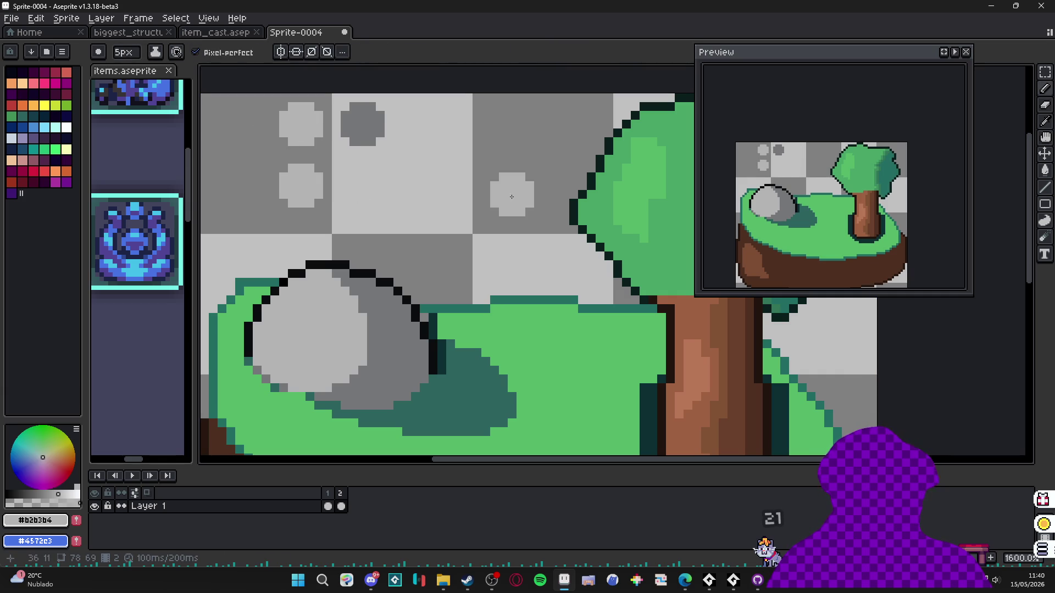
left_click(362, 123, "alt")
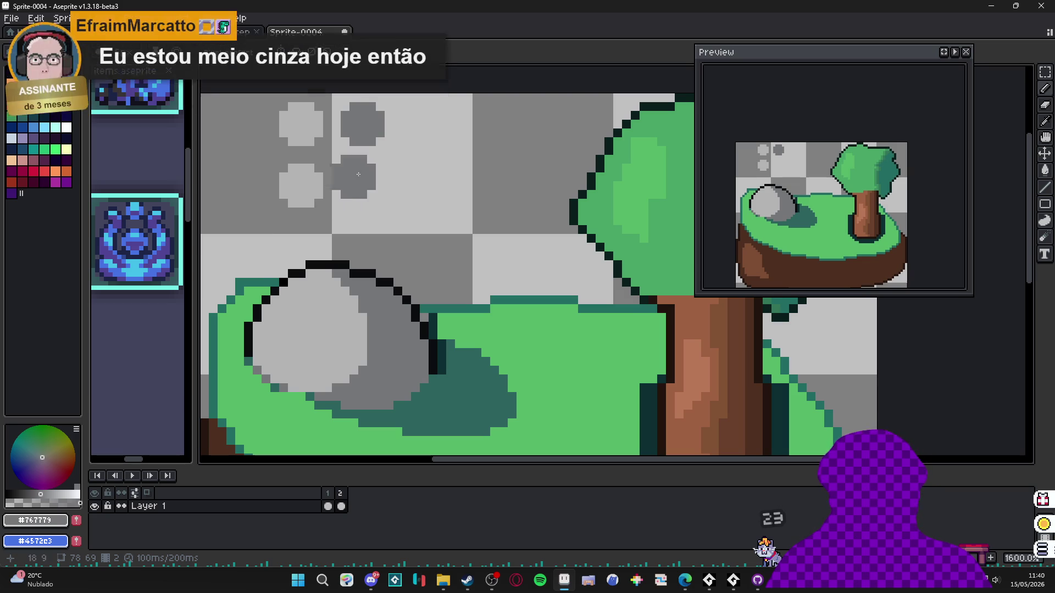
left_click(363, 181)
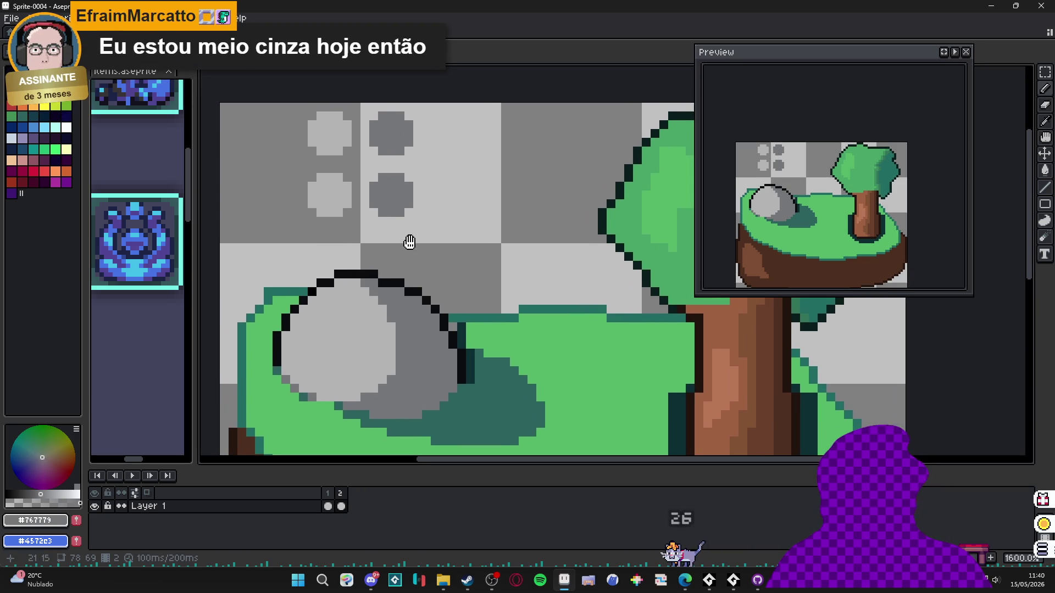
scroll(412, 228, "down", 1)
scroll(414, 228, "up", 1)
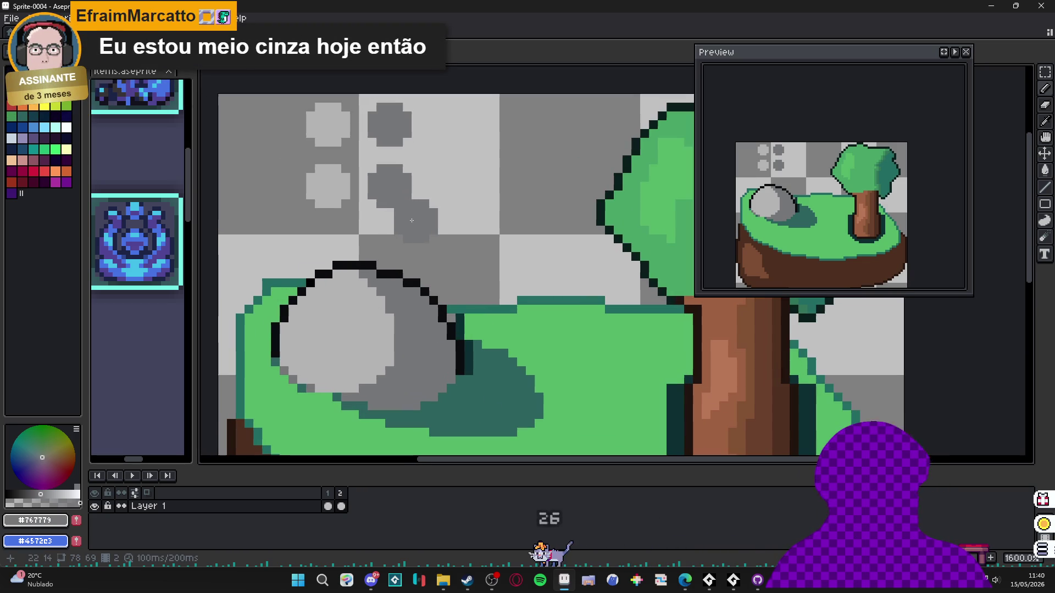
scroll(435, 222, "down", 1)
scroll(435, 222, "down", 1)
scroll(445, 220, "up", 1)
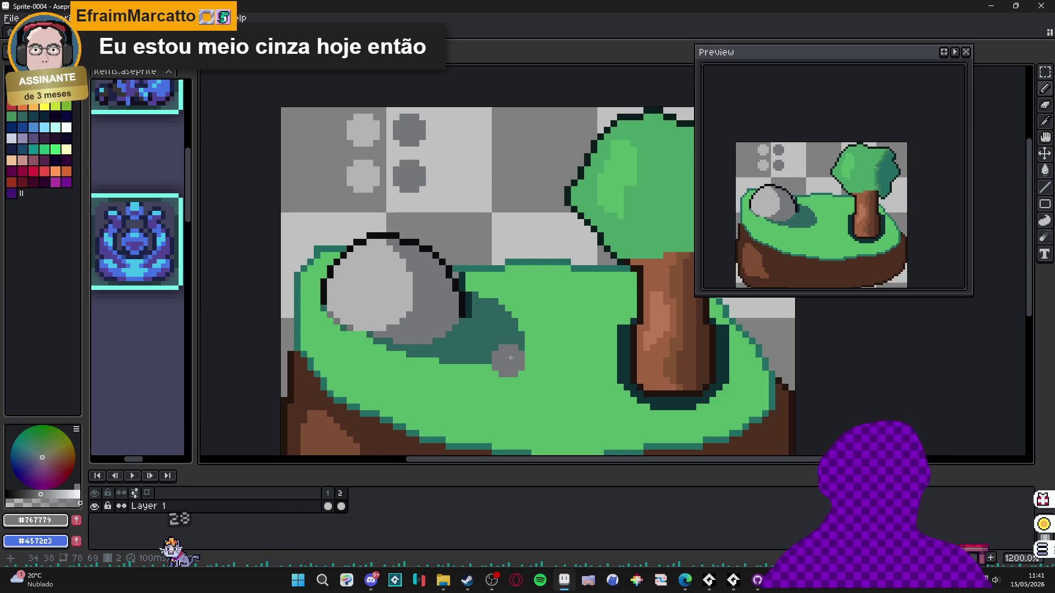
left_click(472, 391, "alt")
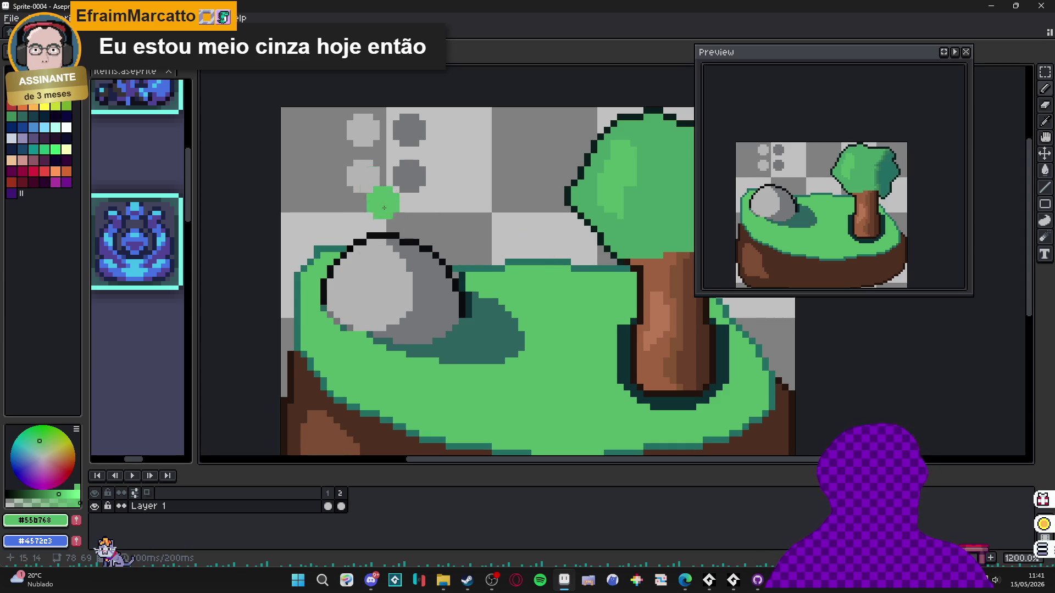
- Pick #708476 with a 1px brush and bucket-fill the rock's dark grey shading
scroll(427, 305, "up", 1)
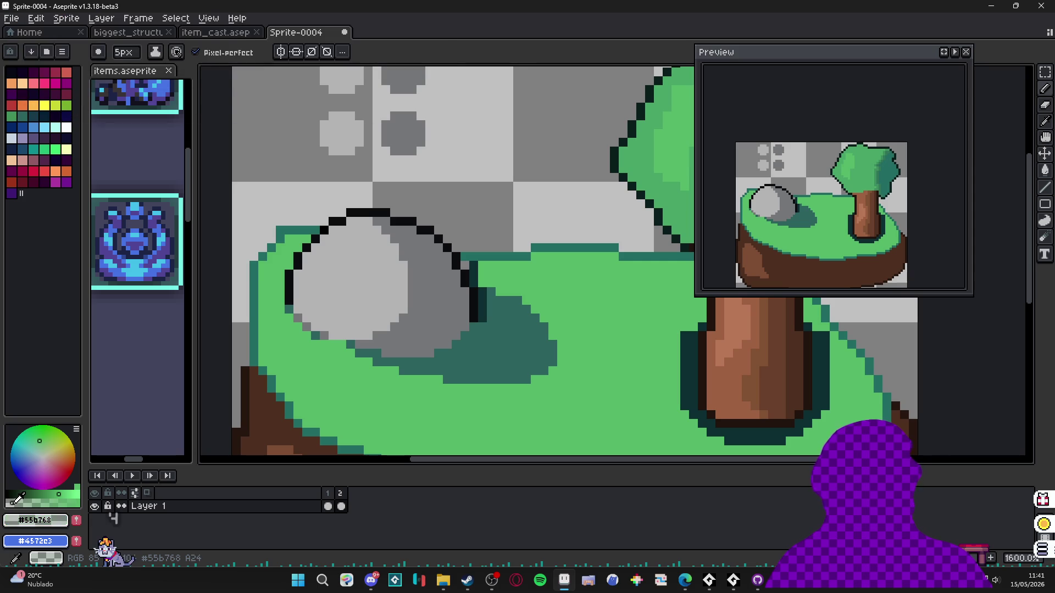
scroll(403, 132, "up", 3)
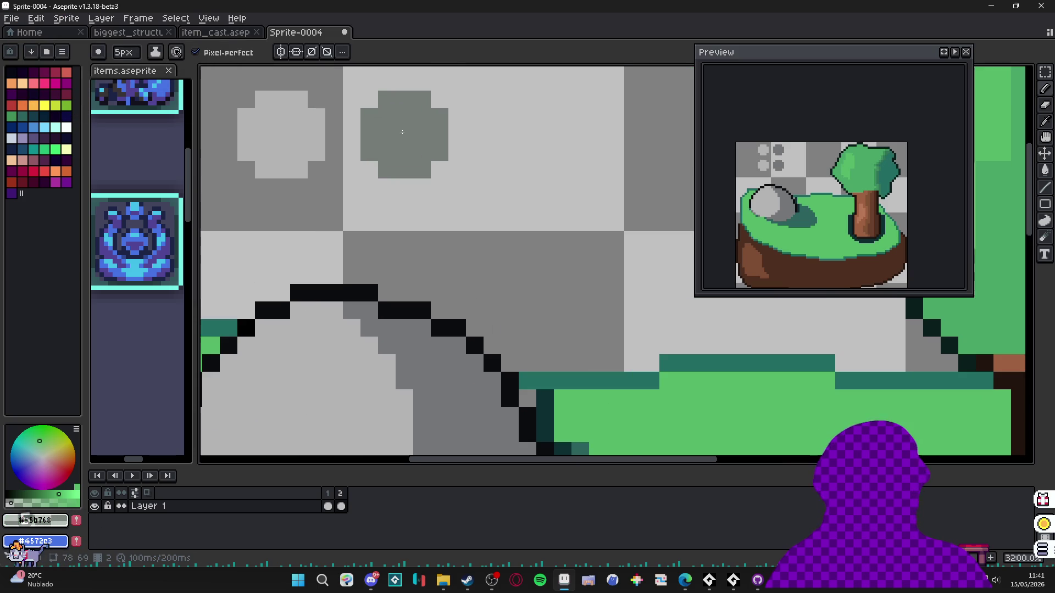
scroll(430, 202, "down", 3)
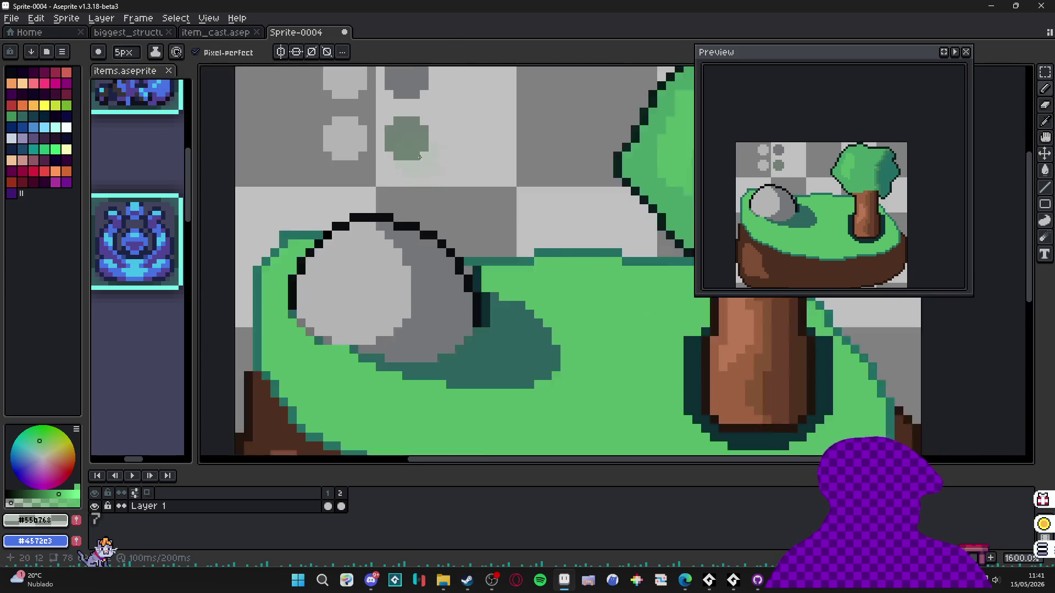
scroll(417, 145, "up", 1)
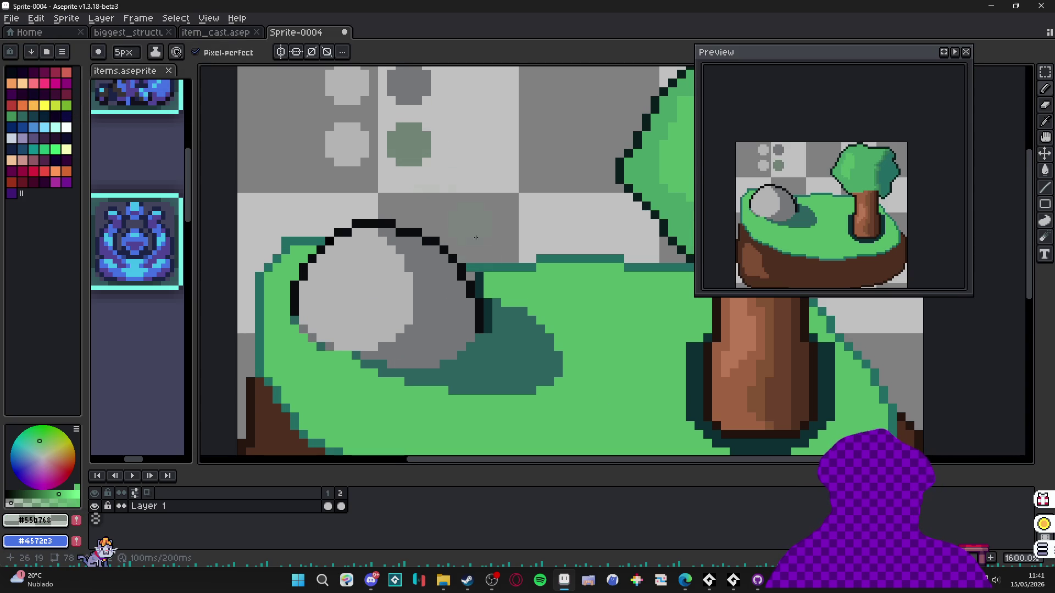
key("minus")
key("minus")
key("minus")
left_click(430, 227, "alt")
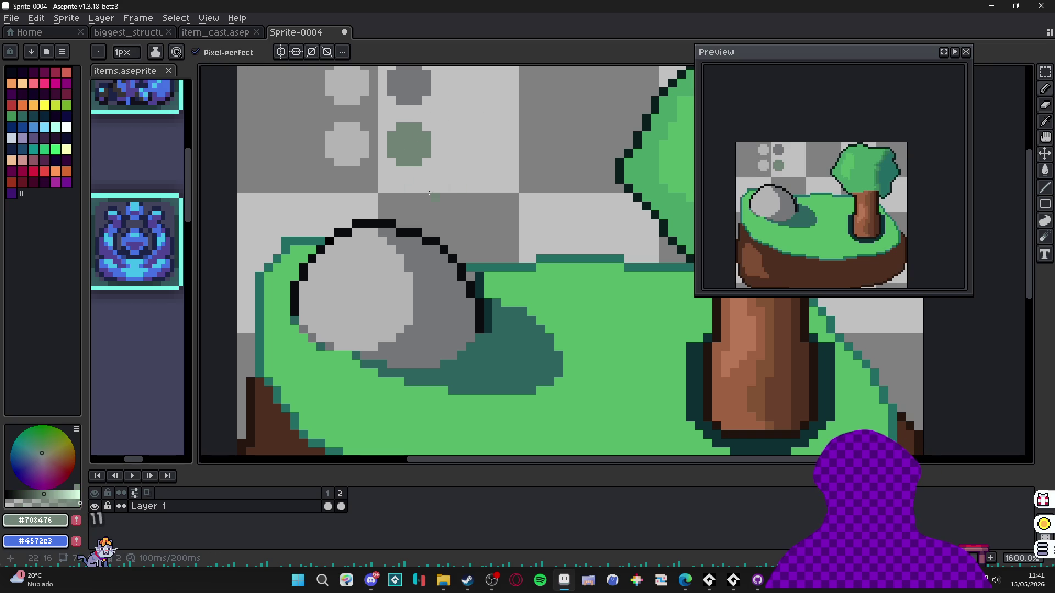
key("g")
left_click(441, 319)
- Undo the stray green-grey fill on a swatch dot
scroll(429, 341, "down", 3)
scroll(394, 325, "up", 2)
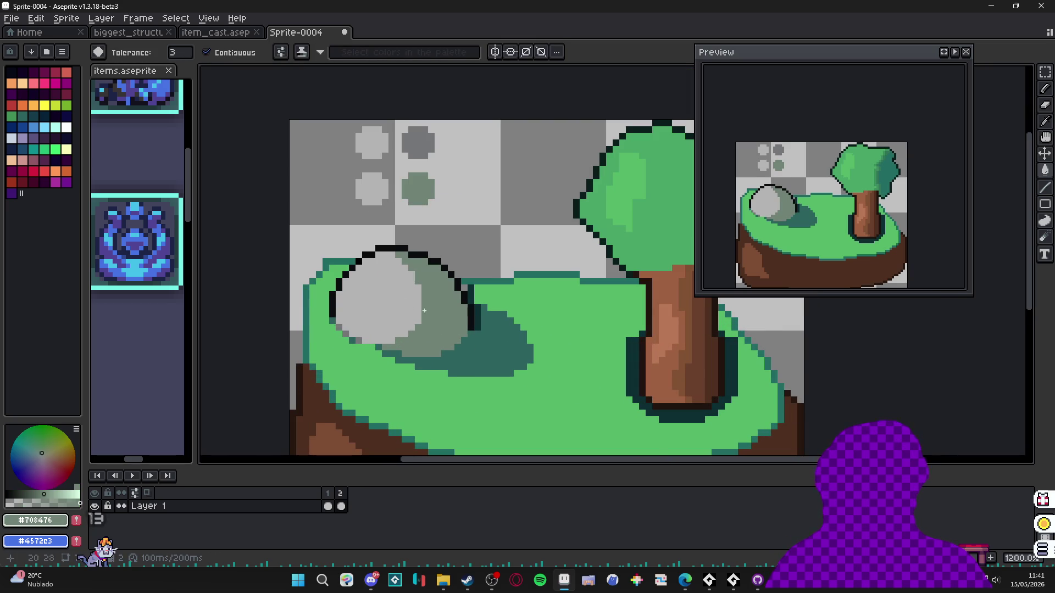
scroll(415, 305, "down", 2)
scroll(419, 323, "up", 2)
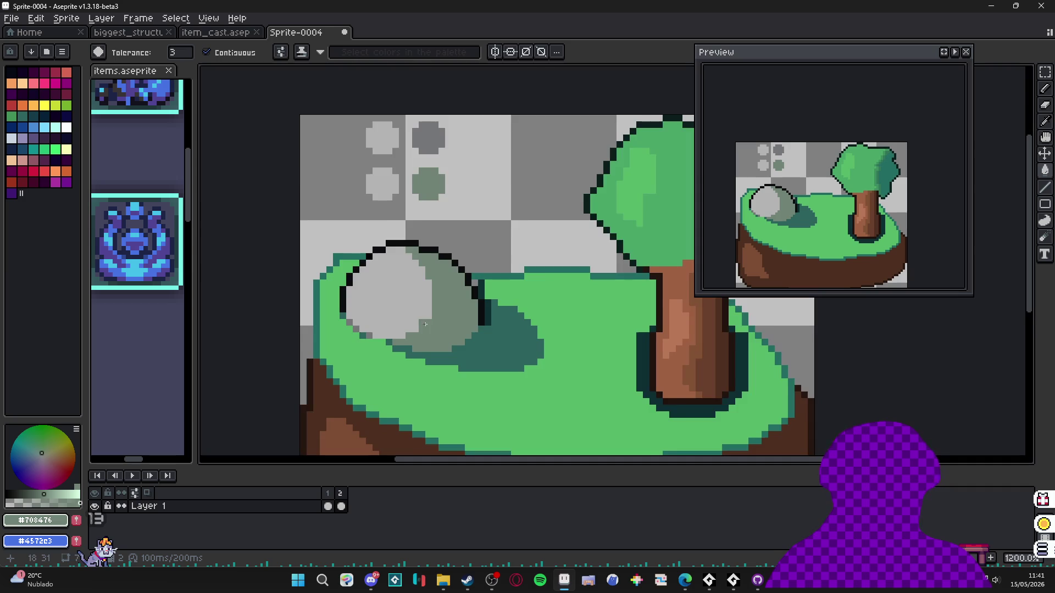
scroll(431, 325, "down", 1)
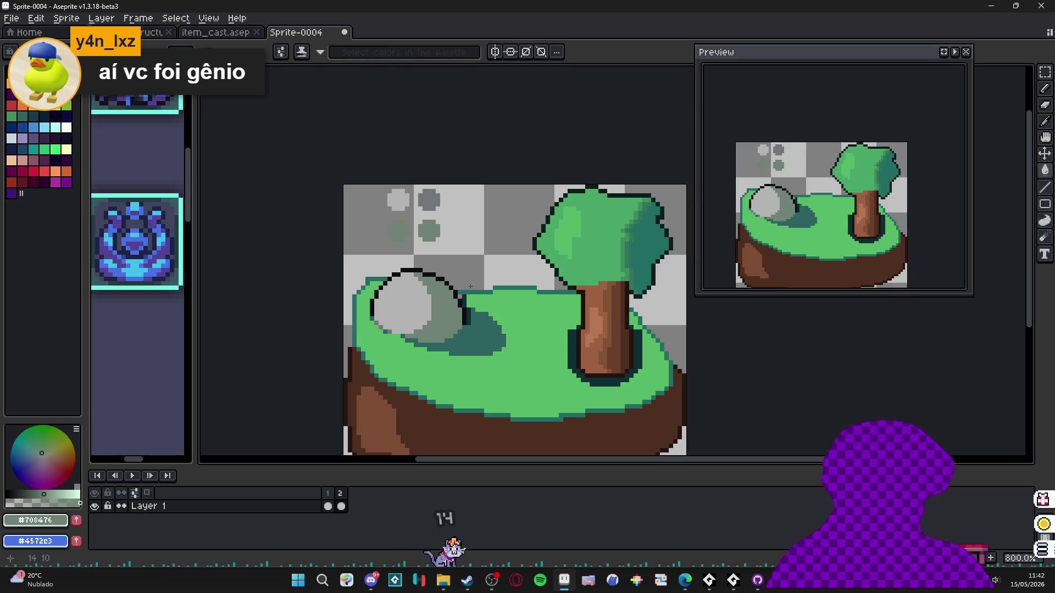
key("ctrl+z")
- Sketch black guide lines toward the grass, rock, trunk and dirt, then undo them
left_click(11, 72)
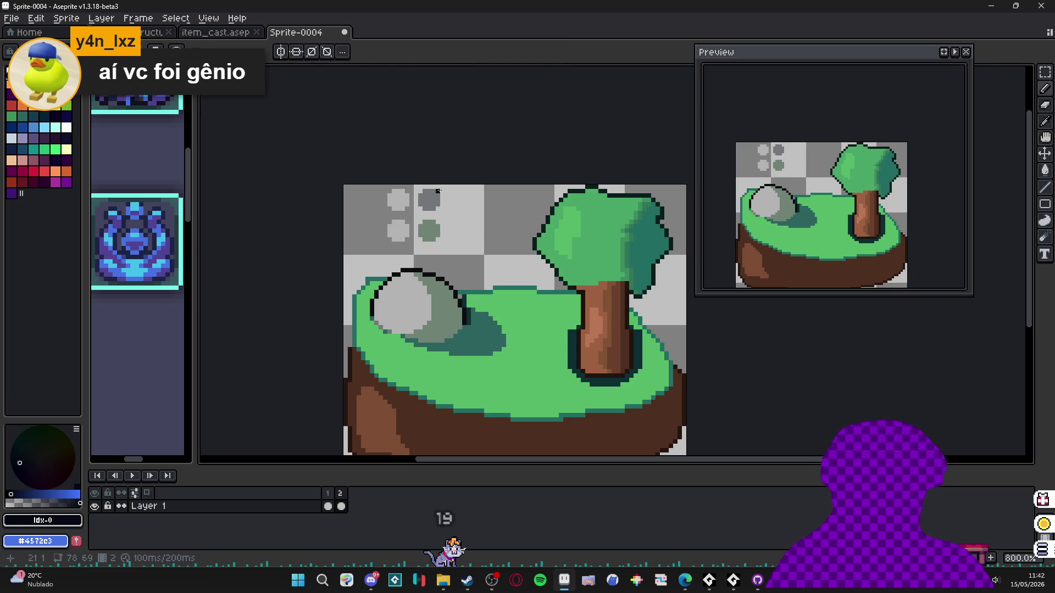
left_click_drag(442, 200, 513, 298)
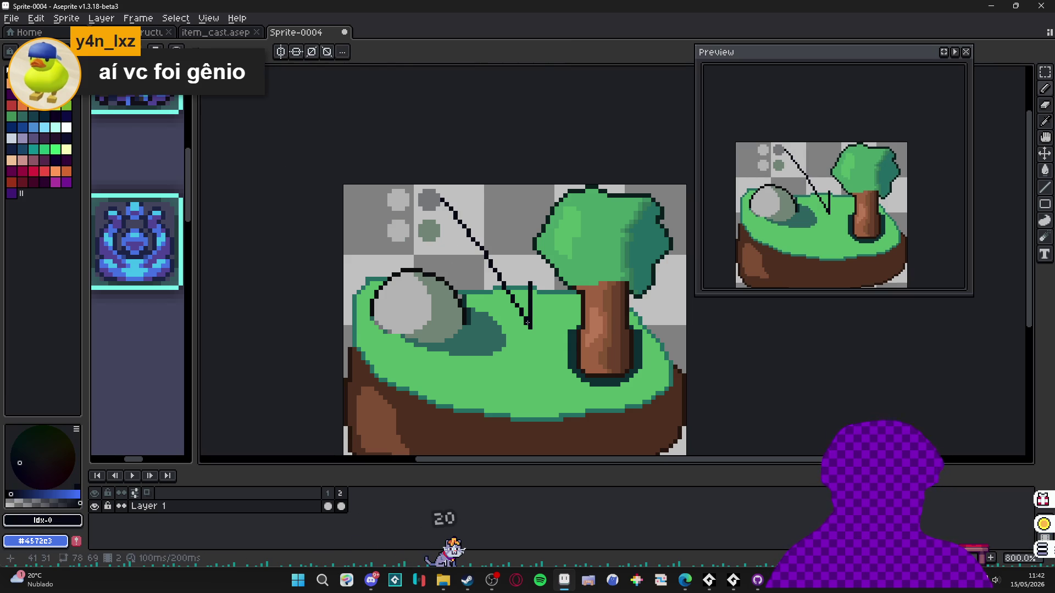
mouse_move(530, 345)
left_mouse_down()
mouse_move(459, 297)
mouse_move(467, 321)
mouse_move(360, 367)
left_mouse_up()
mouse_move(530, 344)
left_mouse_down()
mouse_move(621, 362)
mouse_move(481, 438)
left_mouse_up()
left_click_drag(530, 344, 582, 429)
key("ctrl+z")
key("ctrl+z")
key("ctrl+z")
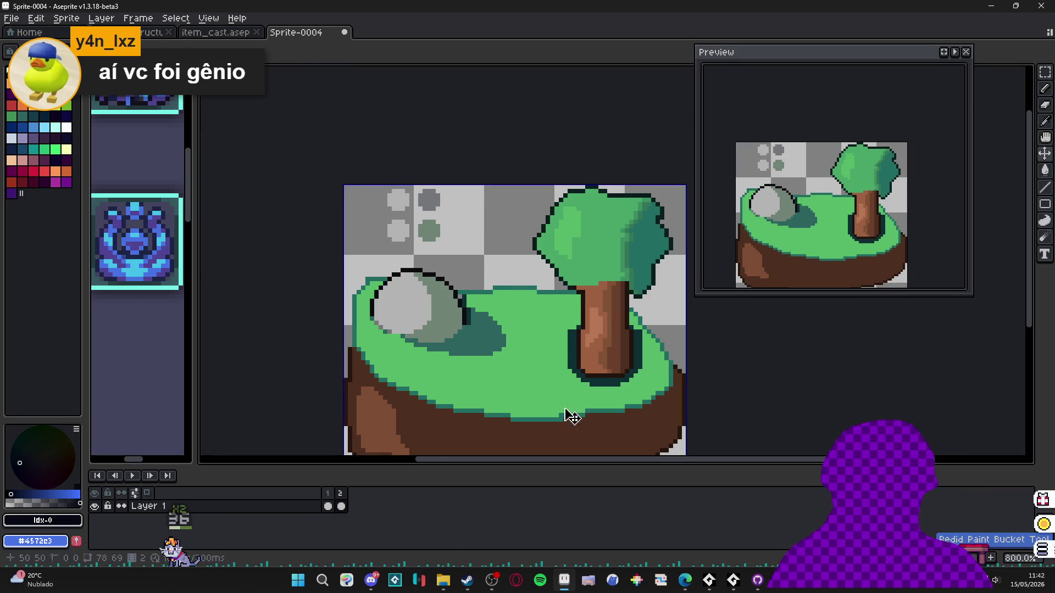
- Eyedrop the trunk brown and paint a 5px light brown dot beside the grey dots
scroll(415, 240, "up", 2)
scroll(416, 239, "right", 5)
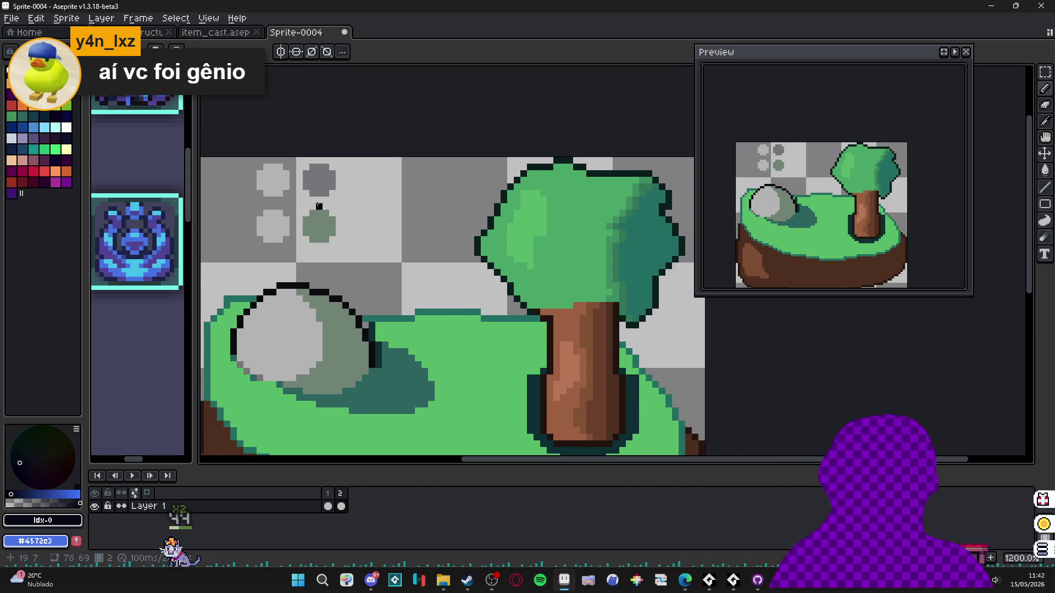
scroll(319, 205, "up", 1)
key("m")
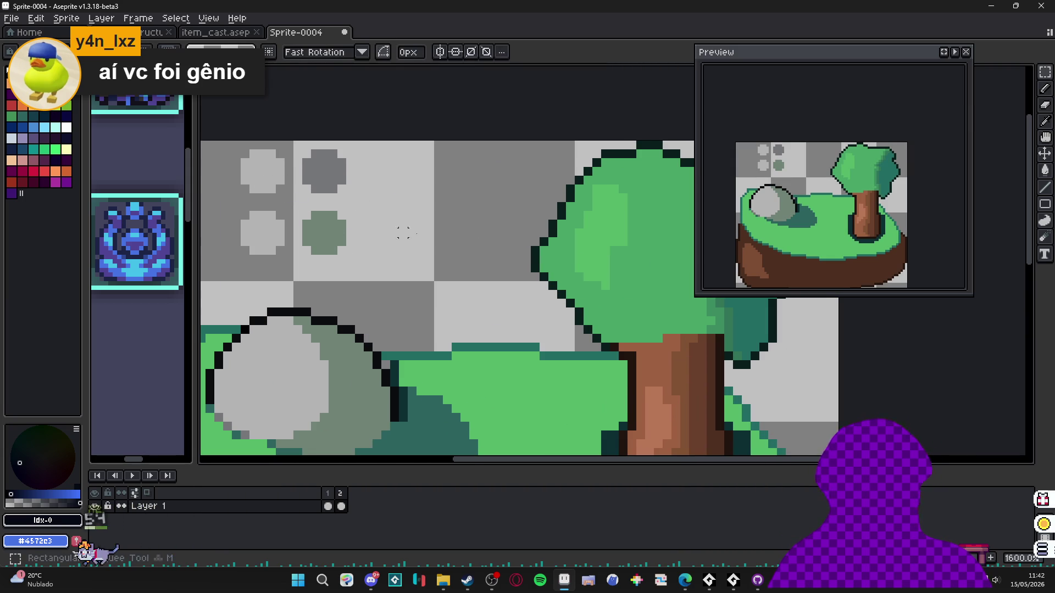
scroll(368, 216, "right", 2)
key("b")
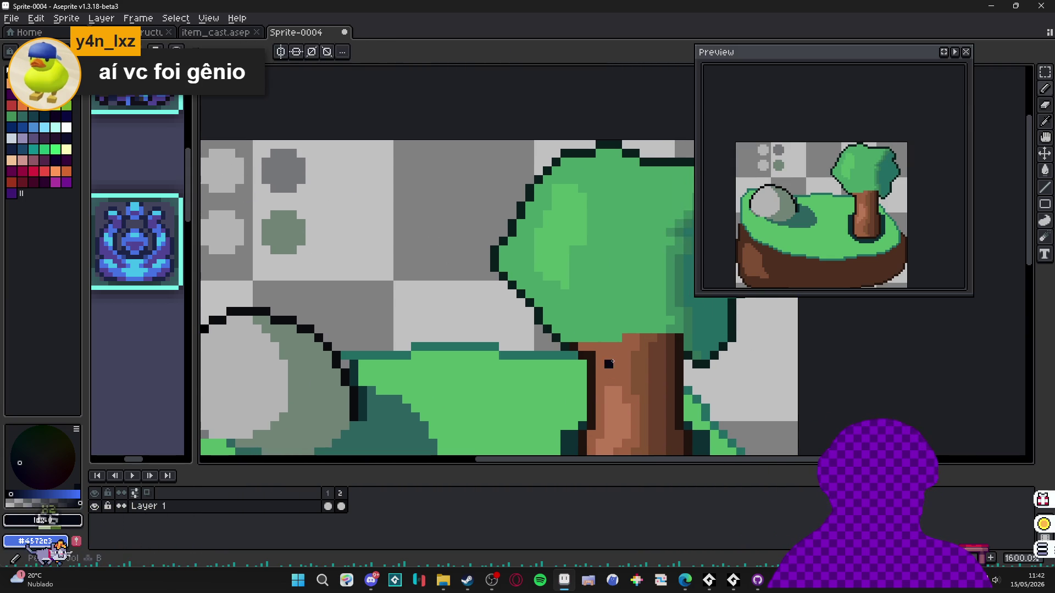
left_click(610, 363, "alt")
key("plus")
key("plus")
key("plus")
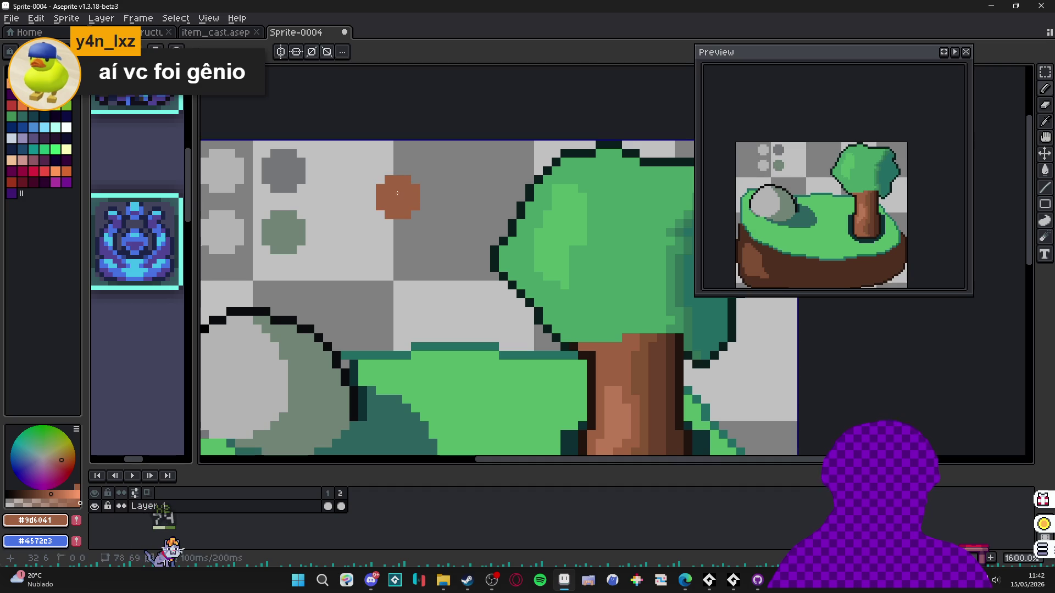
left_click(380, 188)
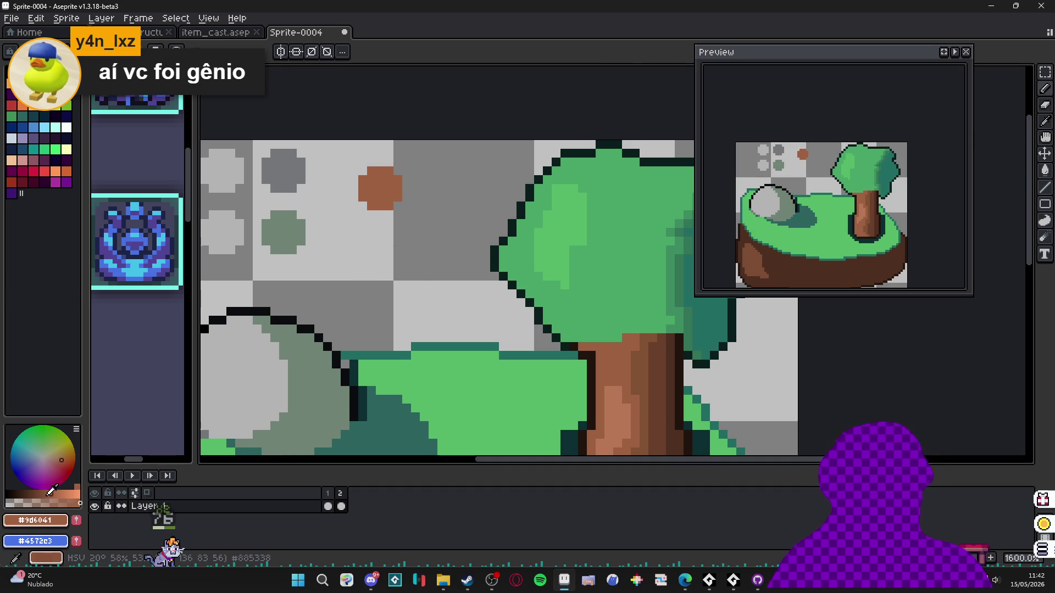
- Darken the brown for a dot on the right, then add light and dark brown dots below
left_click_drag(51, 494, 46, 495)
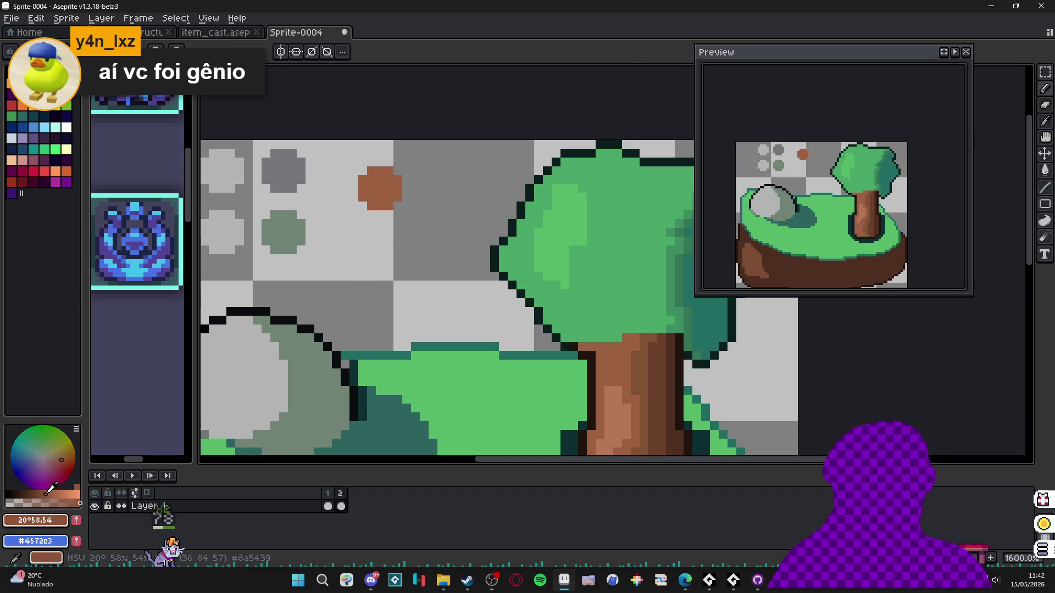
left_click(42, 494)
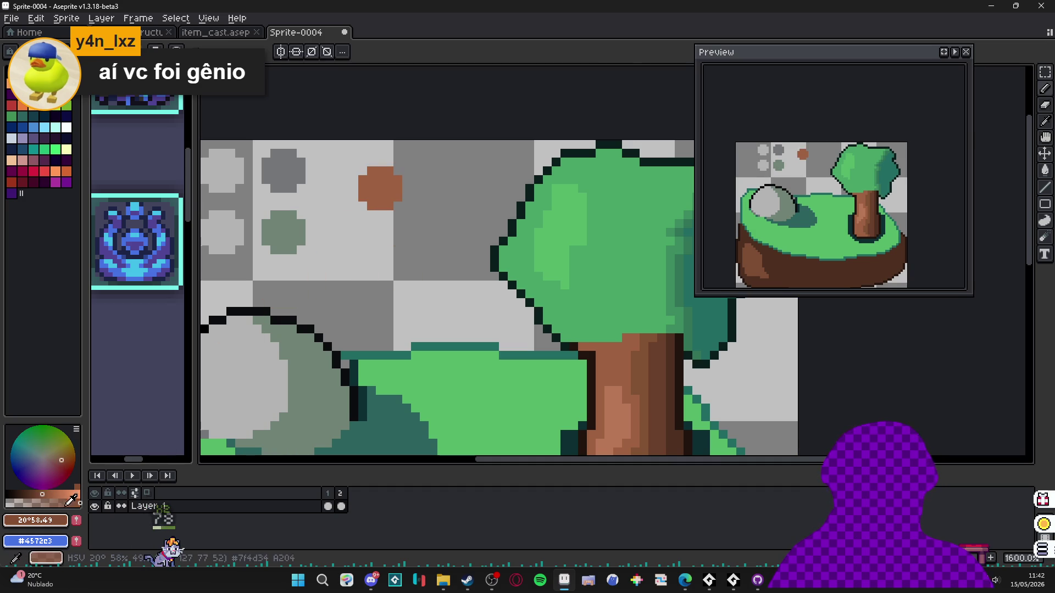
left_click(39, 495)
left_click(439, 198)
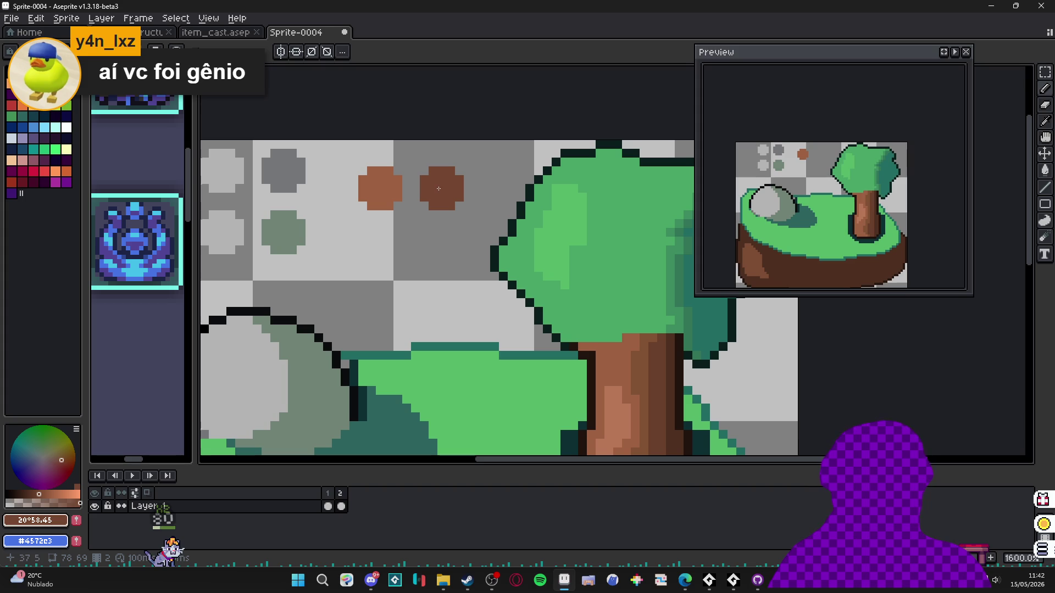
scroll(427, 302, "left", 1)
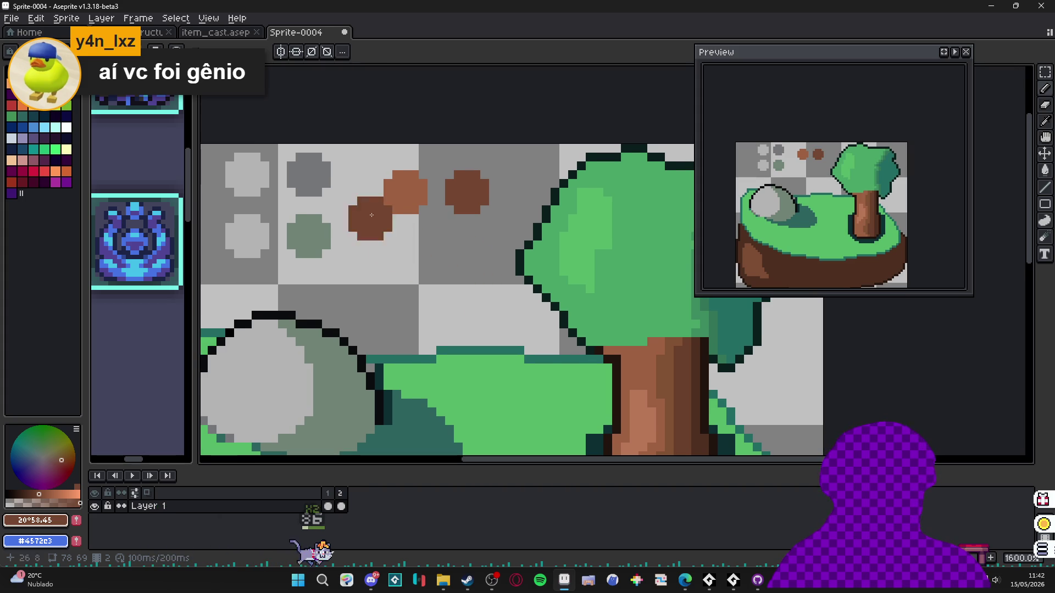
left_click(400, 188, "alt")
left_click(404, 256)
left_click(467, 186, "alt")
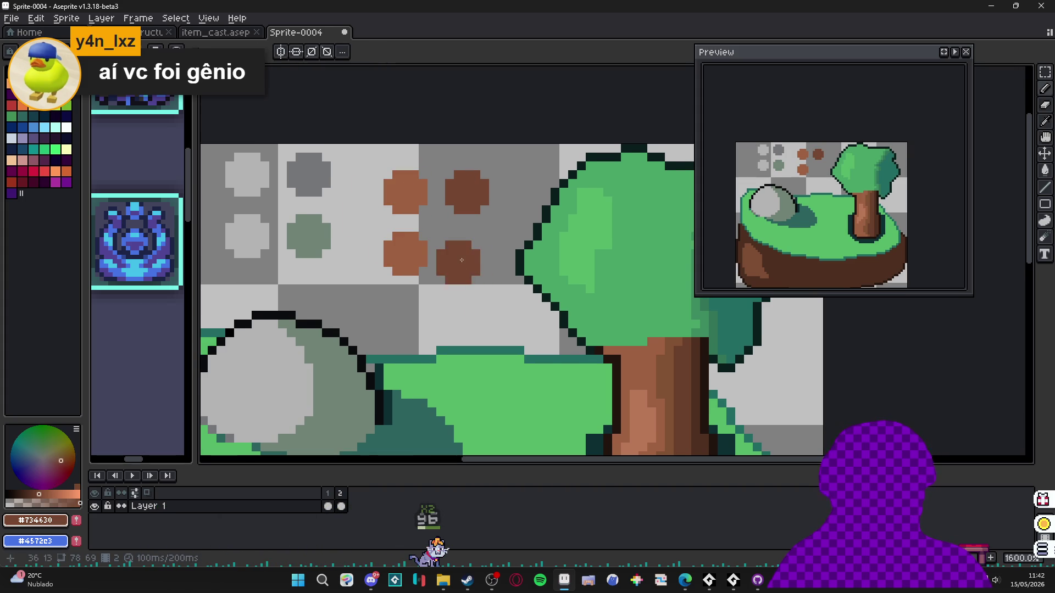
left_click(467, 254)
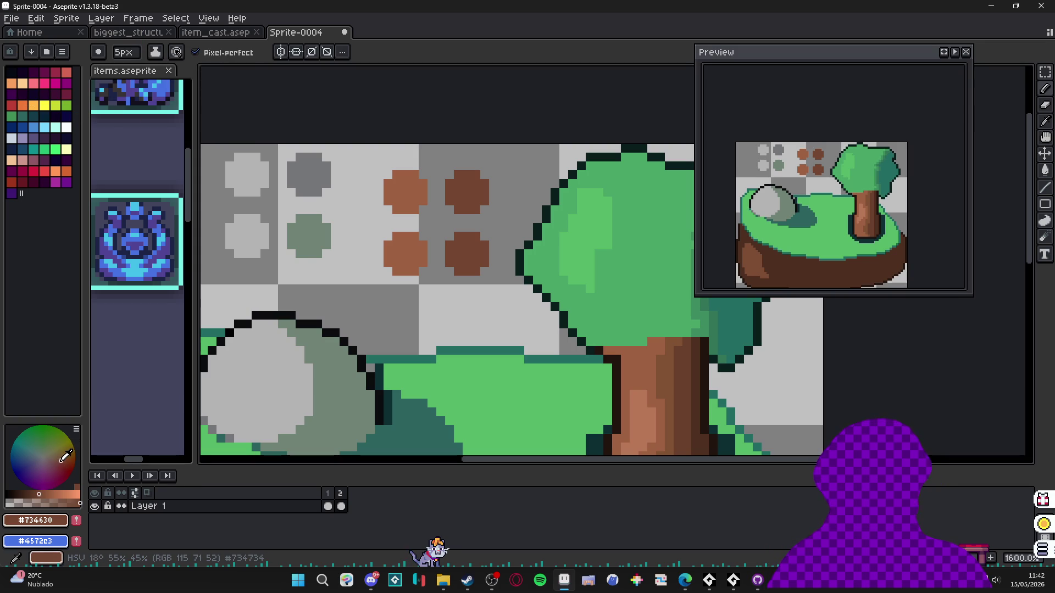
- Choose the bright and darker red palette swatches and paint a 5px dark-red dot beside the red one
left_click(59, 467)
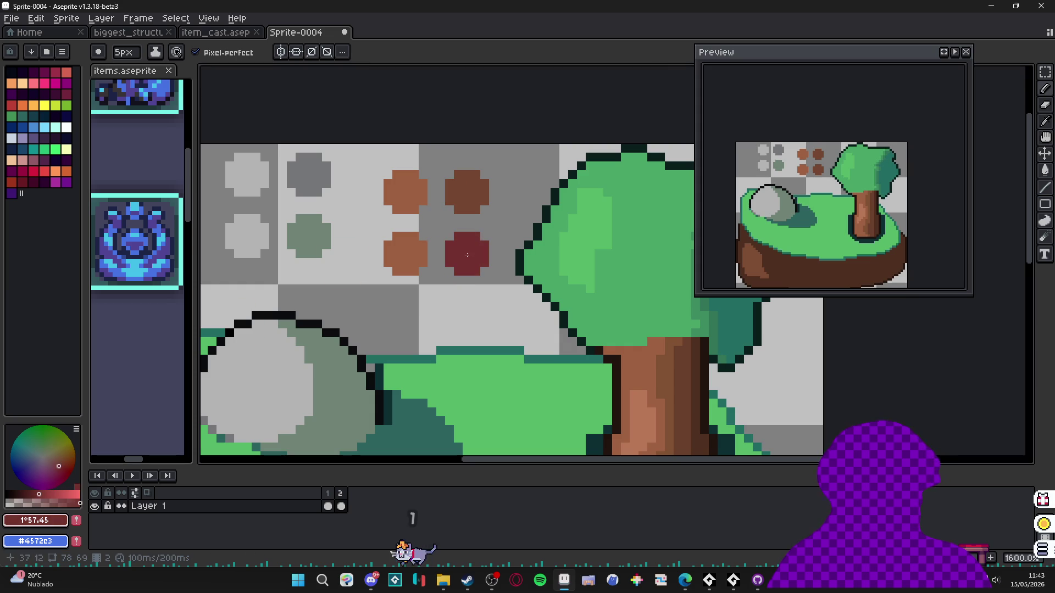
key("v")
key("b")
scroll(438, 311, "down", 2)
left_click(15, 185)
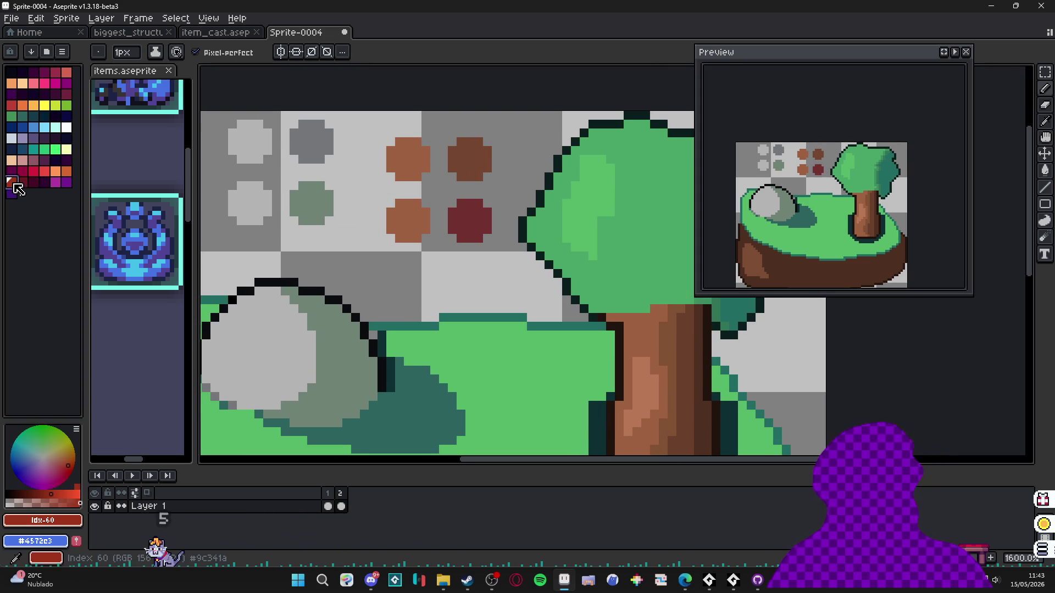
scroll(404, 275, "up", 4)
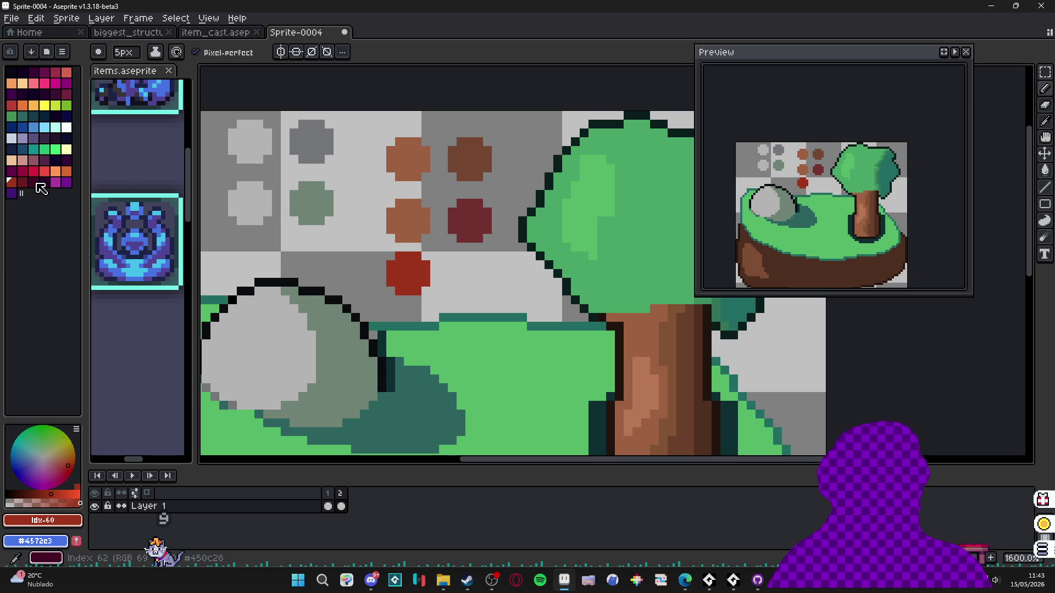
left_click(25, 185)
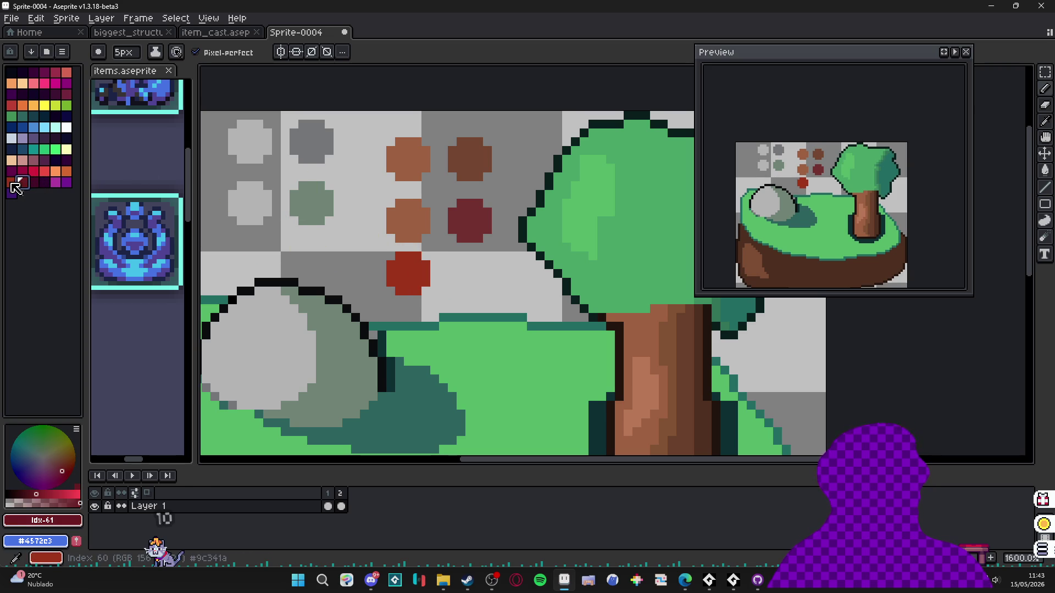
left_click(12, 182)
left_click(24, 185)
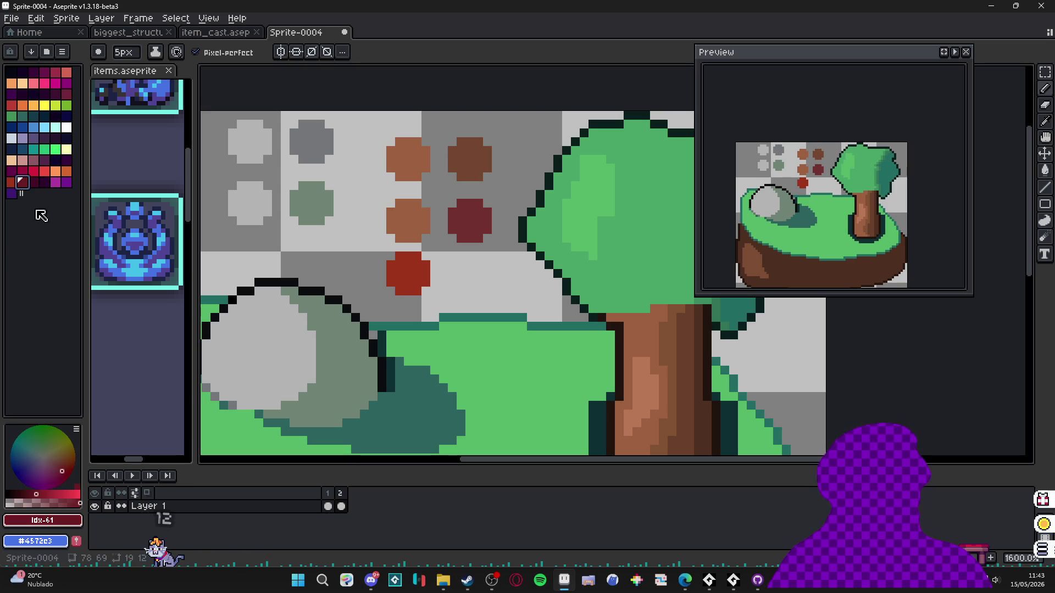
left_click(469, 273)
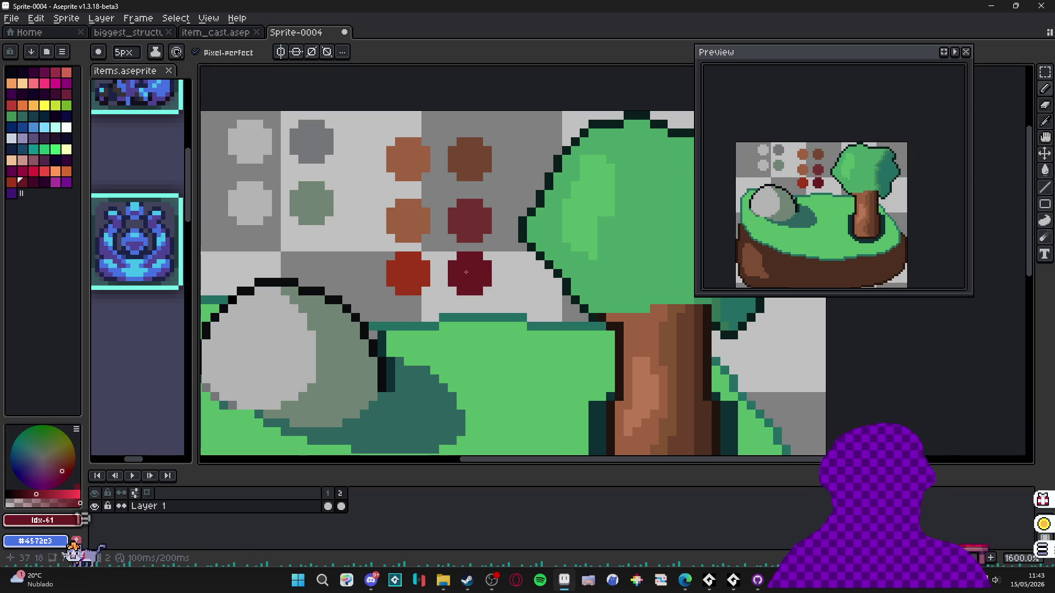
scroll(490, 313, "down", 3)
key("minus")
key("minus")
key("minus")
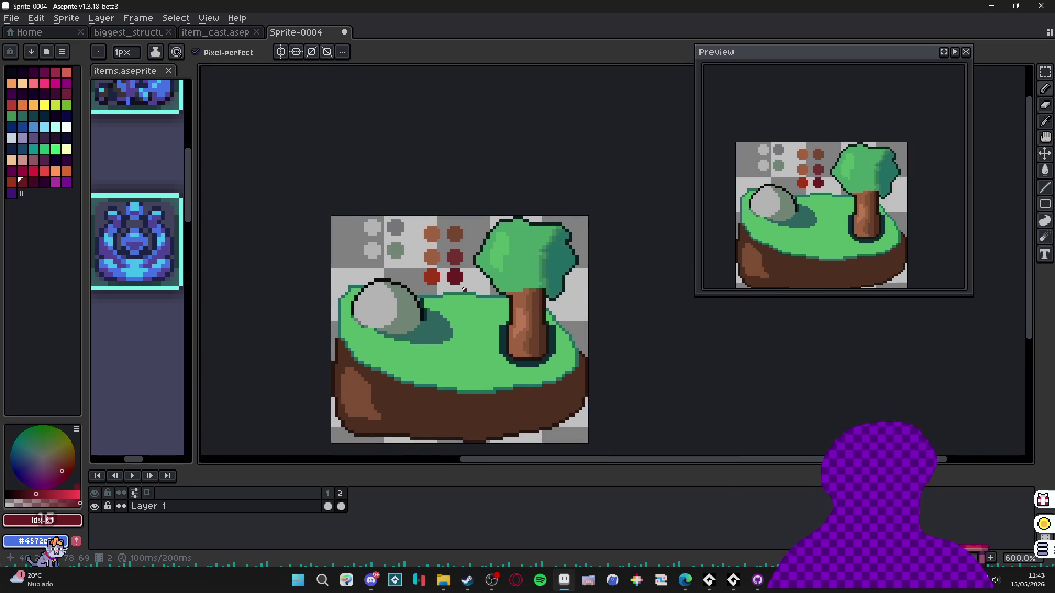
- Eyedrop the dark-red dot and bucket-fill three strips on the trunk's right side
scroll(463, 289, "up", 3)
scroll(464, 289, "down", 2)
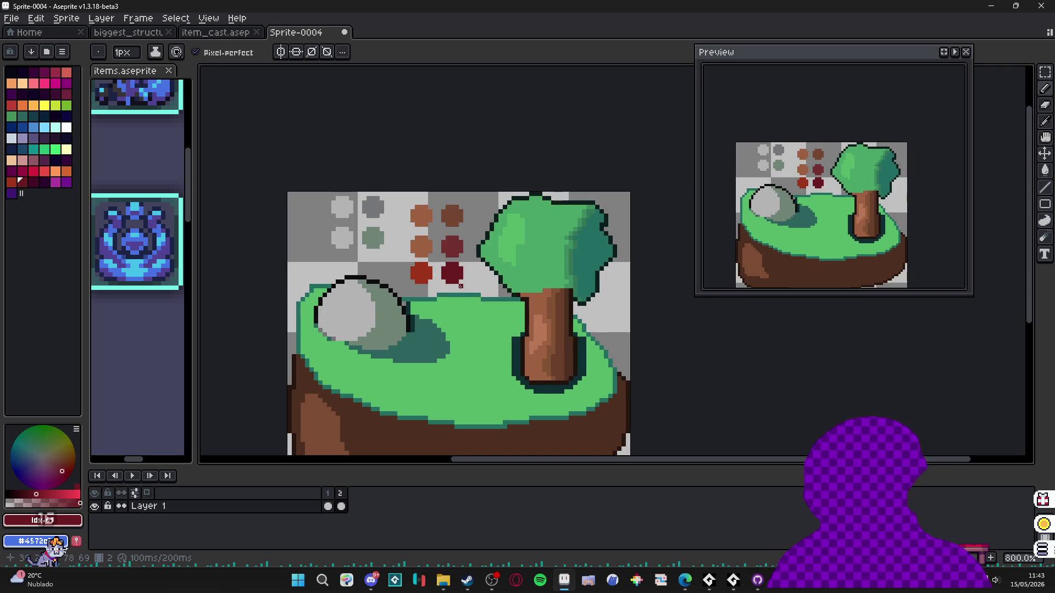
scroll(461, 286, "up", 5)
left_click(452, 203, "alt")
scroll(387, 232, "down", 2)
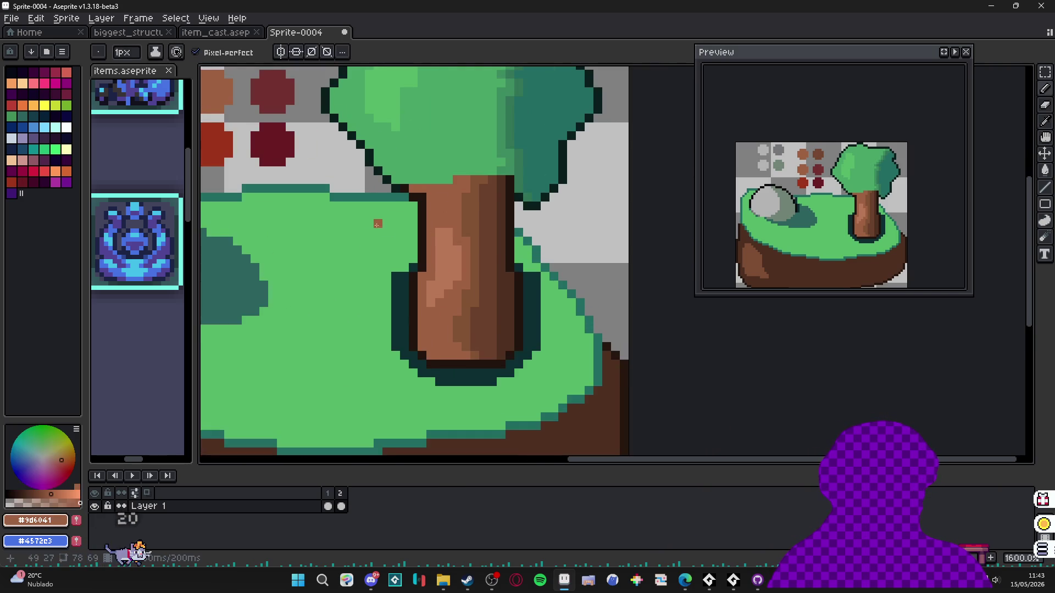
left_click(316, 137, "alt")
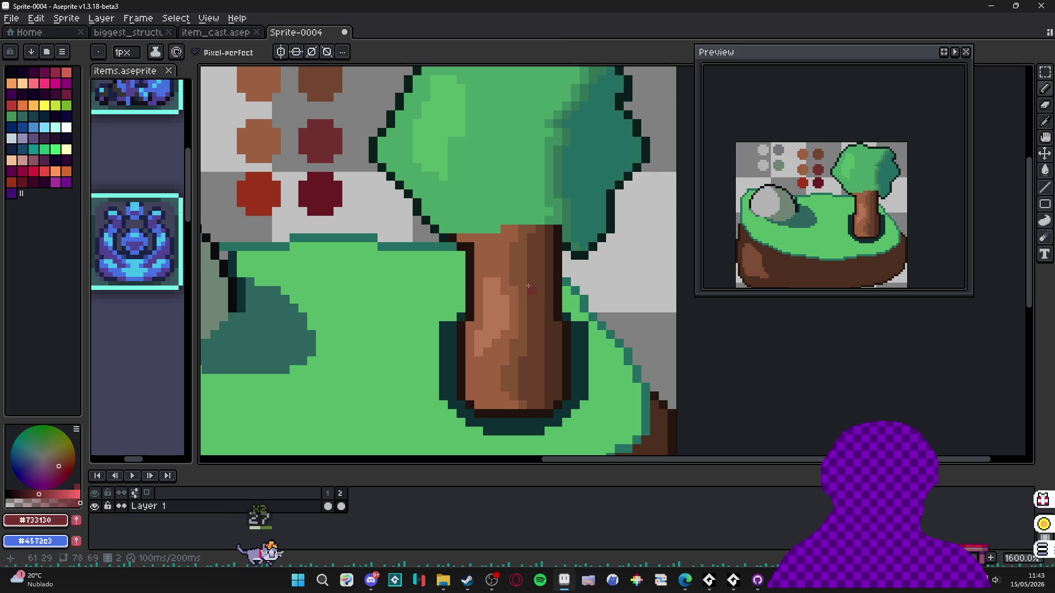
key("g")
left_click(519, 308)
left_click(536, 329)
left_click(555, 357)
- Undo a brown refill of the trunk, then pencil dark-red strokes near its top and bottom
scroll(545, 364, "down", 4)
scroll(544, 364, "up", 4)
left_click(542, 368, "alt")
left_click(552, 375)
key("ctrl+z")
key("b")
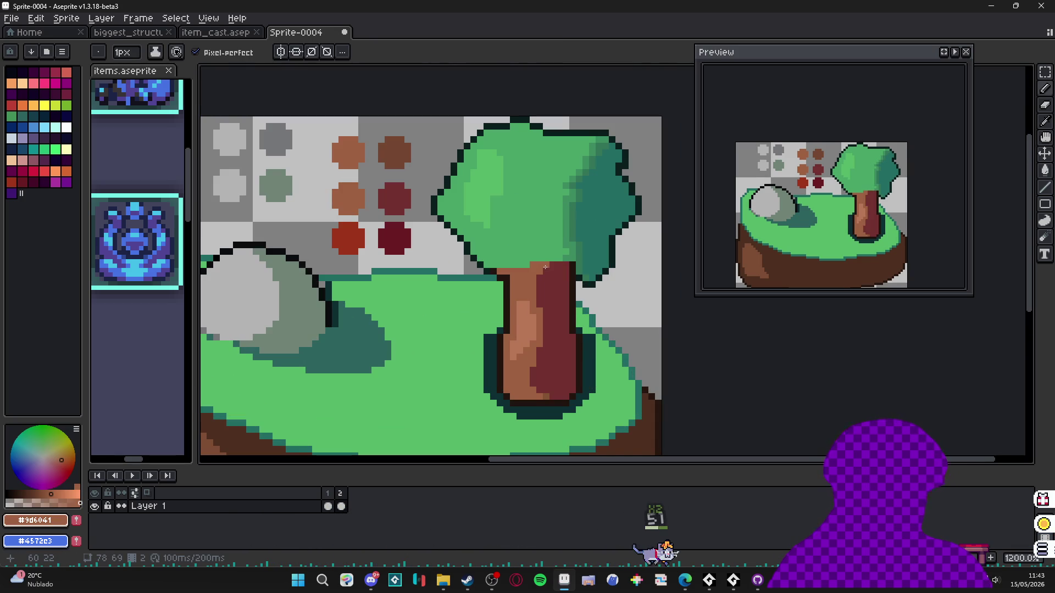
left_click_drag(540, 275, 539, 307)
left_click_drag(539, 349, 538, 385)
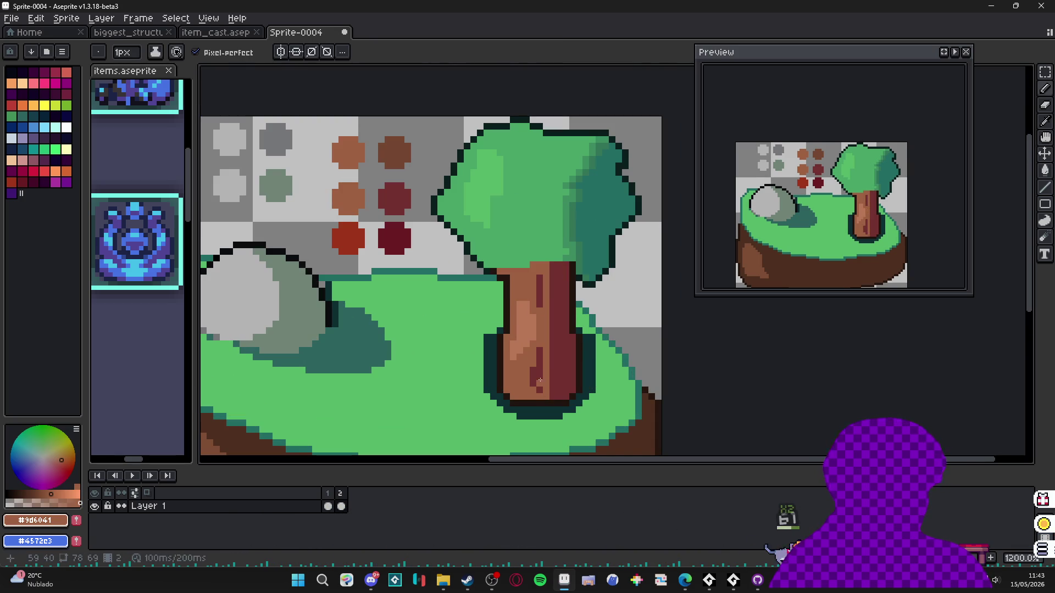
- Switch between animation frames 1 and 2 to compare them
scroll(534, 344, "down", 3)
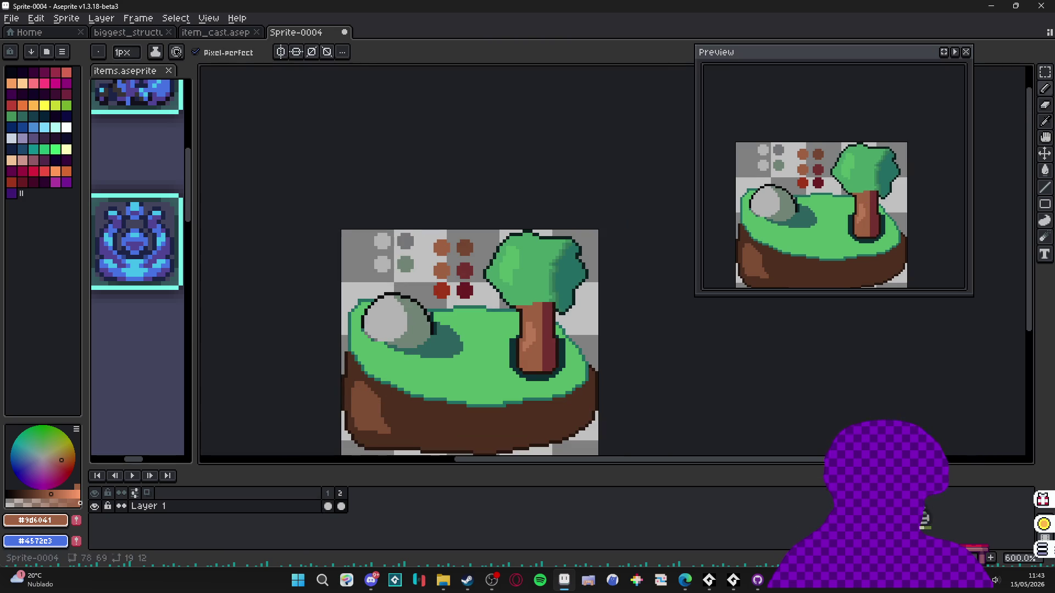
left_click(326, 507)
scroll(405, 454, "up", 1)
left_click(344, 498)
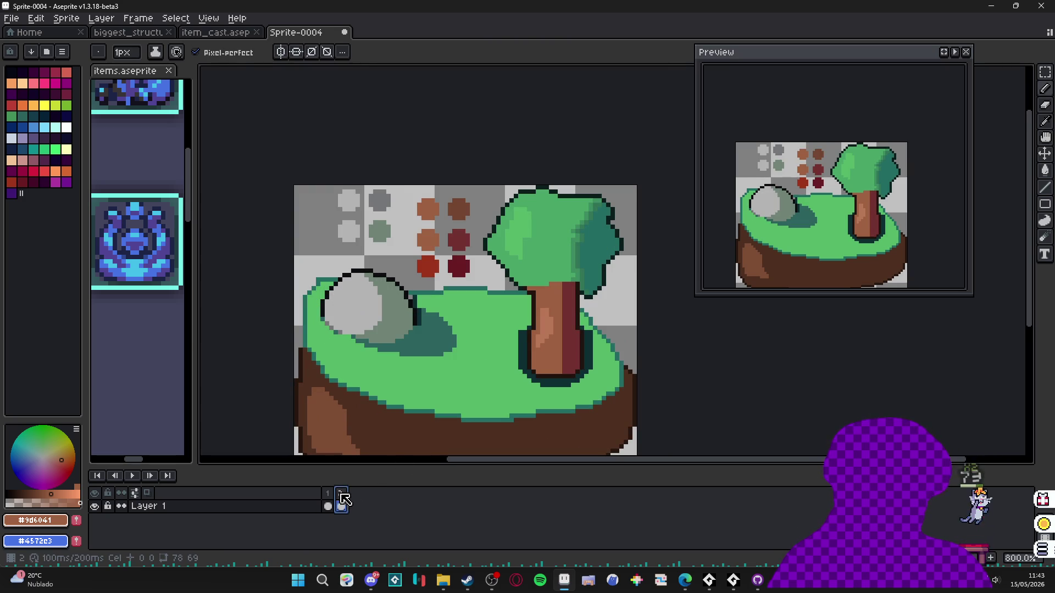
left_click(328, 498)
left_click(344, 498)
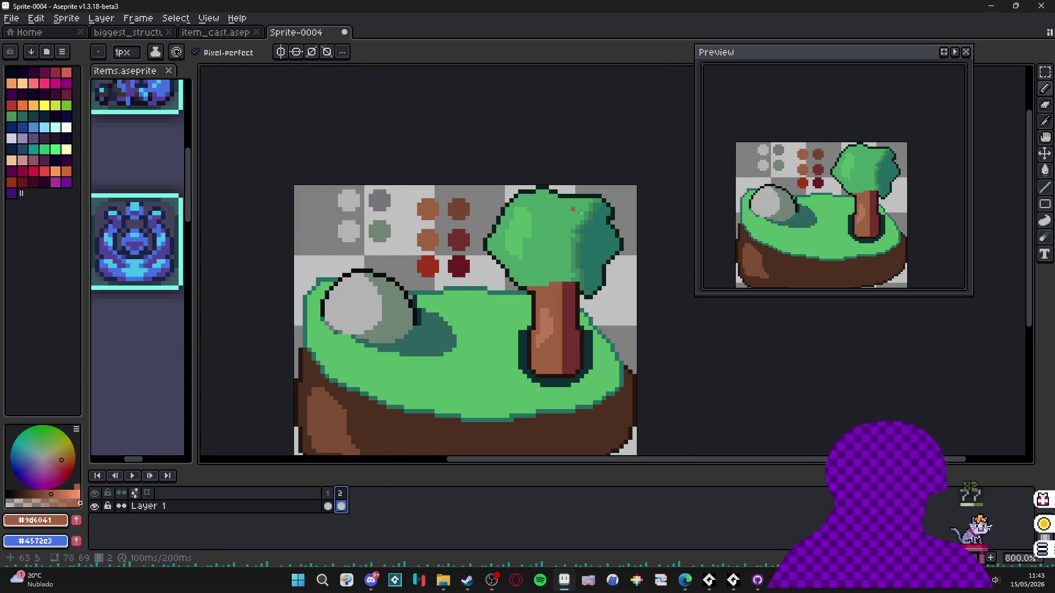
scroll(527, 243, "up", 2)
scroll(531, 264, "down", 2)
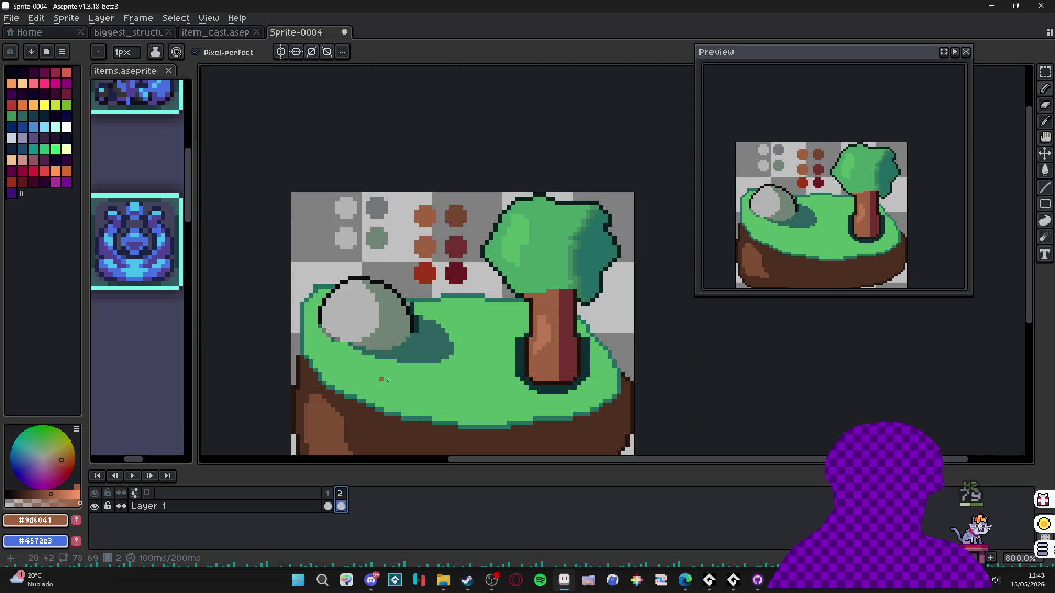
scroll(473, 340, "down", 2)
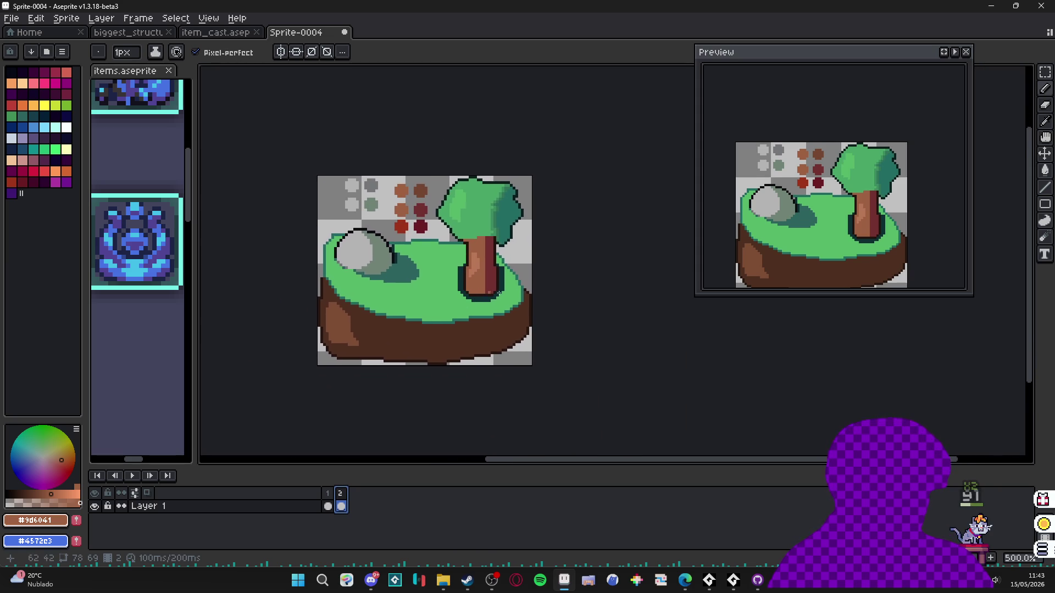
- Resize the canvas to 151×105 px, extending it 73 px right and 36 px down
key("ctrl+alt+c")
left_click_drag(532, 308, 740, 318)
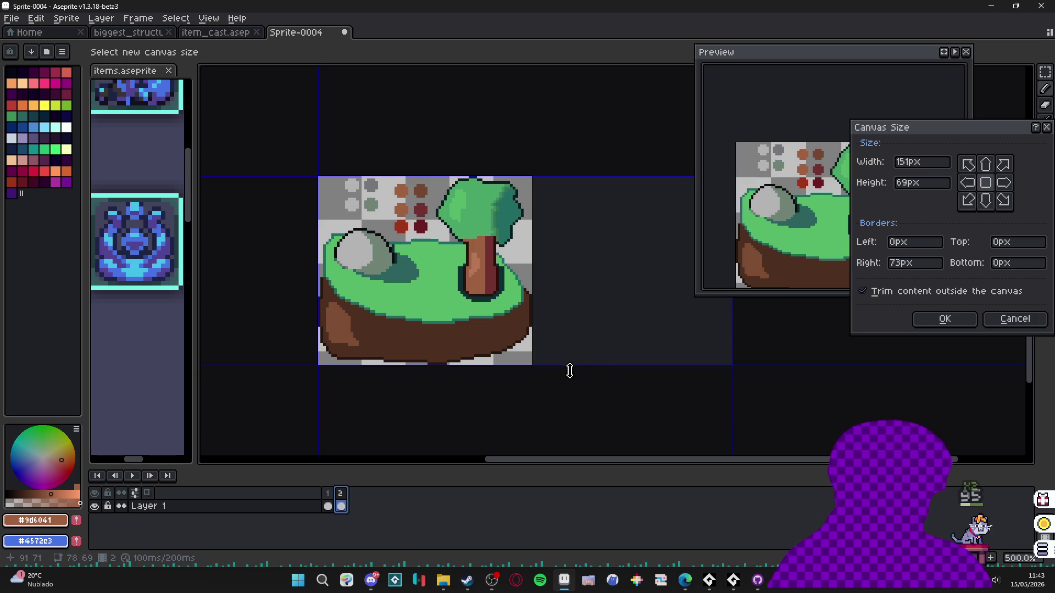
left_click_drag(569, 371, 554, 472)
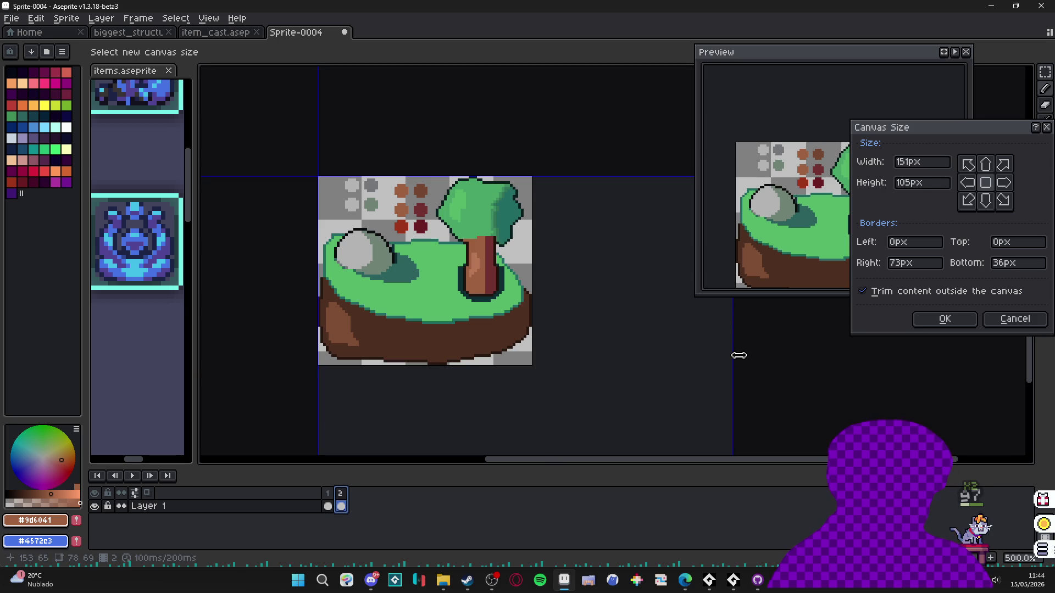
left_click(943, 321)
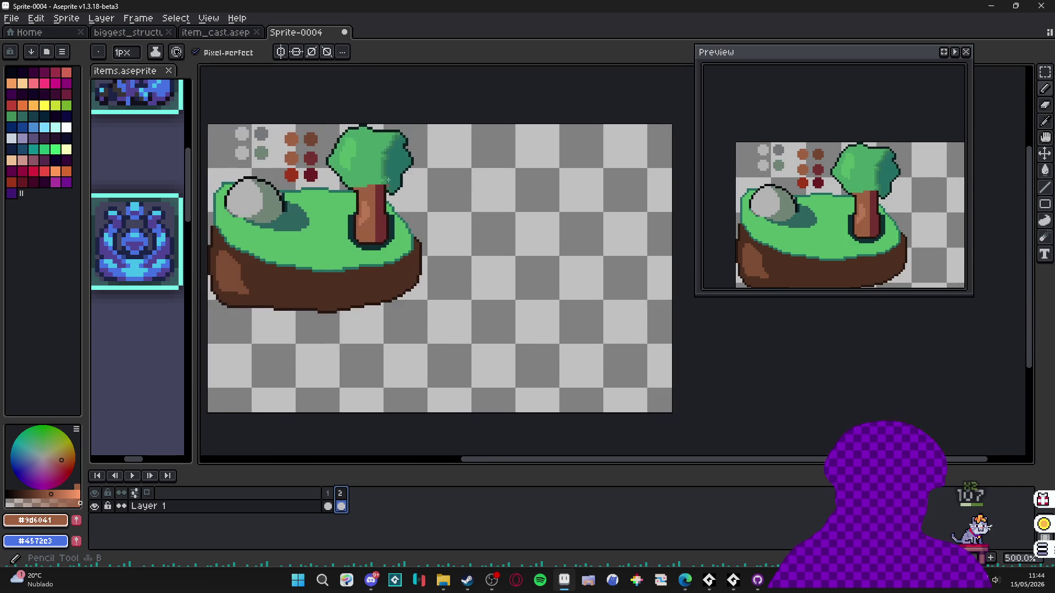
- Sample the dark soil brown from the island artwork
scroll(399, 213, "up", 3)
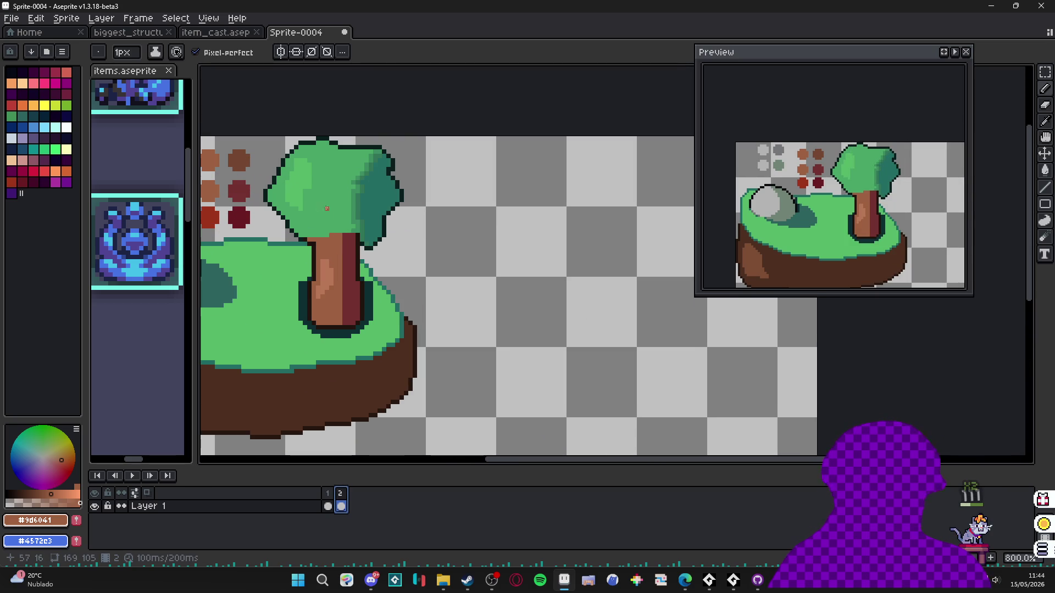
left_click(330, 200, "alt")
left_click_drag(410, 279, 377, 193)
scroll(461, 217, "up", 2)
scroll(436, 236, "up", 1)
scroll(482, 255, "down", 2)
scroll(482, 255, "down", 2)
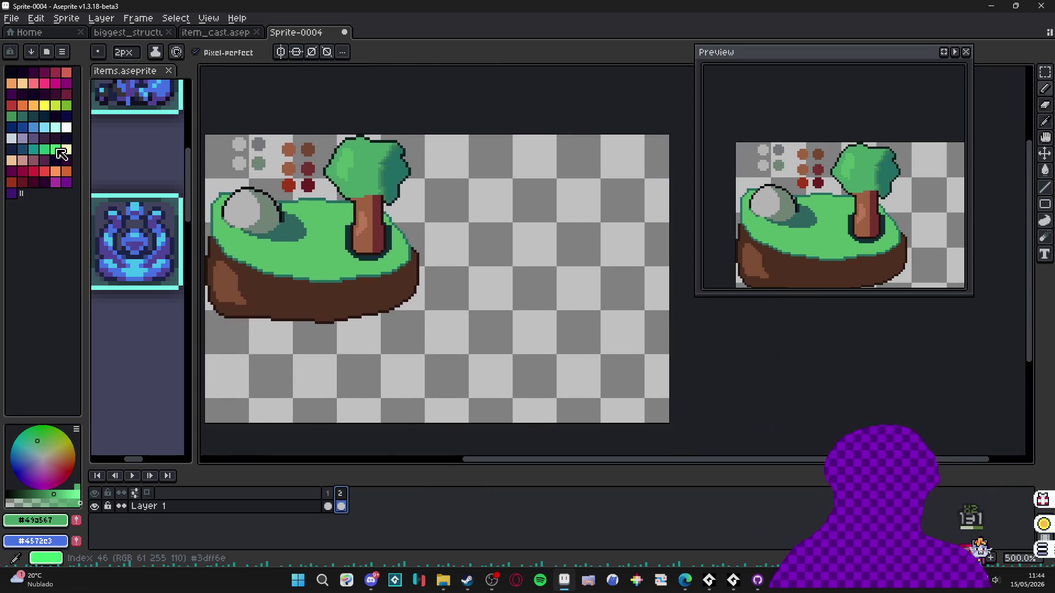
key("alt")
left_click(370, 297, "alt")
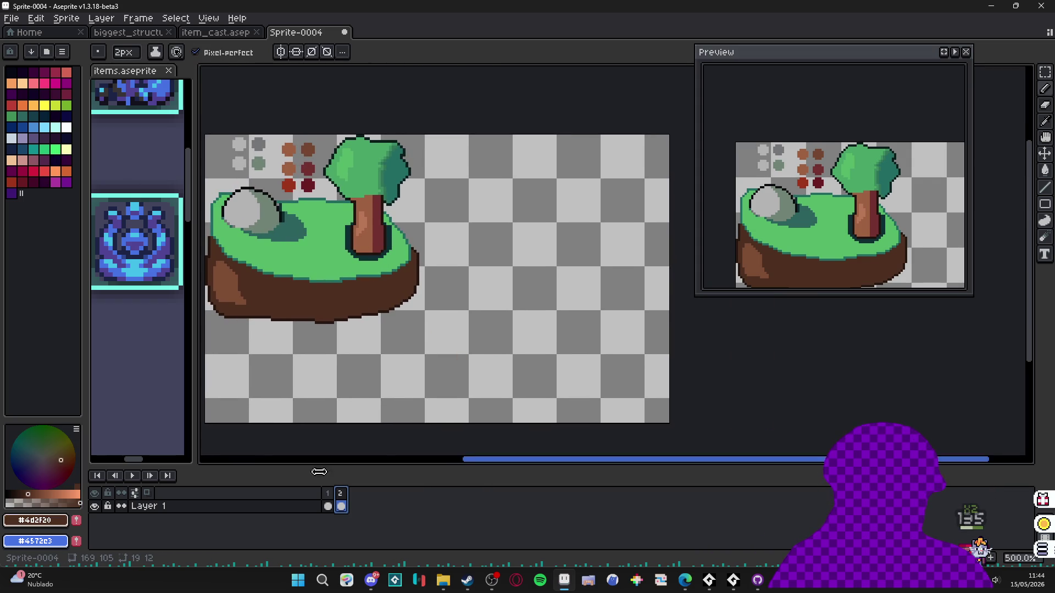
- Add Layer 2 beneath Layer 1 and bucket-fill it with the soil brown as background
left_click(321, 512)
key("shift+n")
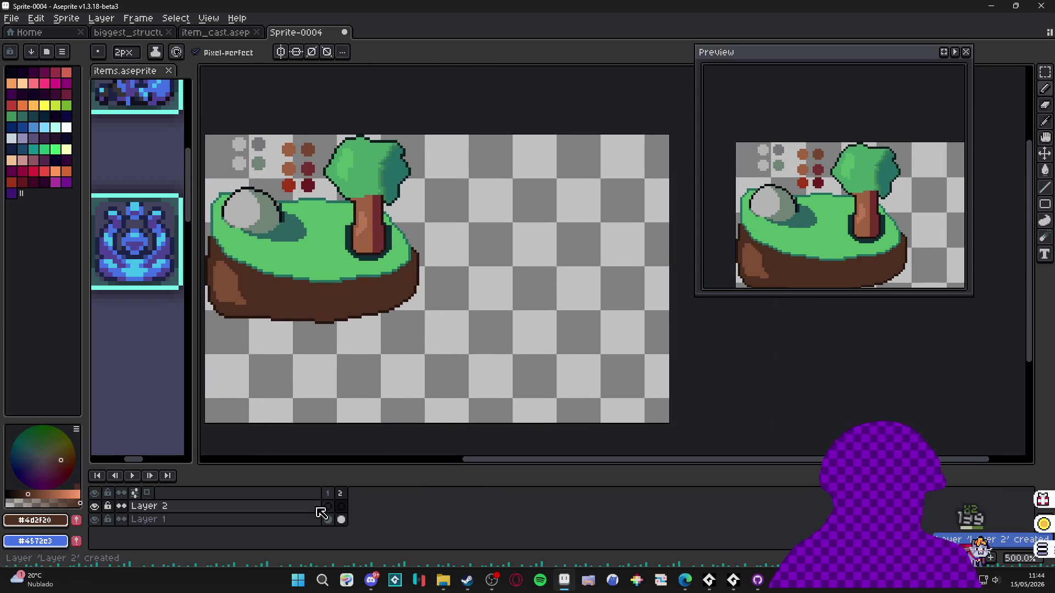
left_click_drag(319, 546, 320, 544)
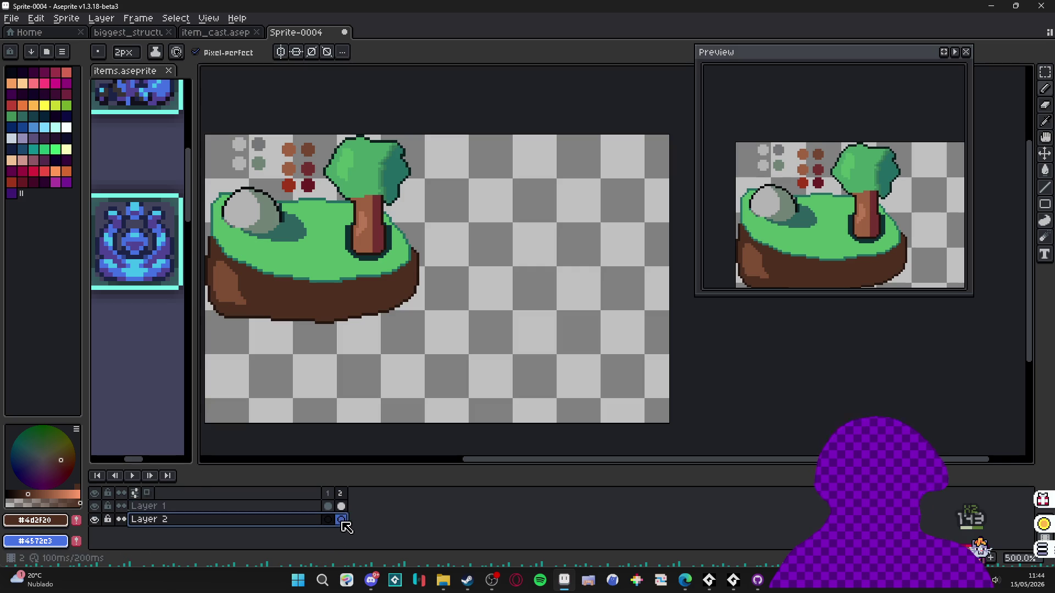
key("g")
left_click(580, 252)
key("b")
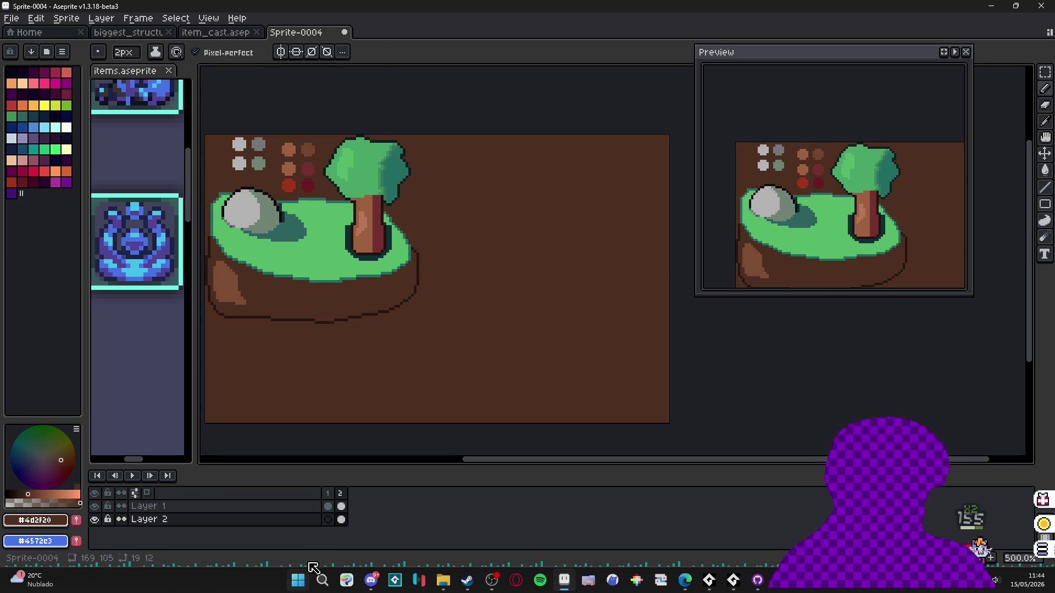
left_click(341, 506)
scroll(468, 243, "up", 2)
scroll(468, 243, "up", 2)
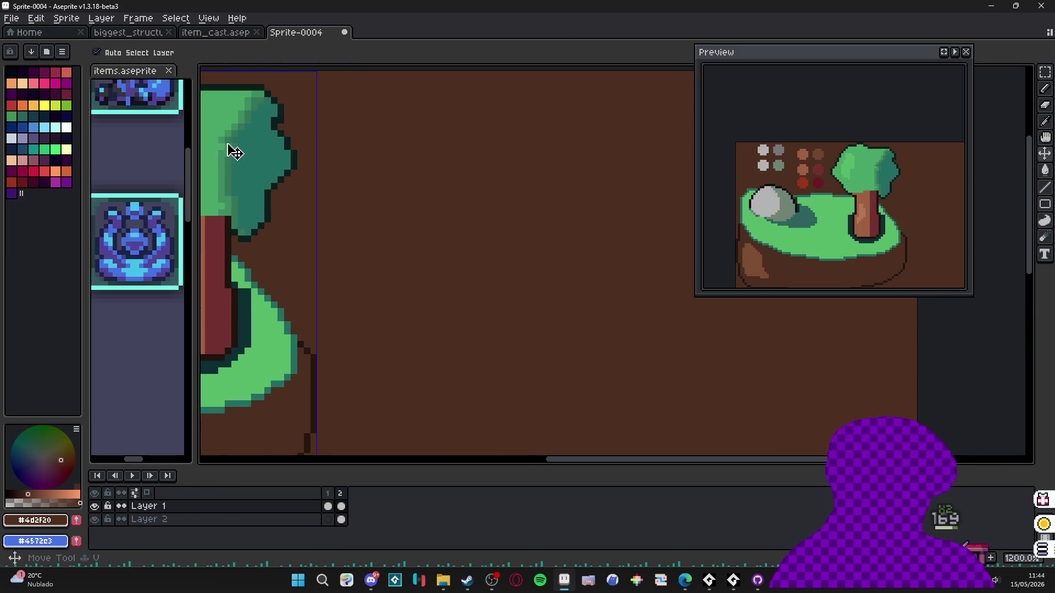
- Sample the tree's green and draw a stepped green stroke with the pixel grid showing
left_click(209, 106, "alt")
left_click(551, 213)
key("ctrl+apostrophe")
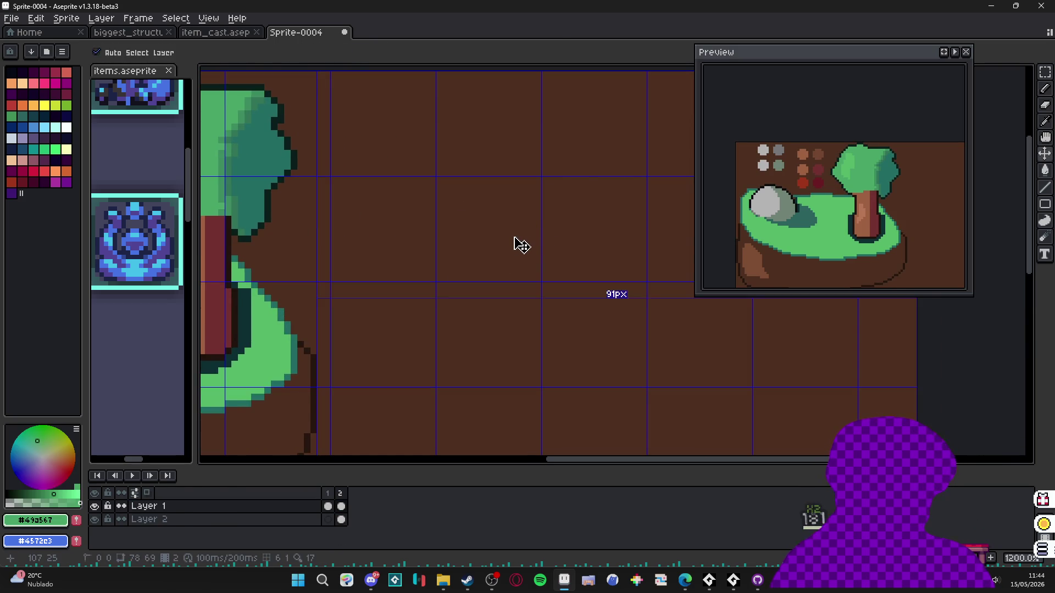
scroll(493, 228, "up", 3)
left_click_drag(483, 220, 465, 250)
- With a 2-pixel brush, paint green blocks around the leaf's corners and edges
key("plus")
left_click(542, 221)
left_click_drag(469, 192, 456, 206)
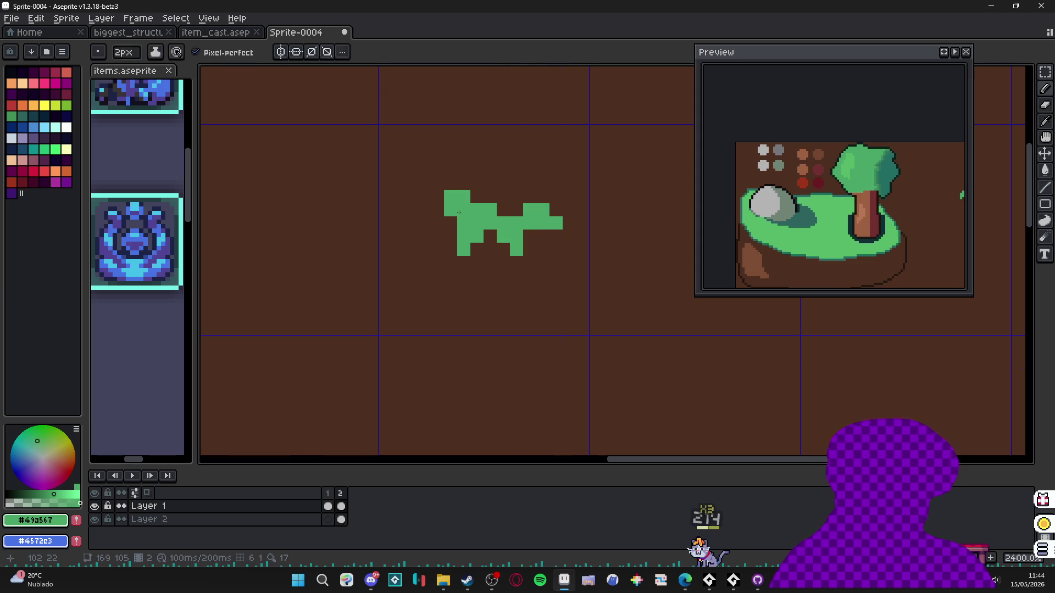
key("ctrl+z")
left_click(446, 202)
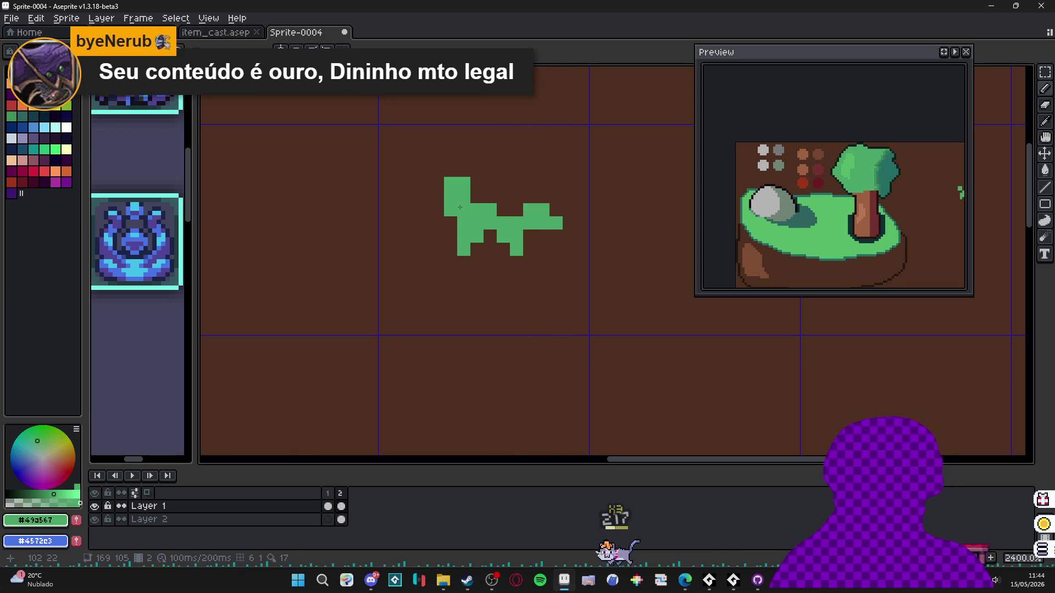
key("ctrl+z")
left_click(444, 216)
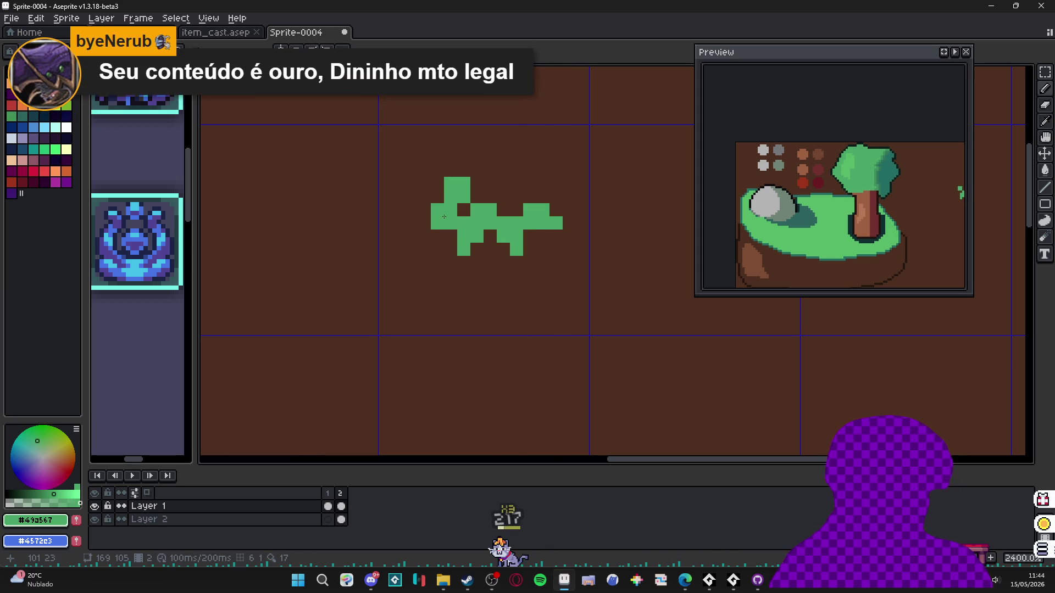
left_click(546, 187)
- Select the whole green leaf shape with the Magic Wand
scroll(565, 196, "down", 3)
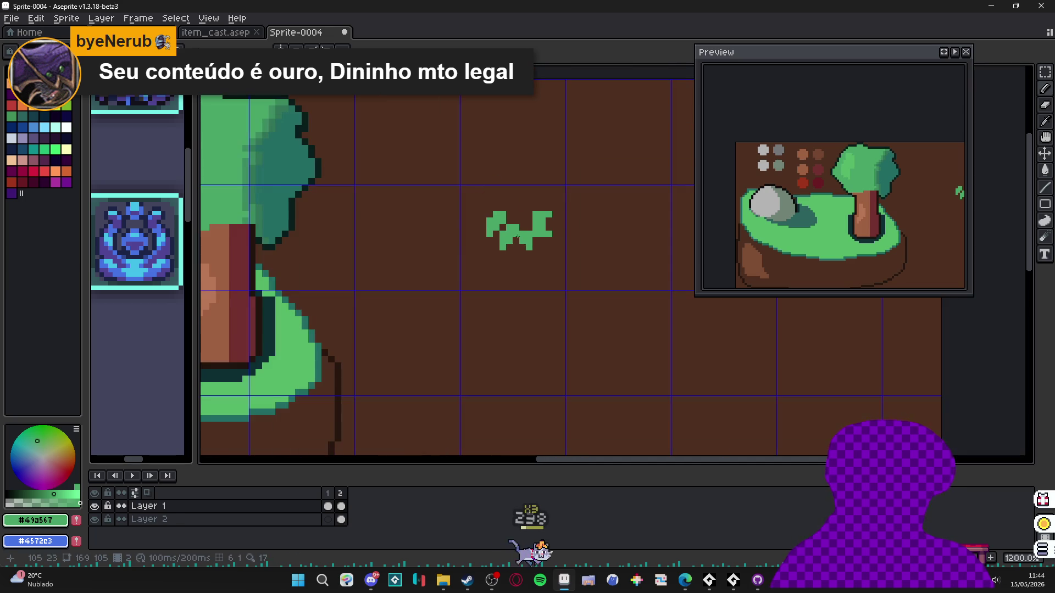
scroll(495, 196, "up", 1)
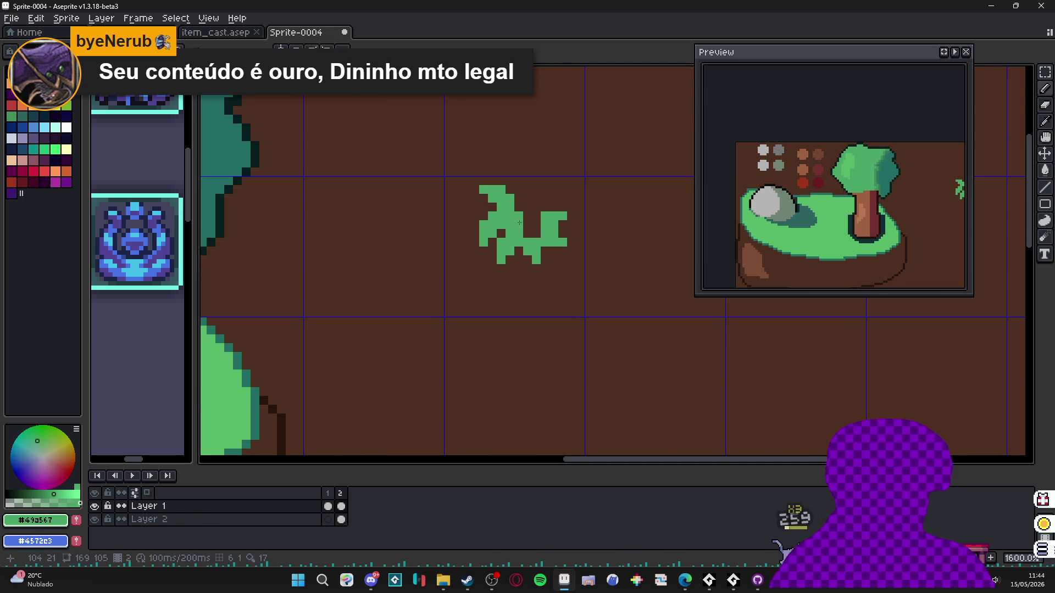
scroll(537, 229, "down", 3)
scroll(550, 286, "up", 2)
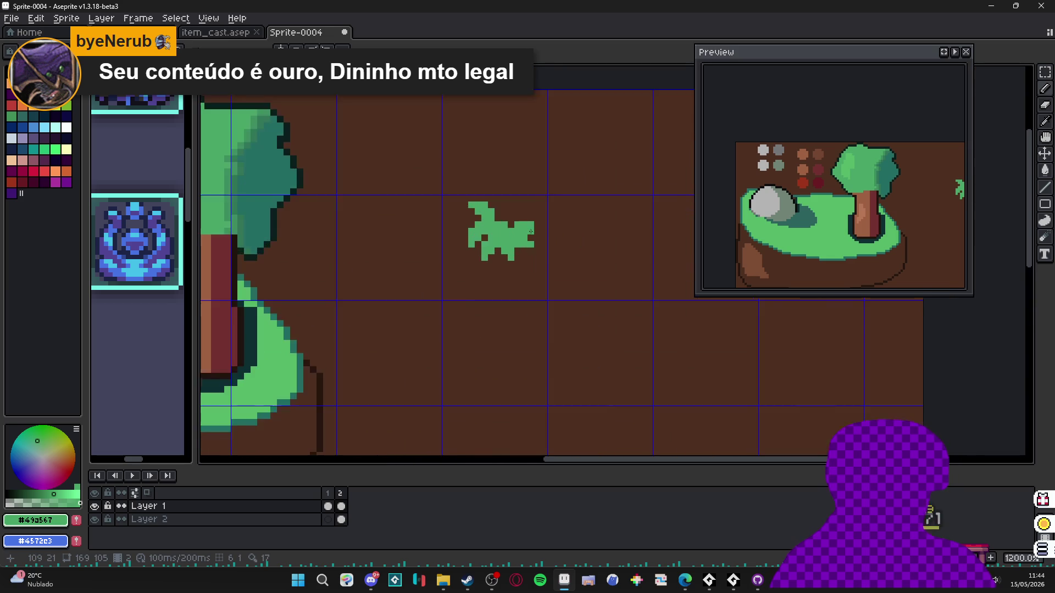
scroll(522, 269, "down", 1)
scroll(510, 258, "up", 2)
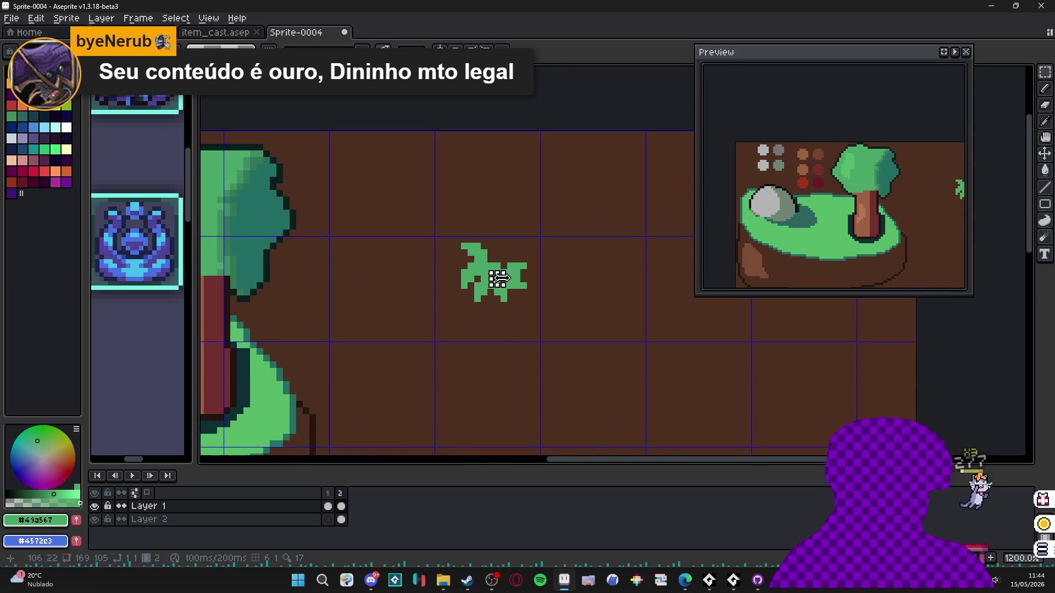
key("w")
left_click(487, 274)
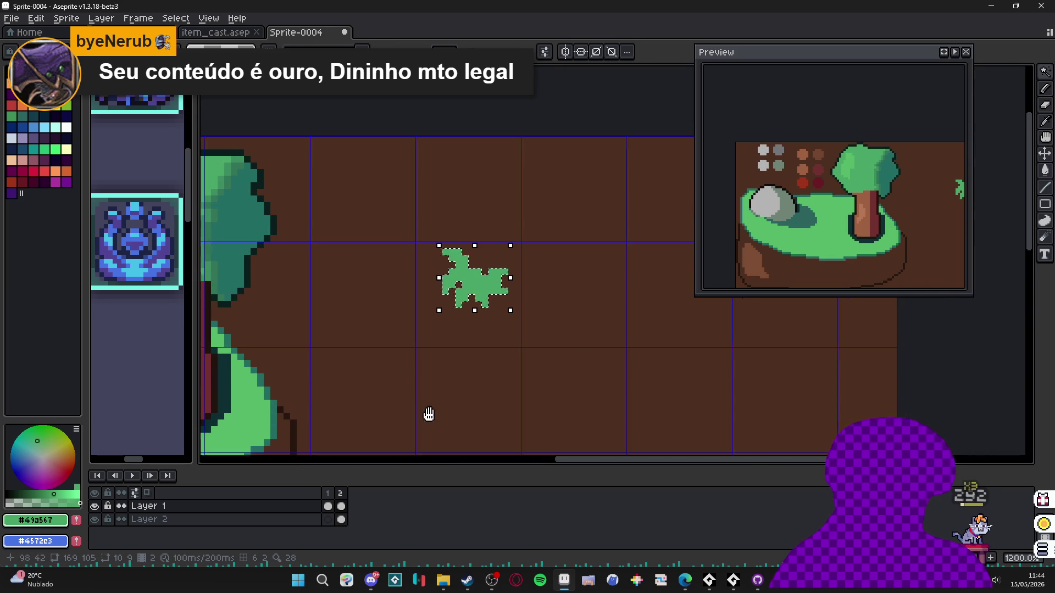
- Turn the selected leaf into a custom brush and stamp copies below it
left_click_drag(436, 415, 381, 294)
key("ctrl+b")
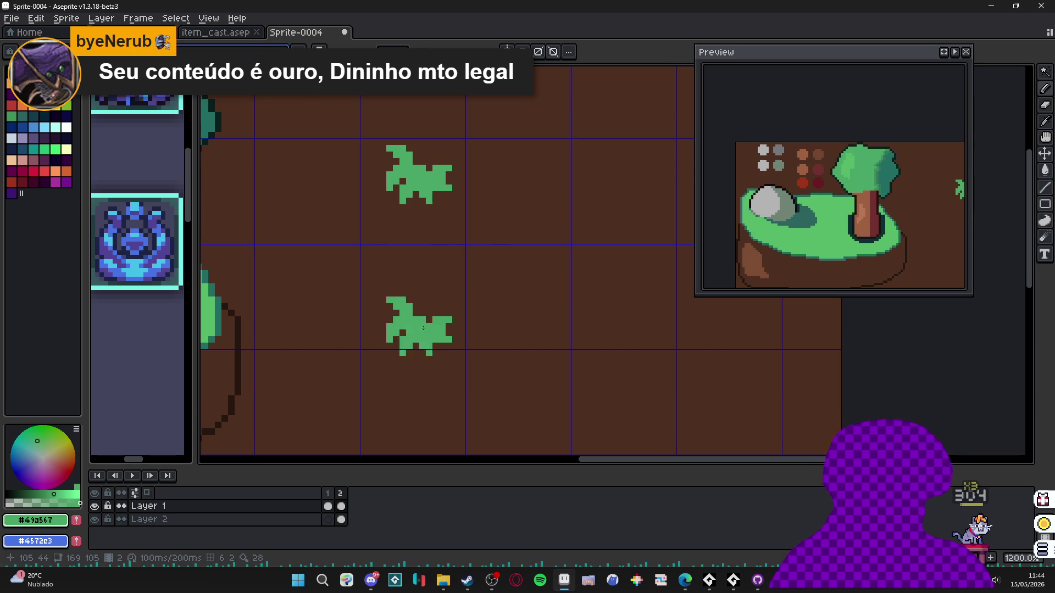
scroll(428, 248, "down", 3)
scroll(456, 317, "up", 1)
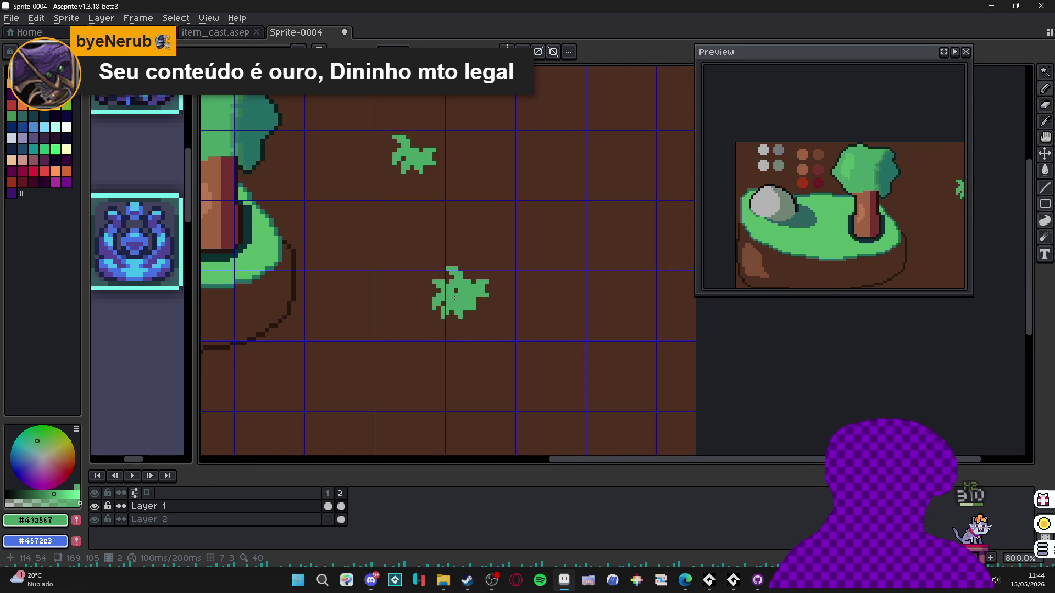
left_click(481, 310)
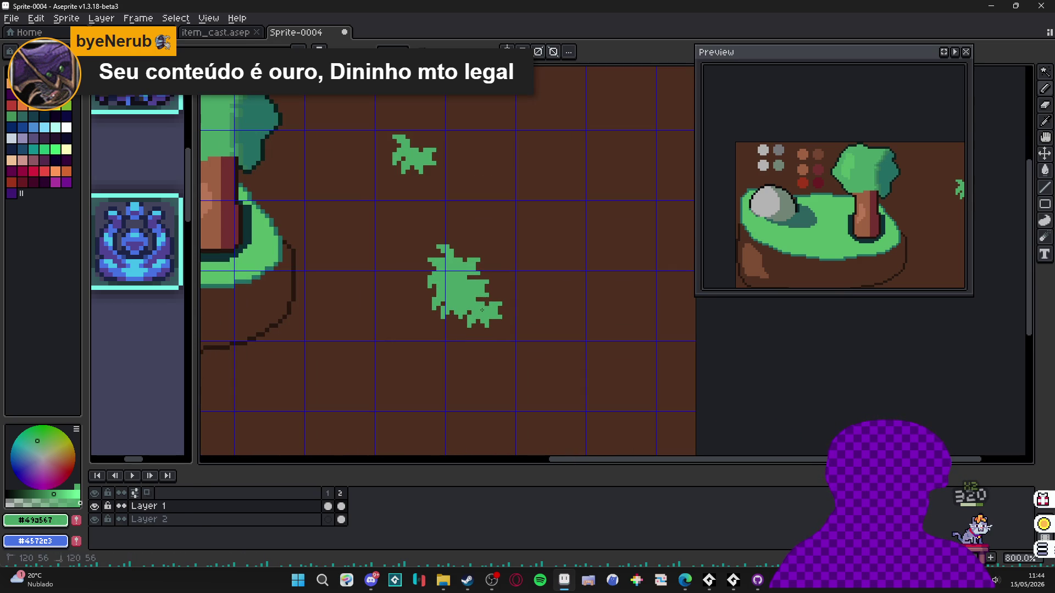
mouse_move(490, 302)
left_mouse_down()
mouse_move(507, 307)
mouse_move(470, 250)
left_mouse_up()
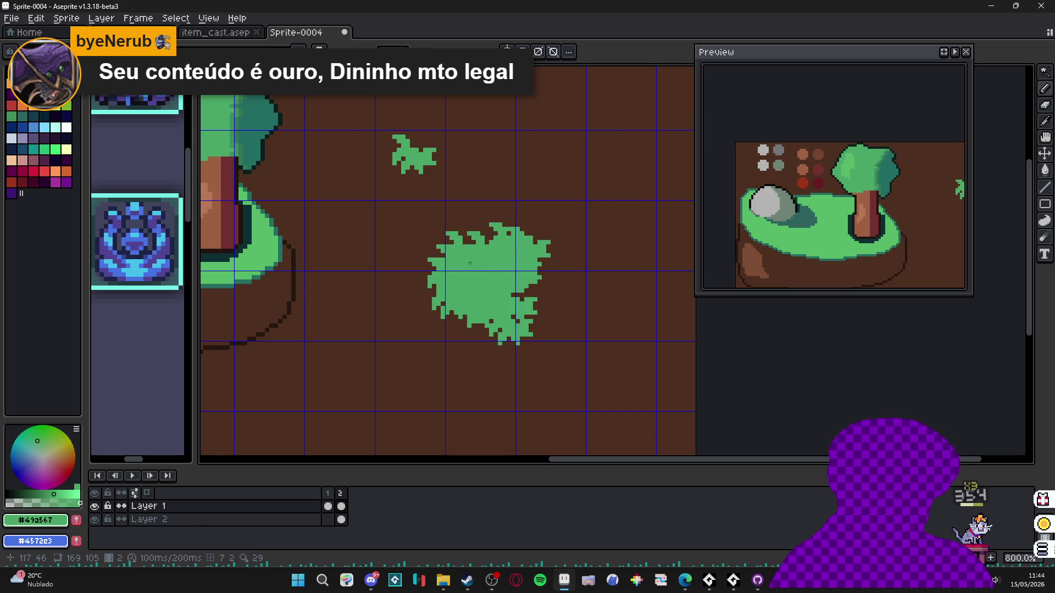
- Extend the leaf cluster rightward and along its top and right edges
left_click_drag(473, 263, 561, 257)
left_click(567, 259)
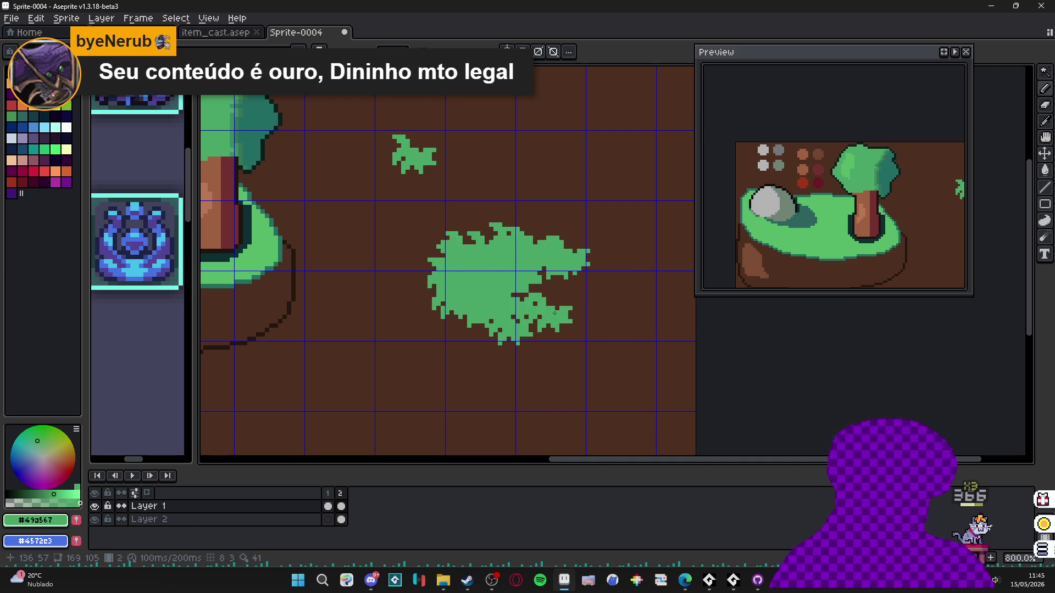
mouse_move(565, 299)
left_mouse_down()
mouse_move(557, 280)
mouse_move(574, 275)
mouse_move(571, 241)
mouse_move(544, 239)
left_mouse_up()
left_click(603, 278)
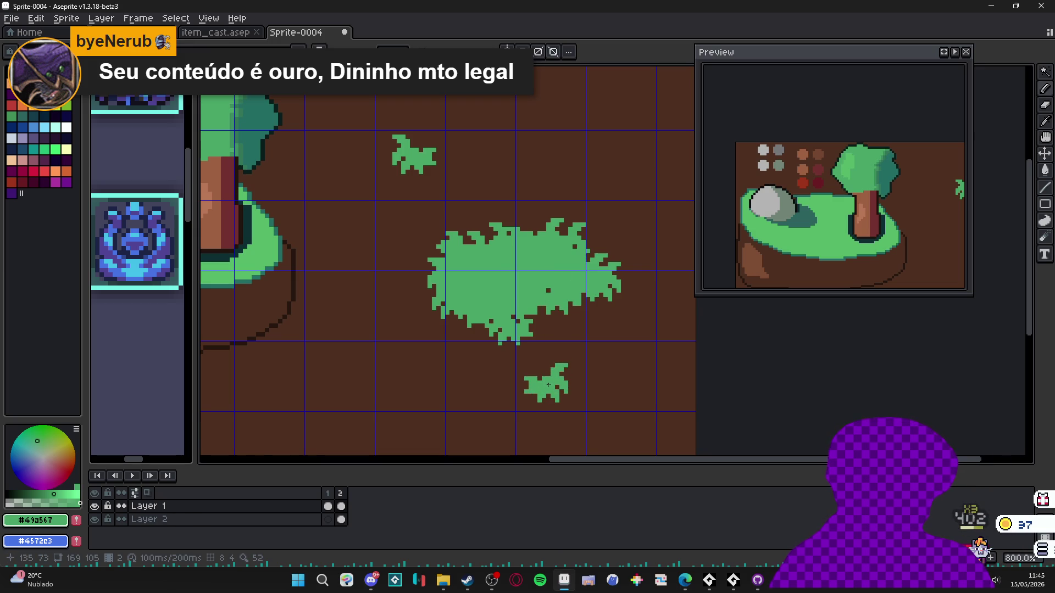
- Stamp more leaves inside the cluster and along its lower and right edges
left_click(530, 317)
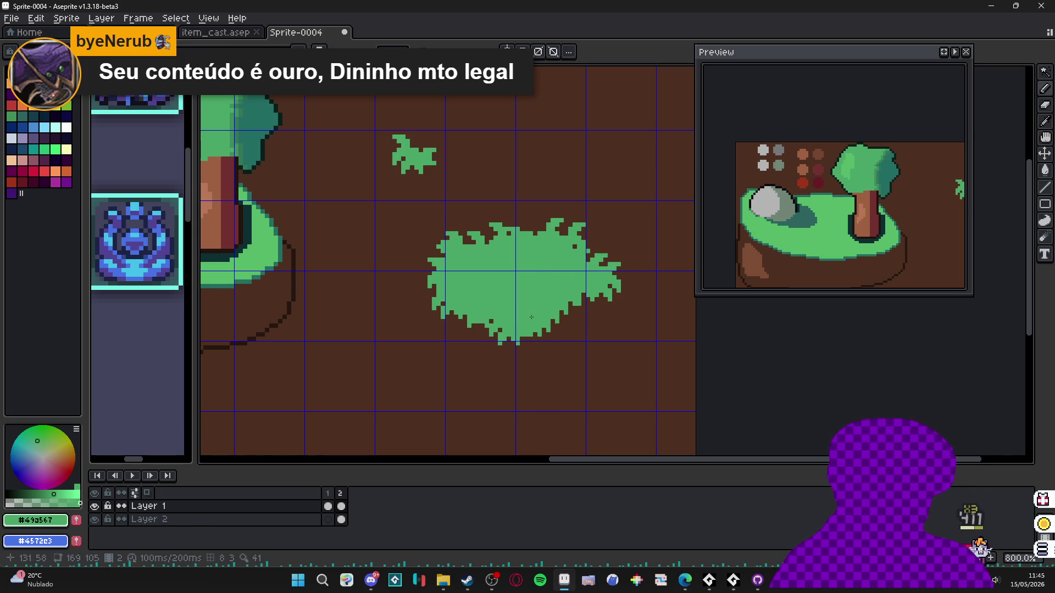
left_click(574, 305)
left_click(555, 330)
left_click(594, 309)
left_click(601, 303)
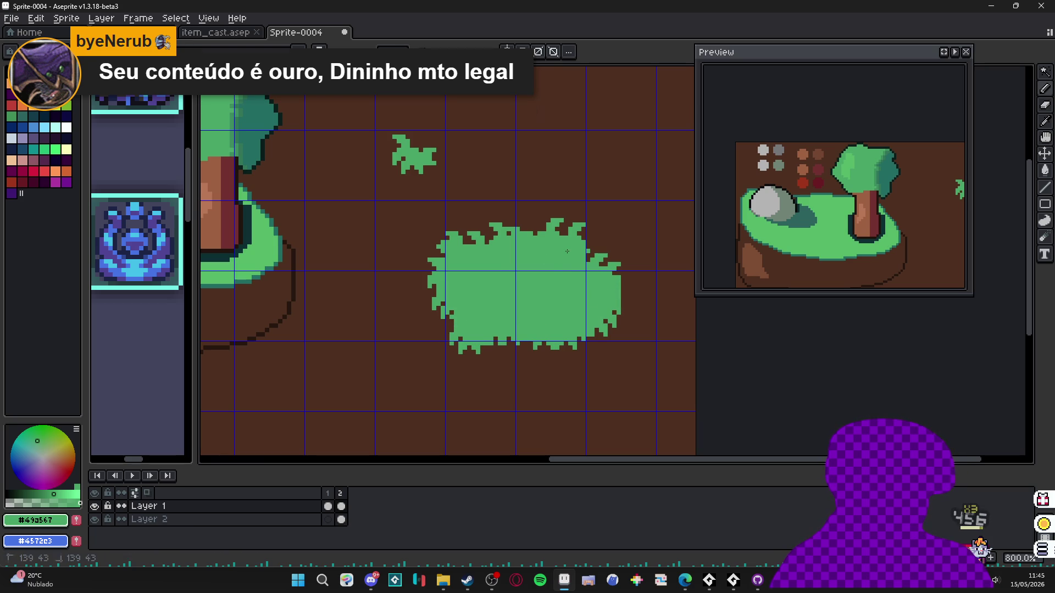
left_click(541, 345)
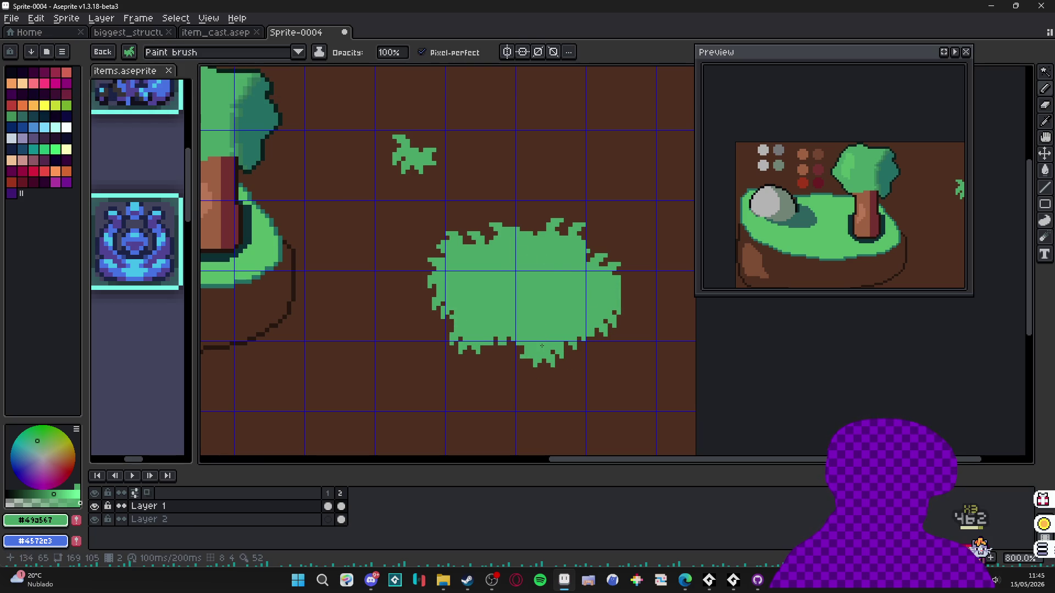
scroll(551, 329, "down", 1)
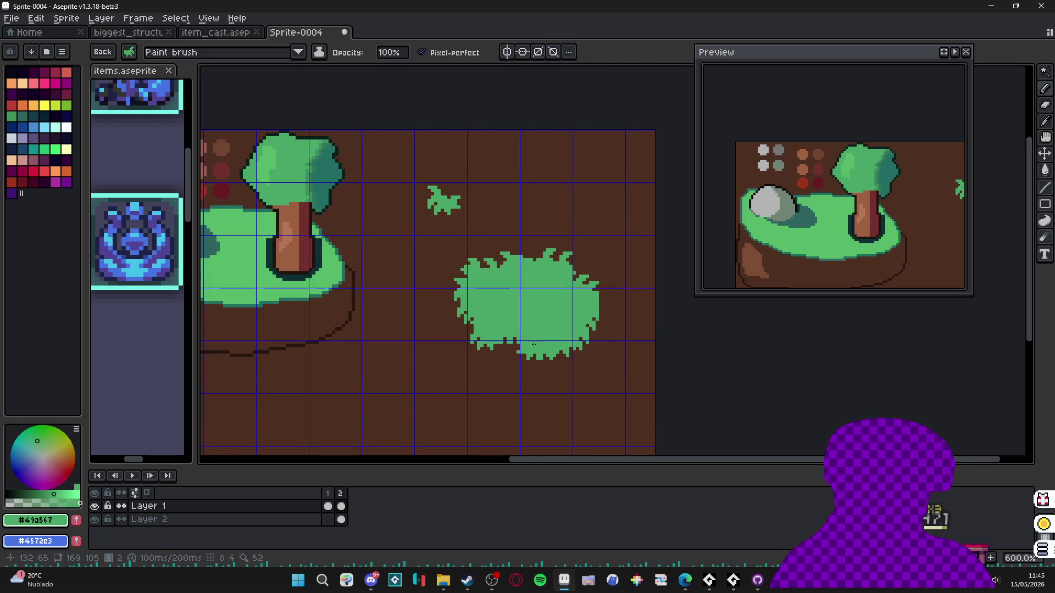
scroll(530, 283, "up", 1)
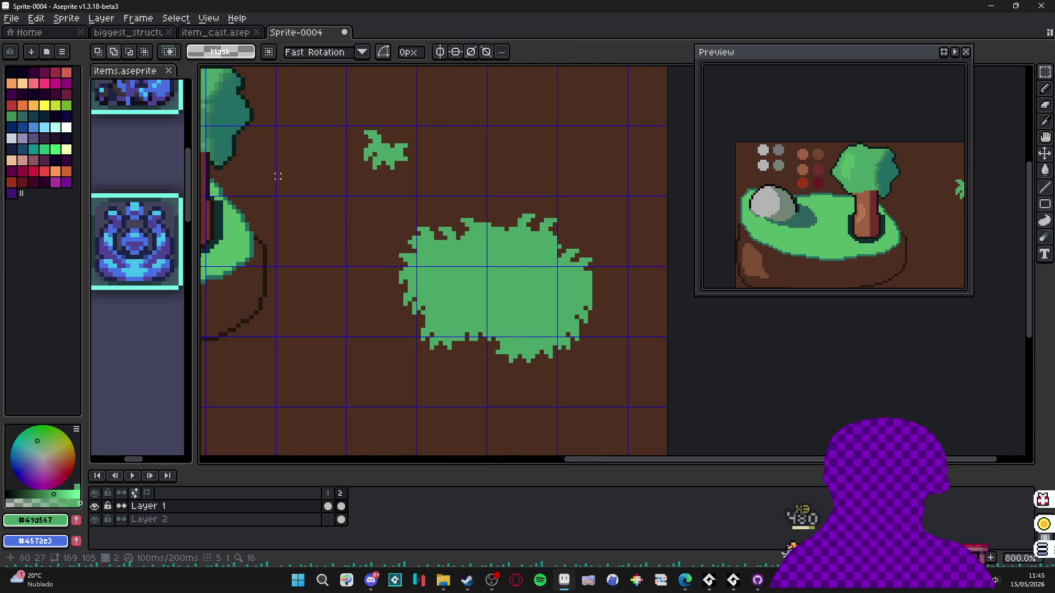
scroll(247, 157, "up", 2)
- Apply a dark #0a1e1b outline around the green bush
key("i")
left_click(242, 138)
key("m")
mouse_move(385, 172)
left_mouse_down()
mouse_move(770, 424)
mouse_move(771, 438)
left_mouse_up()
key("shift+o")
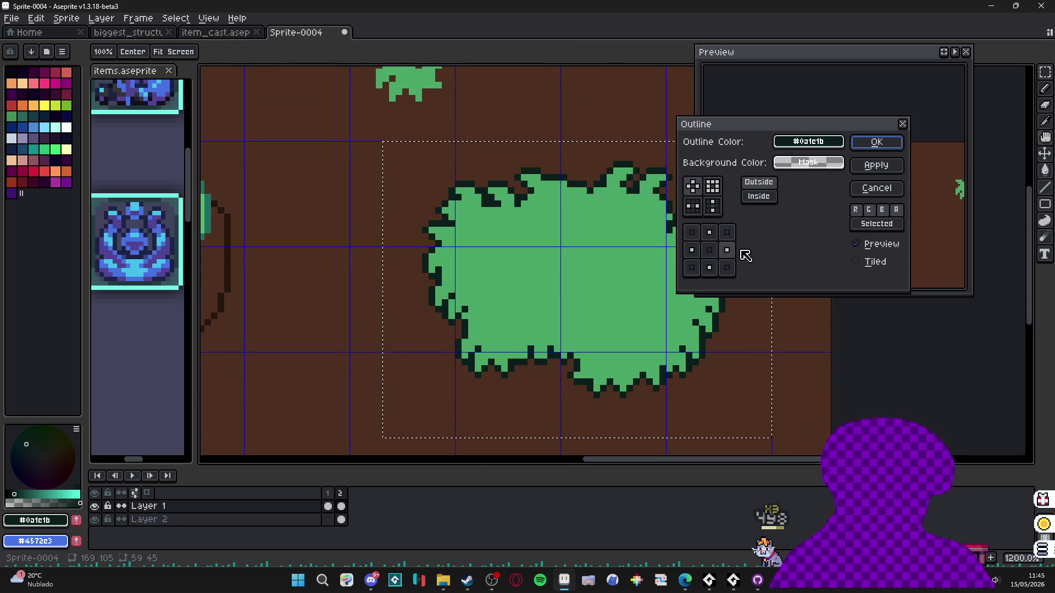
key("Return")
key("b")
key("ctrl+d")
left_click_drag(384, 297, 341, 307)
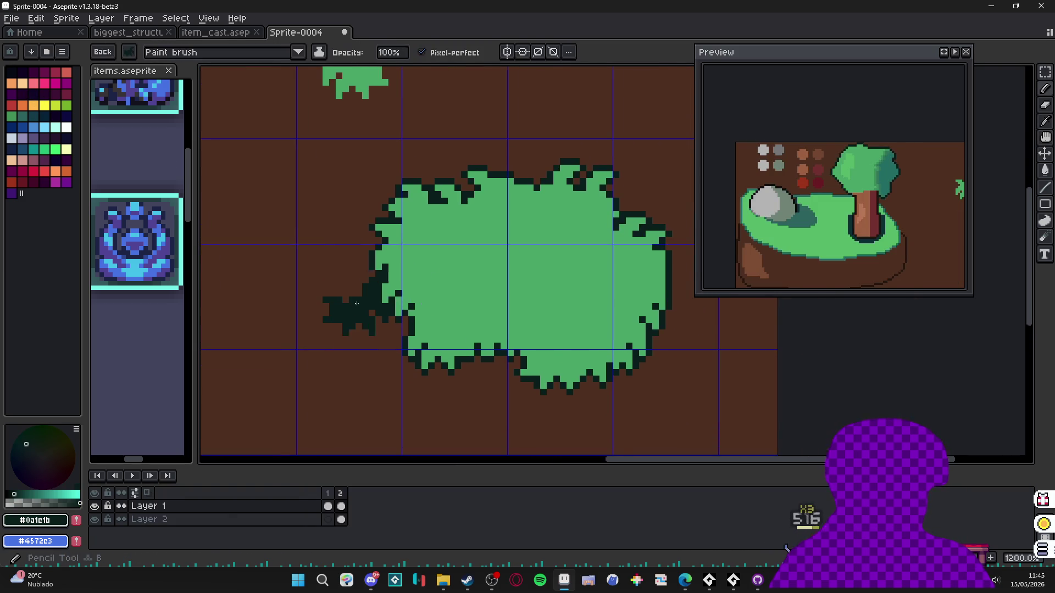
key("ctrl+z")
scroll(365, 306, "up", 1)
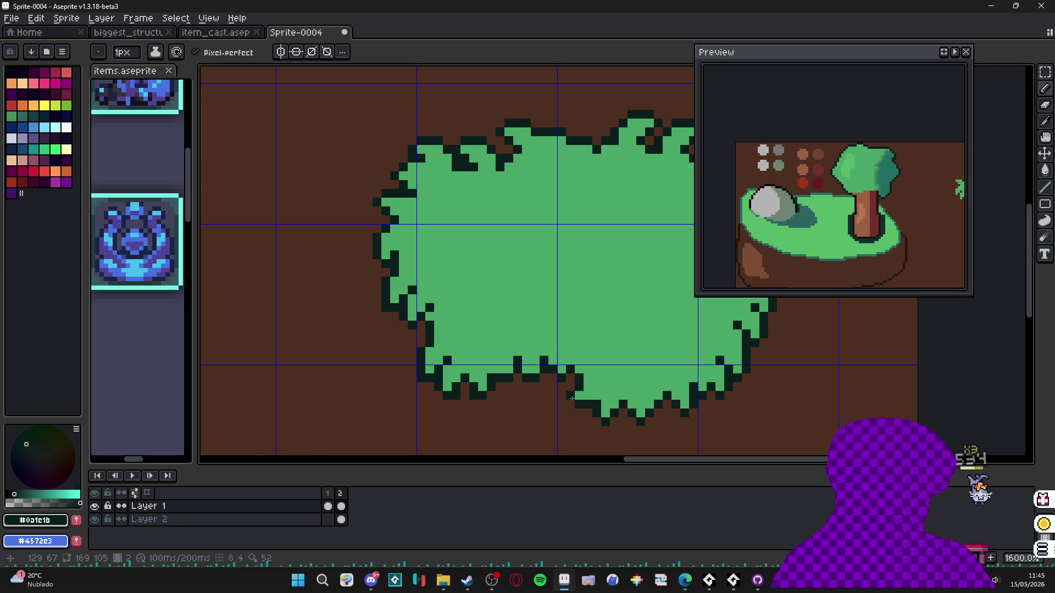
- Patch gaps in the bush outline on its bottom and top-right edges
left_click(632, 422)
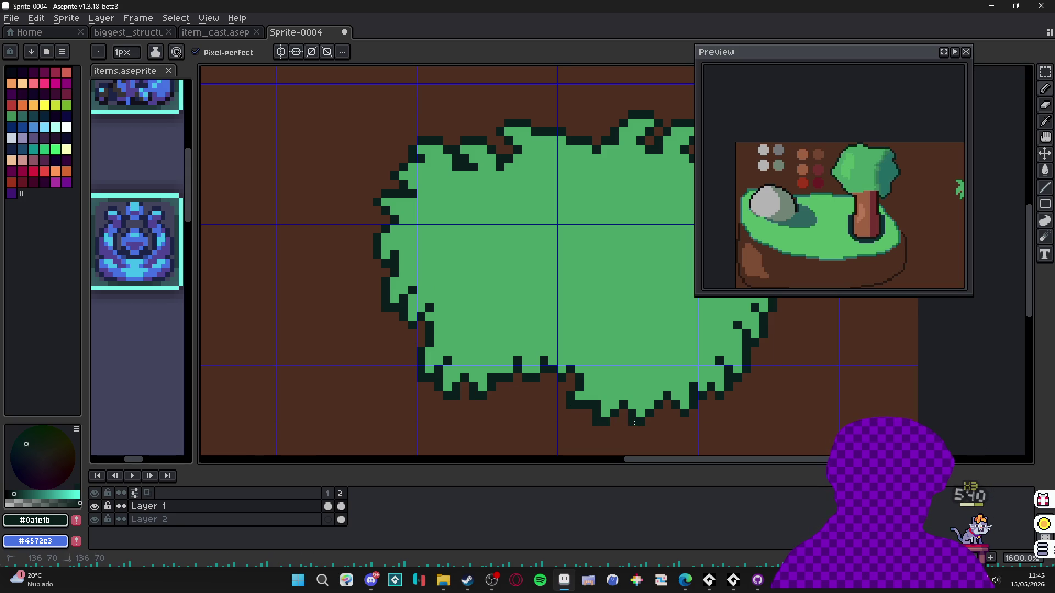
scroll(556, 363, "right", 5)
scroll(556, 362, "up", 1)
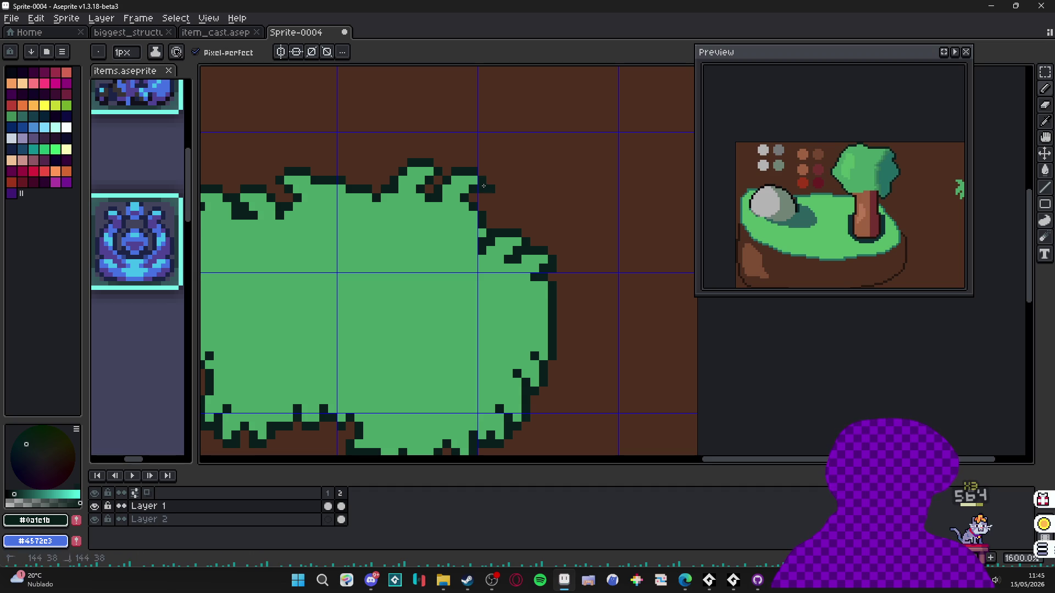
left_click(482, 189)
scroll(439, 209, "up", 1)
scroll(439, 220, "left", 4)
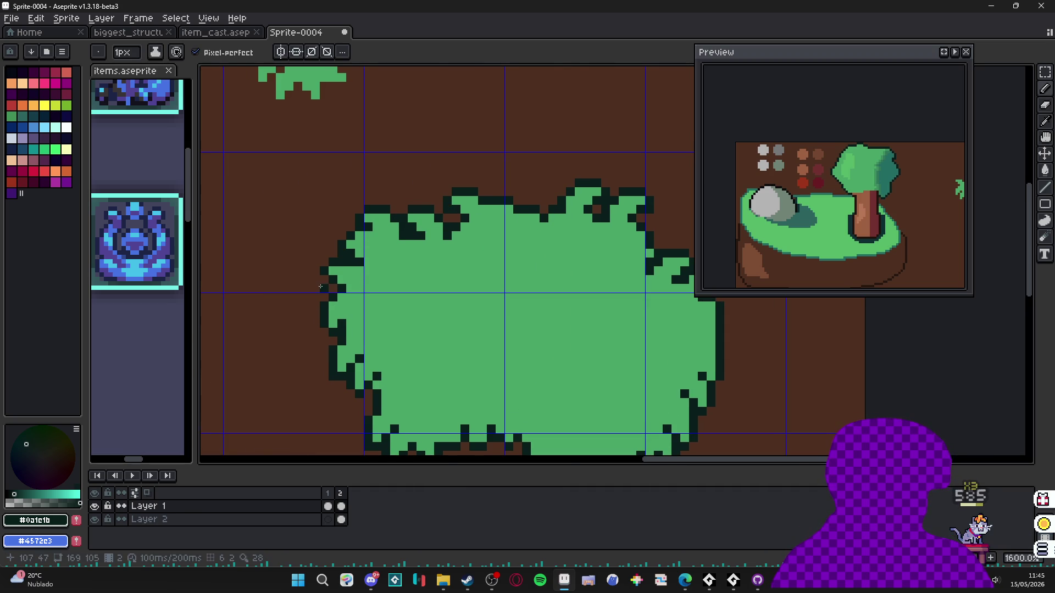
scroll(322, 341, "down", 3)
- Make the small leaf shape into a custom brush
key("w")
left_click(463, 301)
key("ctrl+z")
scroll(352, 165, "up", 2)
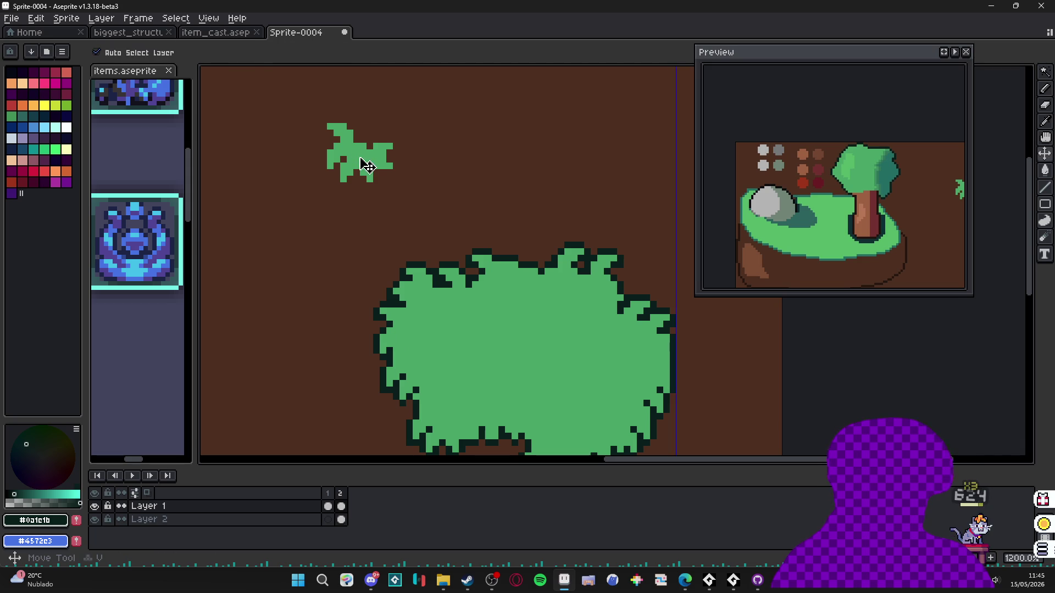
left_click(356, 159)
key("ctrl+b")
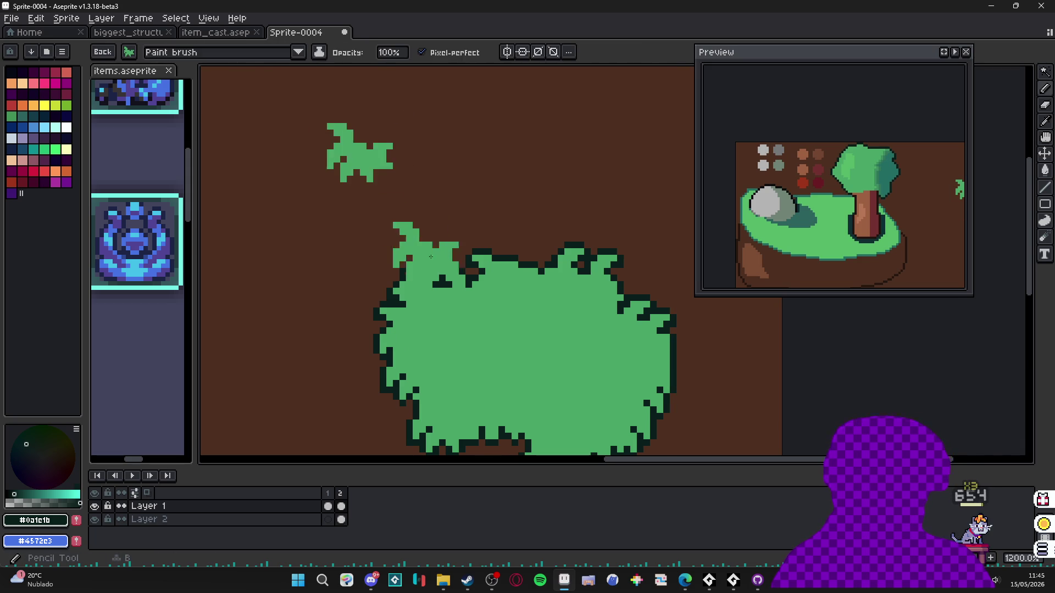
scroll(395, 235, "down", 2)
- Shade the bush's lower half in dark teal with the leaf brush
left_click(420, 258, "alt")
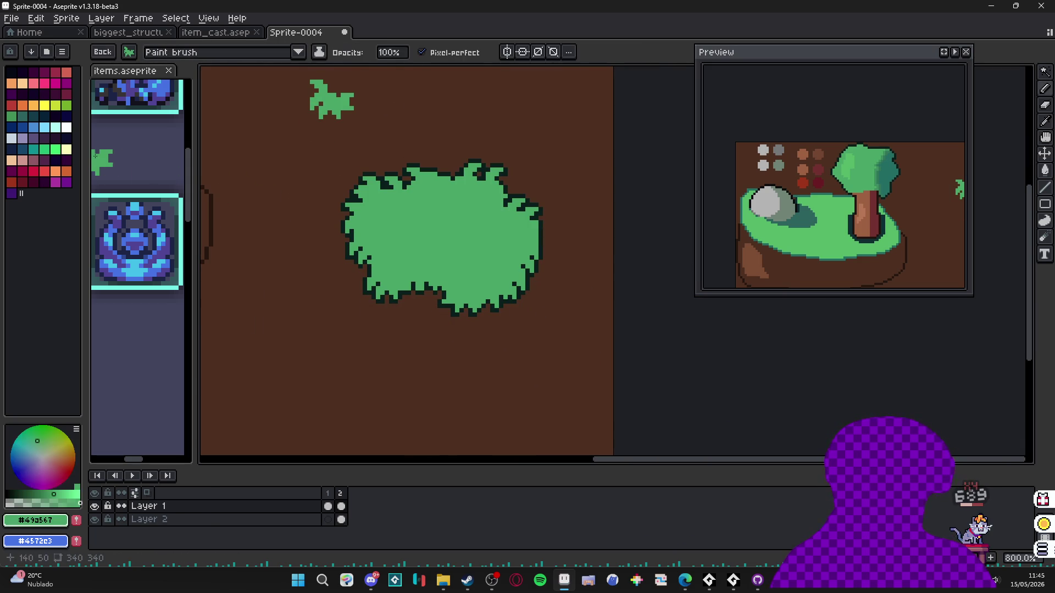
left_click(35, 150)
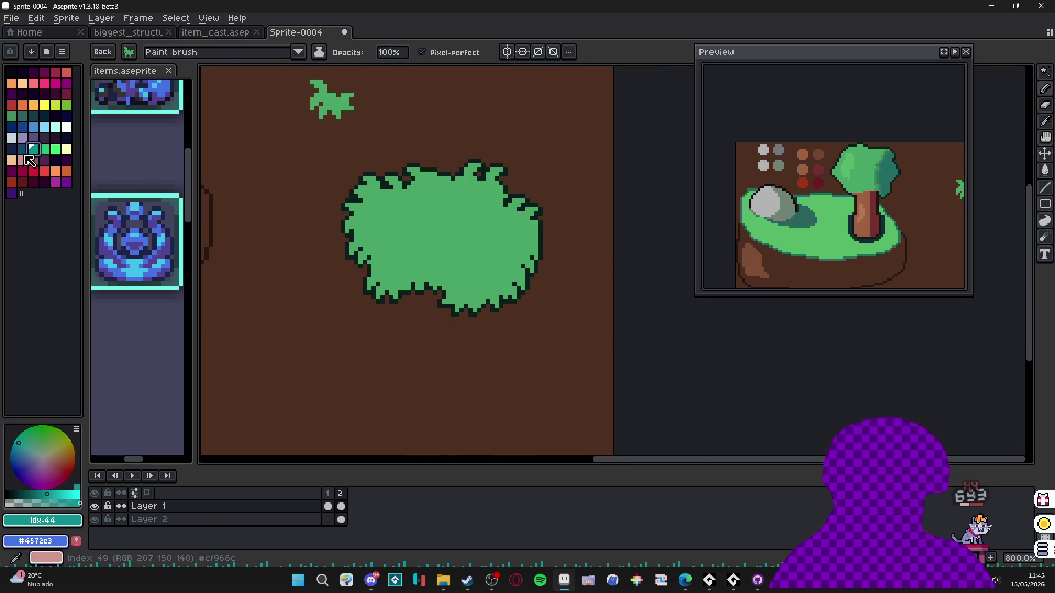
left_click(418, 271, "alt")
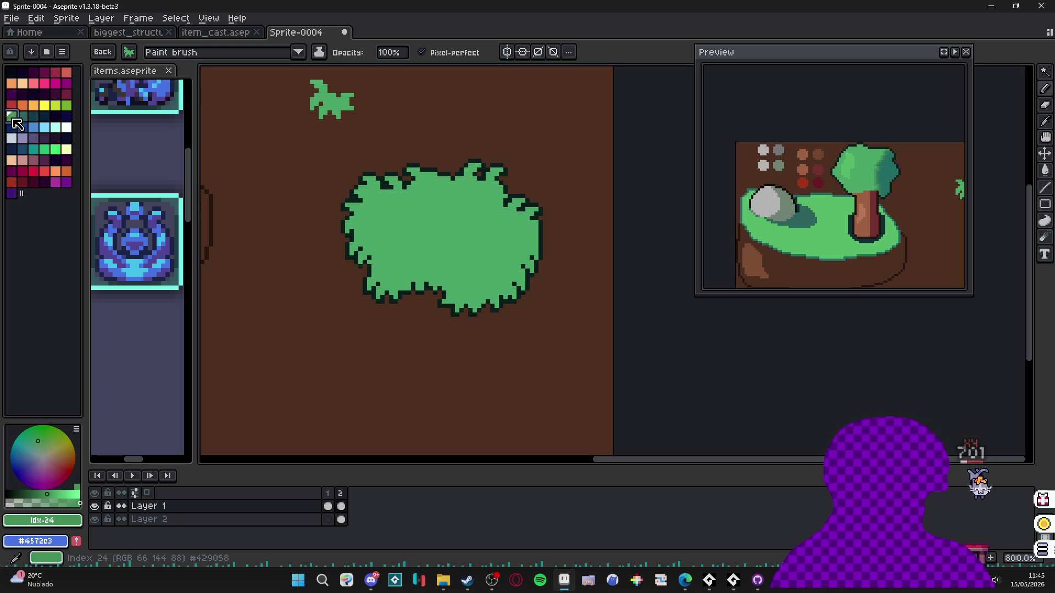
left_click(28, 127)
mouse_move(363, 259)
left_mouse_down()
mouse_move(508, 278)
mouse_move(522, 231)
mouse_move(467, 308)
mouse_move(450, 288)
mouse_move(499, 234)
left_mouse_up()
- Paint light-green leaves and dark teal shading across the bush
left_click(443, 207, "alt")
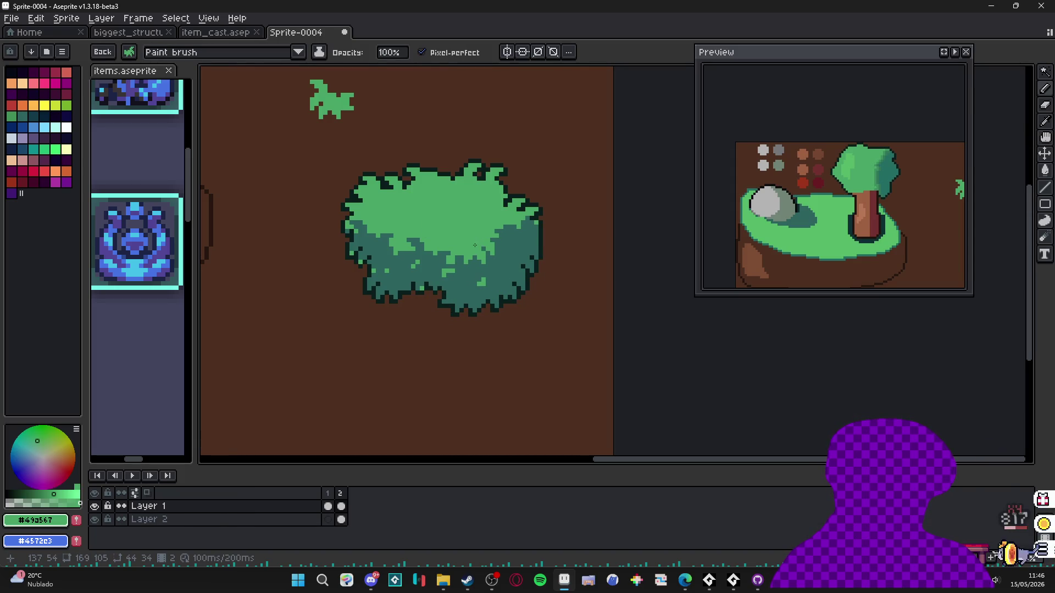
mouse_move(439, 272)
left_mouse_down()
mouse_move(415, 254)
mouse_move(432, 248)
mouse_move(389, 244)
mouse_move(396, 256)
left_mouse_up()
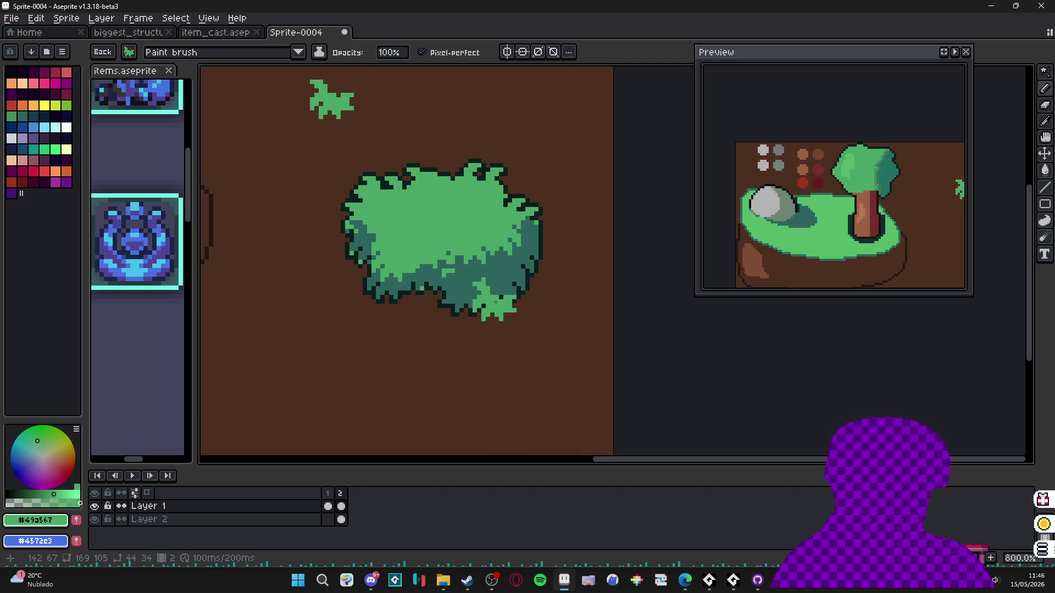
left_click(472, 290, "alt")
scroll(473, 291, "up", 3)
left_click_drag(490, 278, 491, 268)
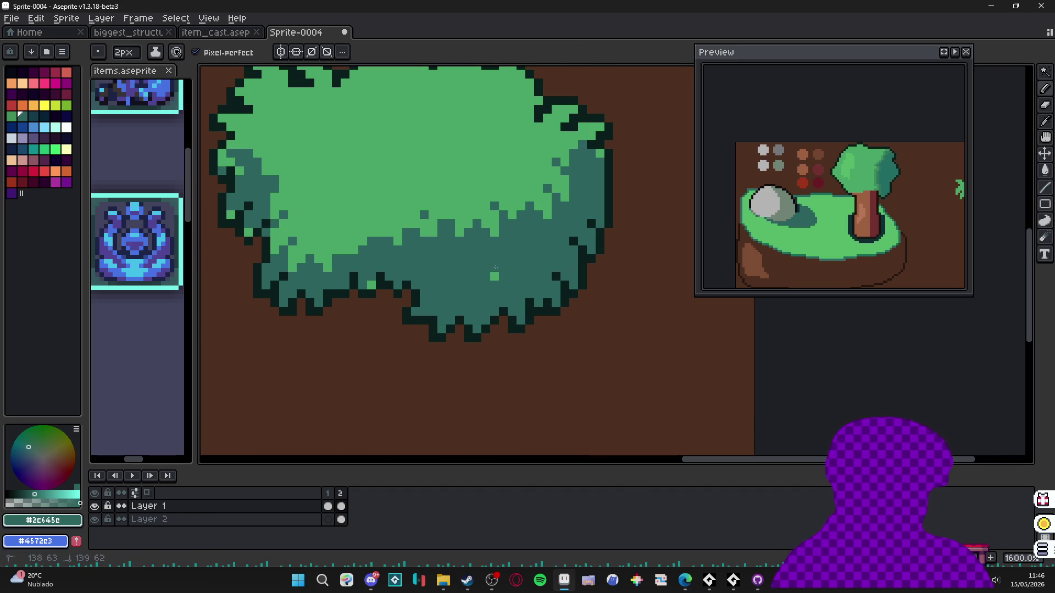
left_click(372, 284)
key("minus")
left_click(424, 218, "alt")
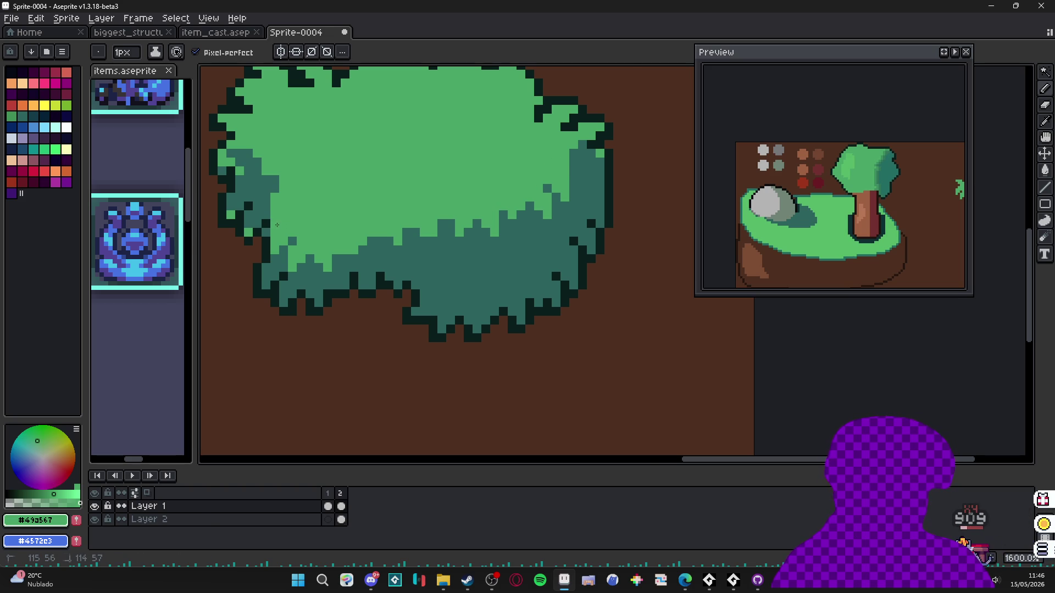
scroll(359, 258, "down", 4)
scroll(466, 255, "up", 4)
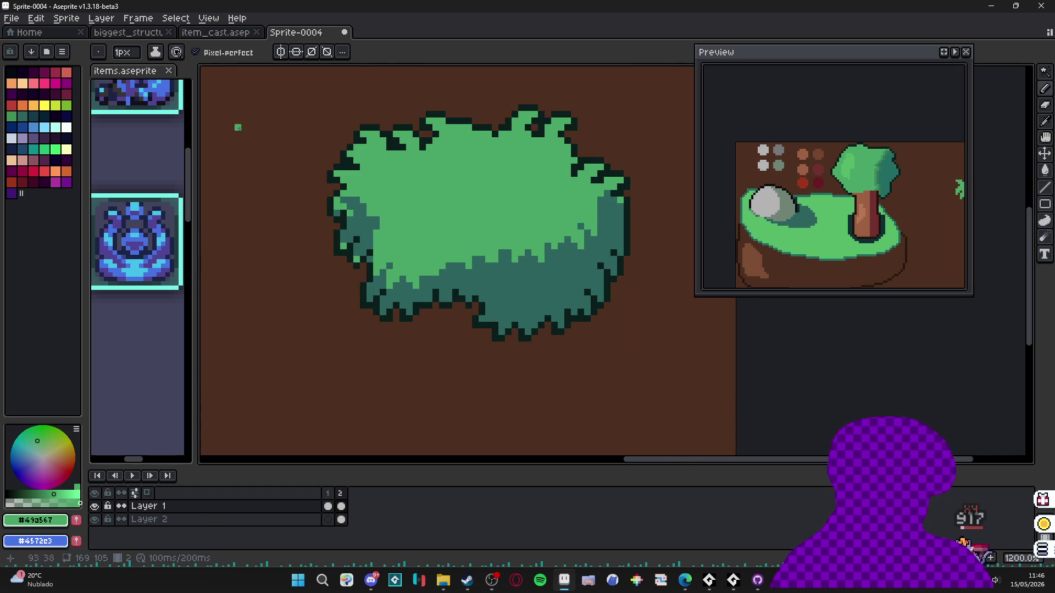
scroll(245, 138, "down", 3)
scroll(434, 162, "up", 3)
- Make the grass tuft a brush and stamp dark teal #2c645c tufts onto the bush
key("w")
left_click(434, 162)
key("ctrl+b")
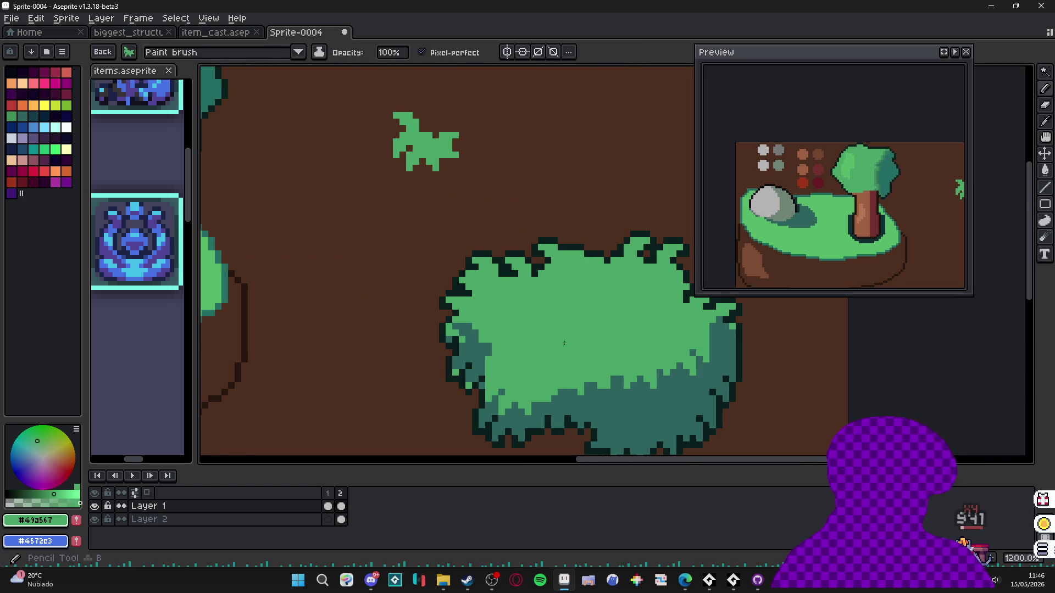
left_click(610, 409, "alt")
mouse_move(517, 330)
left_mouse_down()
mouse_move(528, 345)
mouse_move(521, 324)
left_mouse_up()
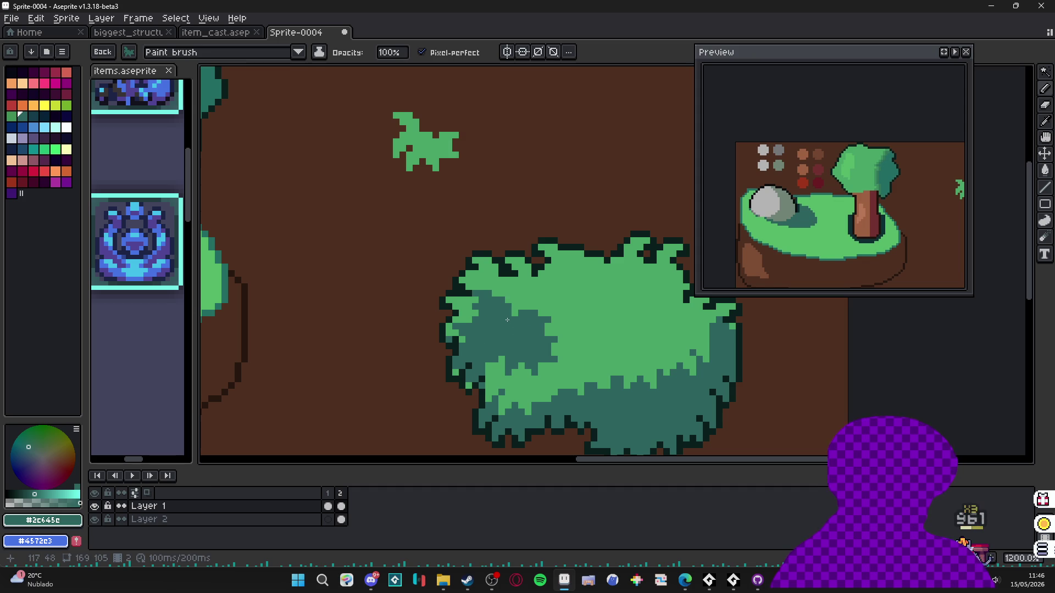
scroll(503, 319, "down", 6)
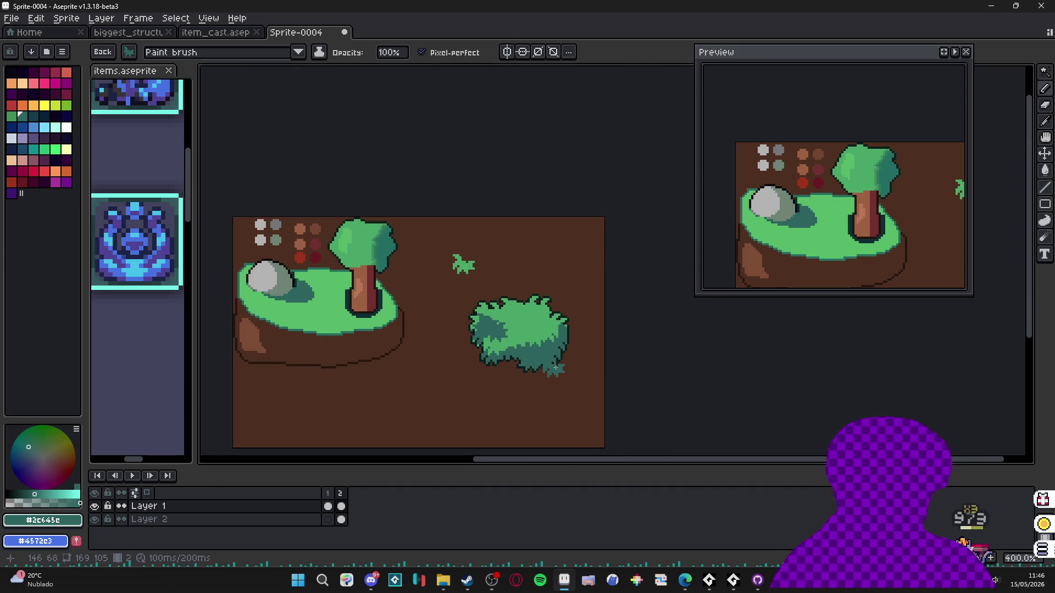
scroll(502, 359, "up", 2)
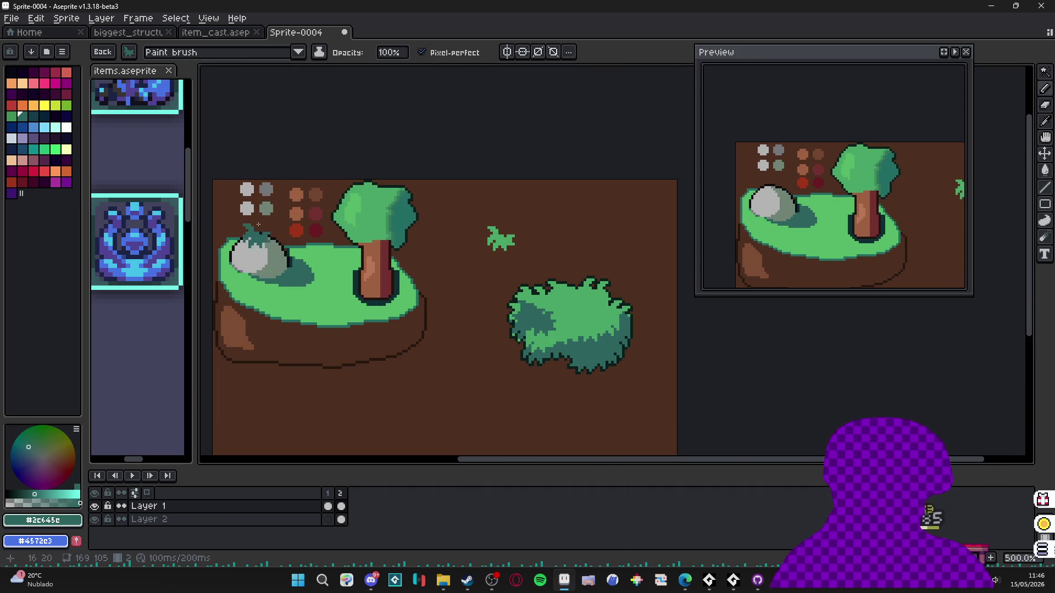
- Return to the plain 1px brush and pan around the scene
key("Escape")
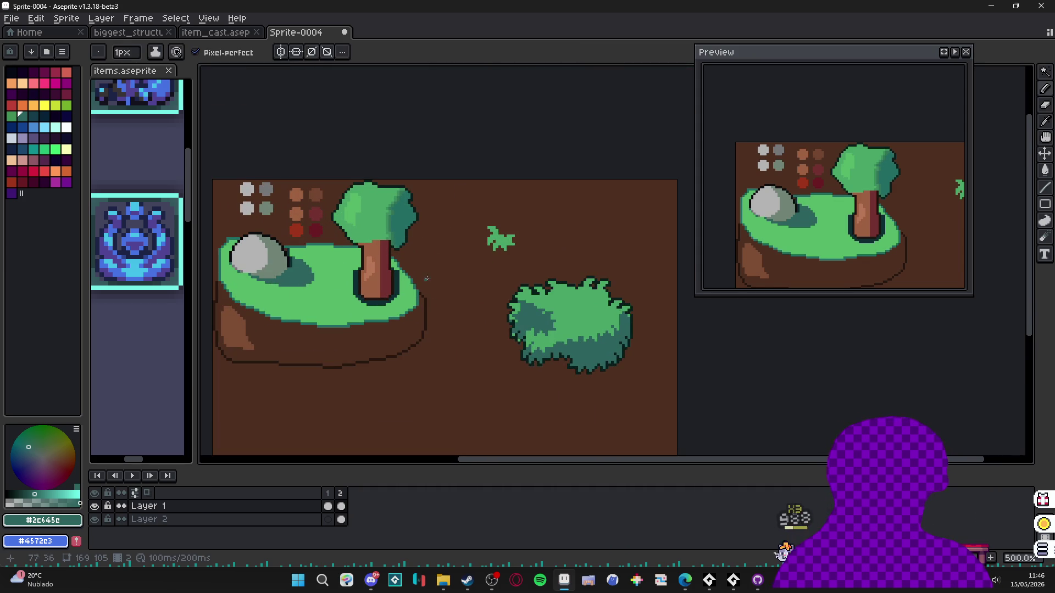
left_click_drag(387, 245, 424, 245)
left_click_drag(549, 375, 498, 334)
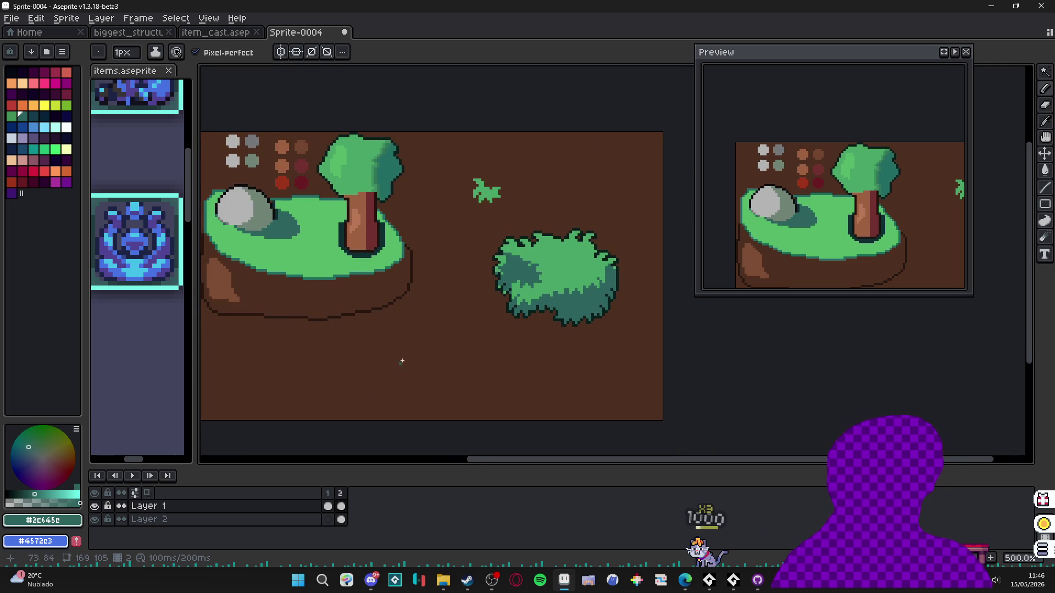
mouse_move(507, 239)
left_mouse_down()
mouse_move(524, 251)
mouse_move(519, 240)
mouse_move(549, 228)
mouse_move(561, 319)
mouse_move(456, 278)
mouse_move(450, 252)
mouse_move(425, 326)
left_mouse_up()
scroll(539, 269, "down", 1)
scroll(456, 277, "up", 1)
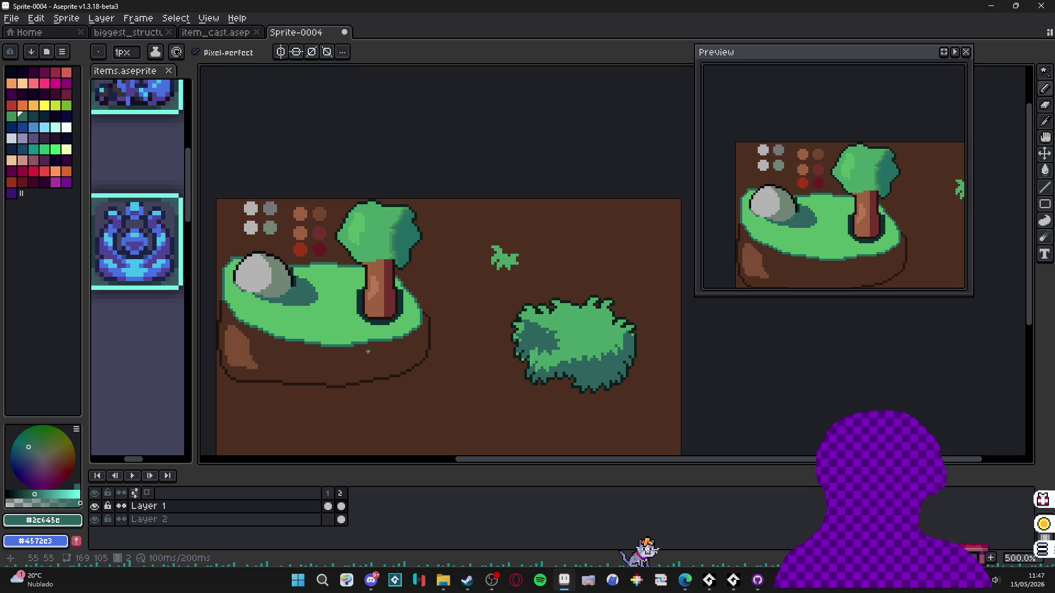
scroll(431, 336, "down", 1)
left_click_drag(431, 336, 461, 253)
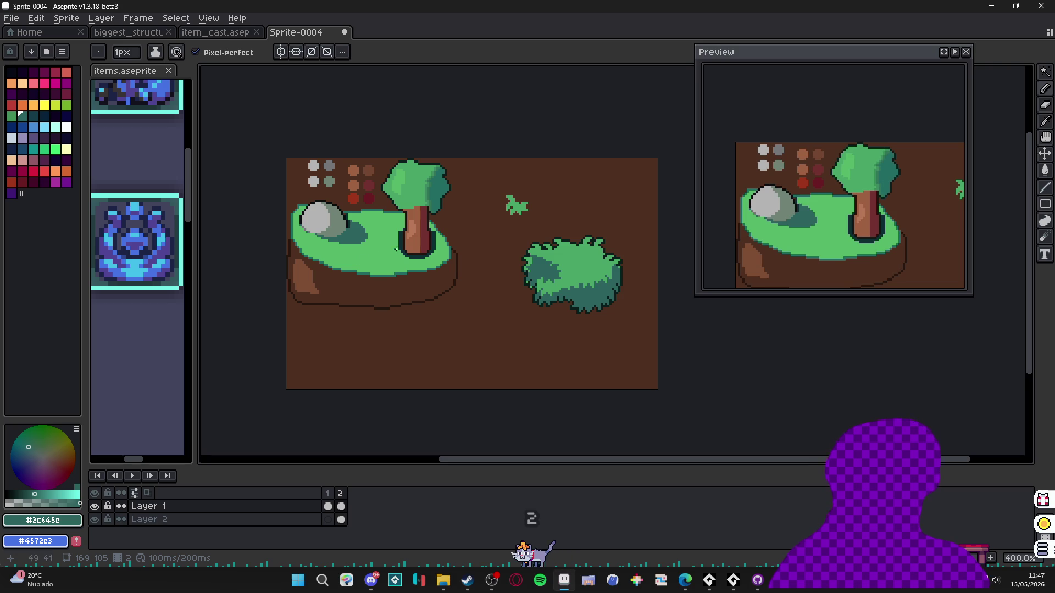
left_click_drag(277, 132, 325, 158)
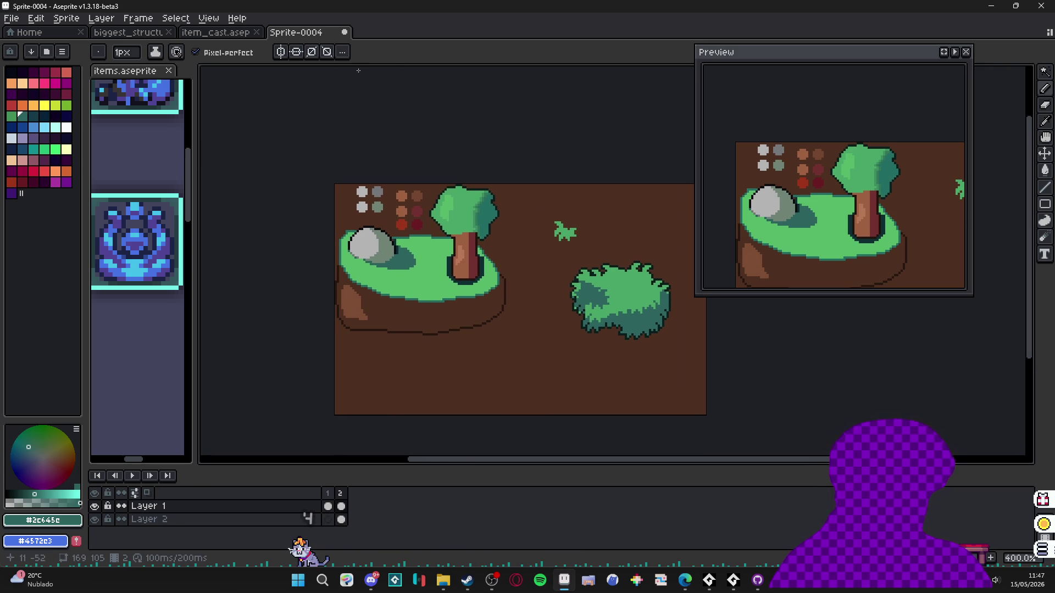
left_click_drag(491, 295, 419, 277)
scroll(322, 213, "up", 1)
left_click_drag(322, 212, 363, 220)
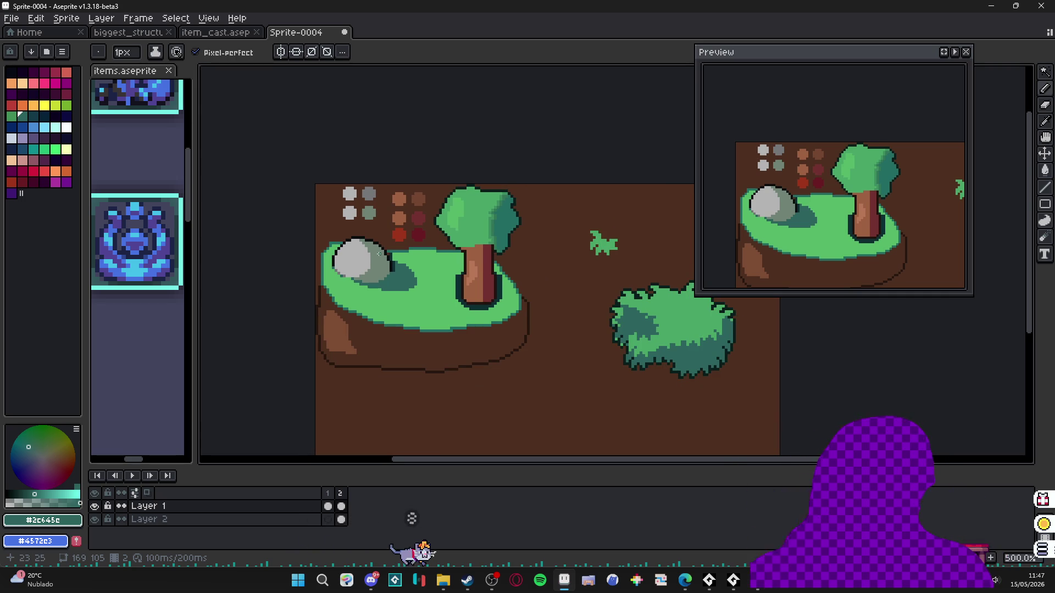
scroll(485, 344, "up", 1)
- Flip between animation frames 1 and 2 to preview the animation
left_click(328, 506)
left_click(341, 506)
left_click(328, 506)
left_click(341, 507)
left_click(328, 506)
left_click(342, 506)
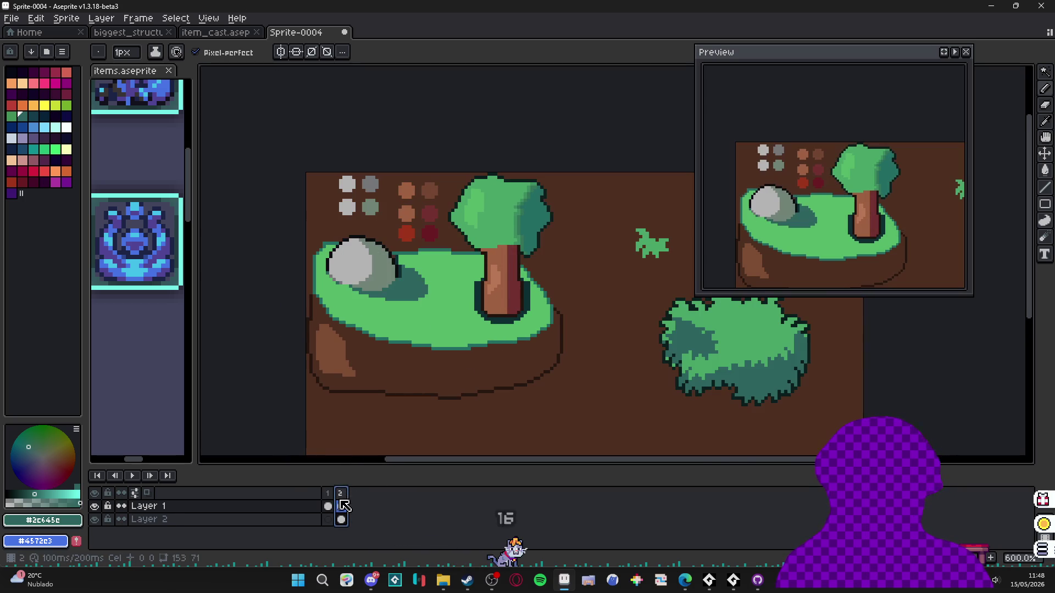
- Close Sprite-0004 via its save prompt and pan the item_cast battle scene
left_click(350, 32)
left_click(524, 313)
left_click_drag(575, 237, 528, 279)
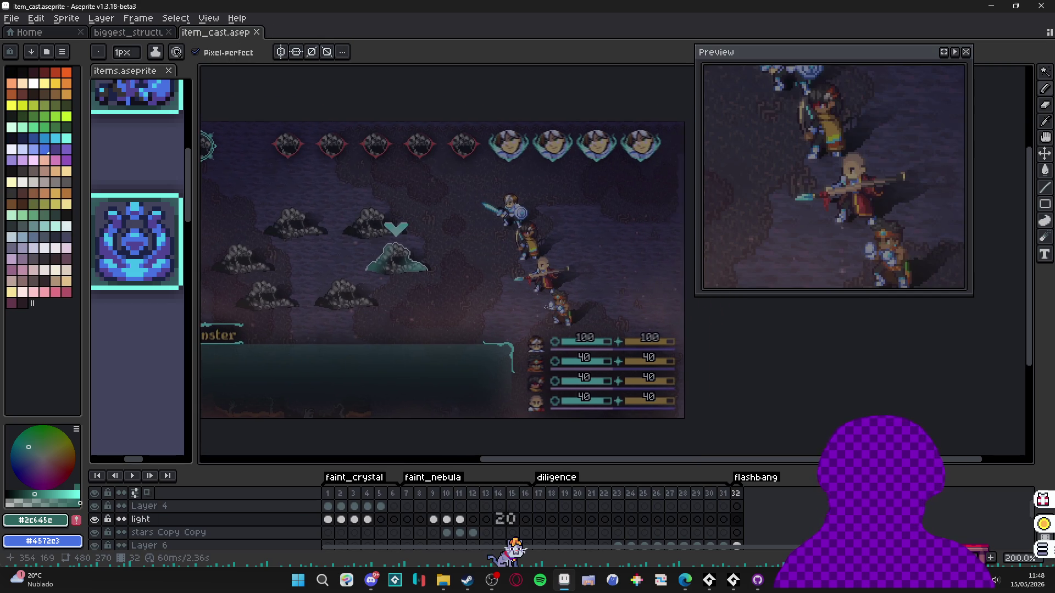
mouse_move(570, 328)
left_mouse_down()
mouse_move(563, 226)
mouse_move(651, 476)
mouse_move(643, 367)
mouse_move(634, 421)
left_mouse_up()
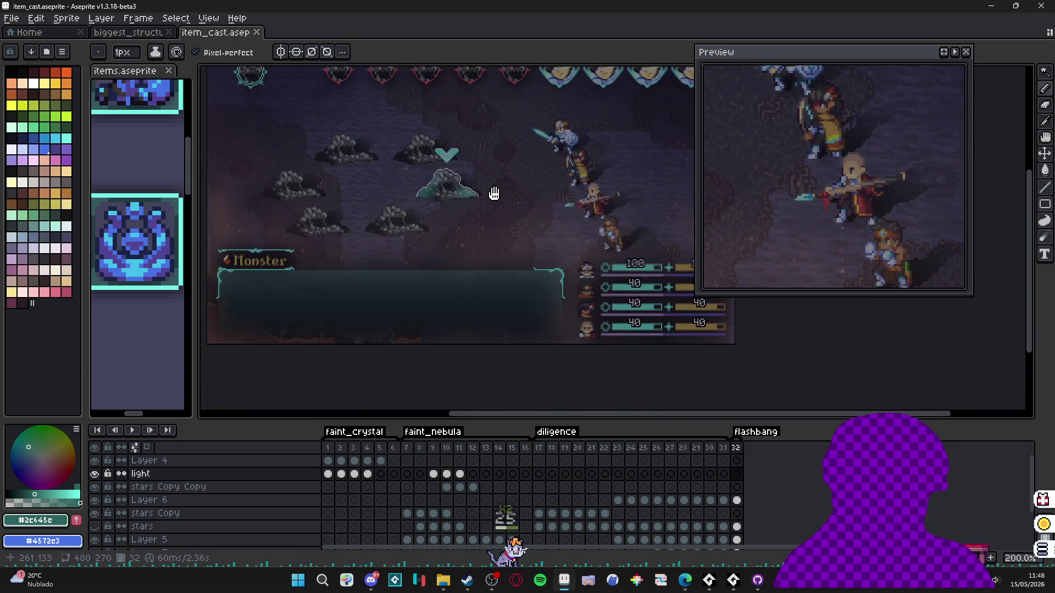
- Pick white as the drawing colour, then switch over to Steam
left_click(22, 154)
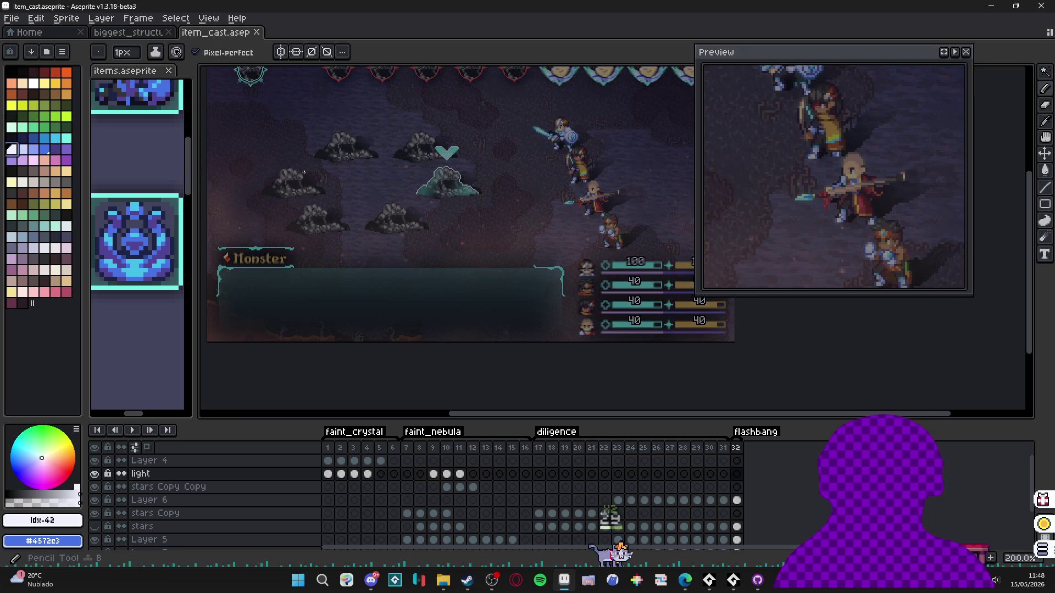
scroll(403, 153, "up", 1)
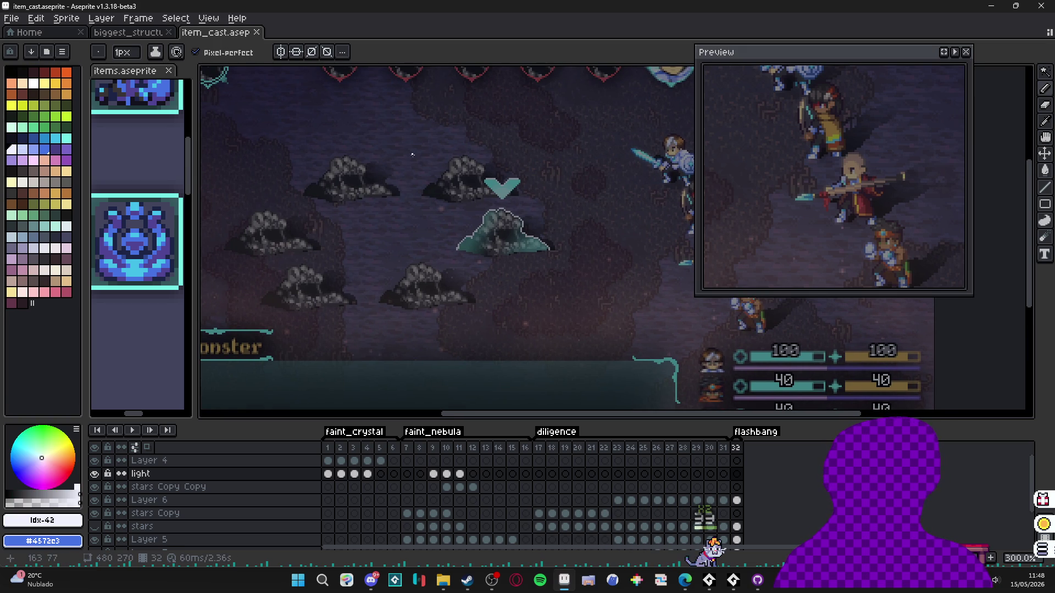
scroll(413, 157, "down", 1)
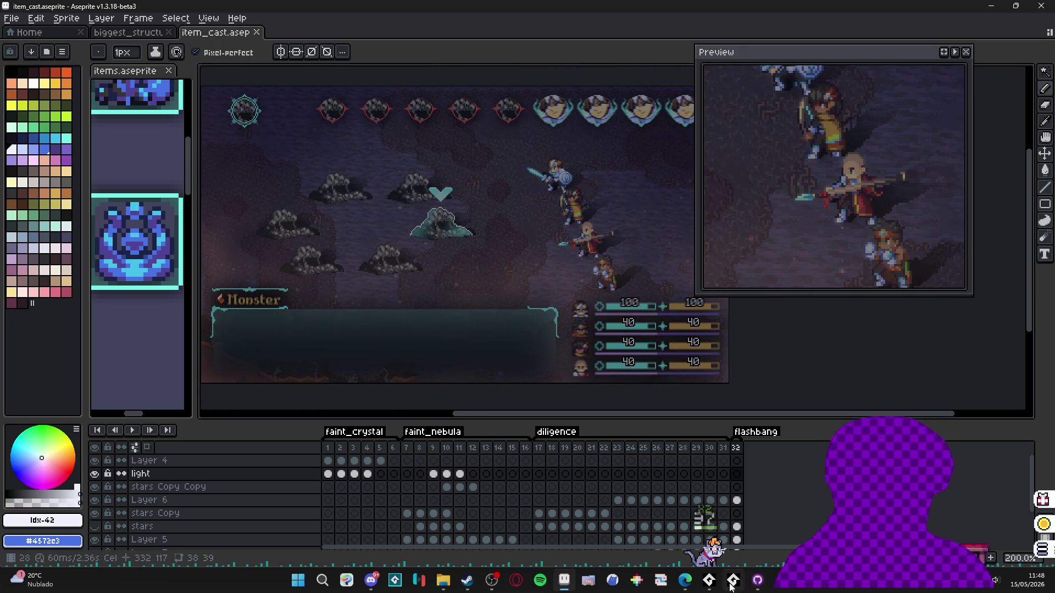
left_click(468, 580)
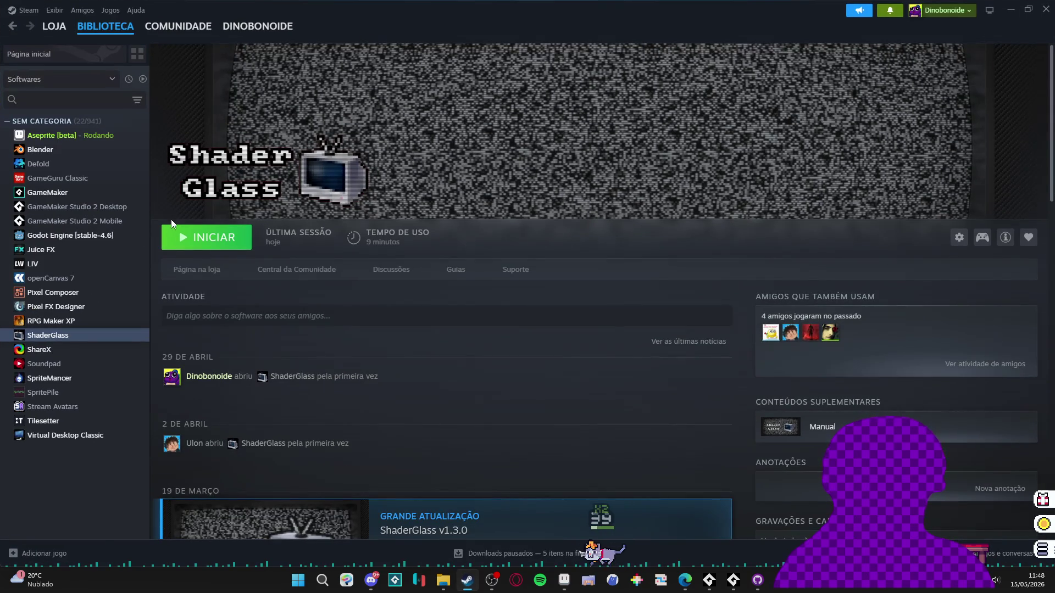
- Search the Steam library for 'game', select GameMaker and launch it
left_click(70, 100)
type("game")
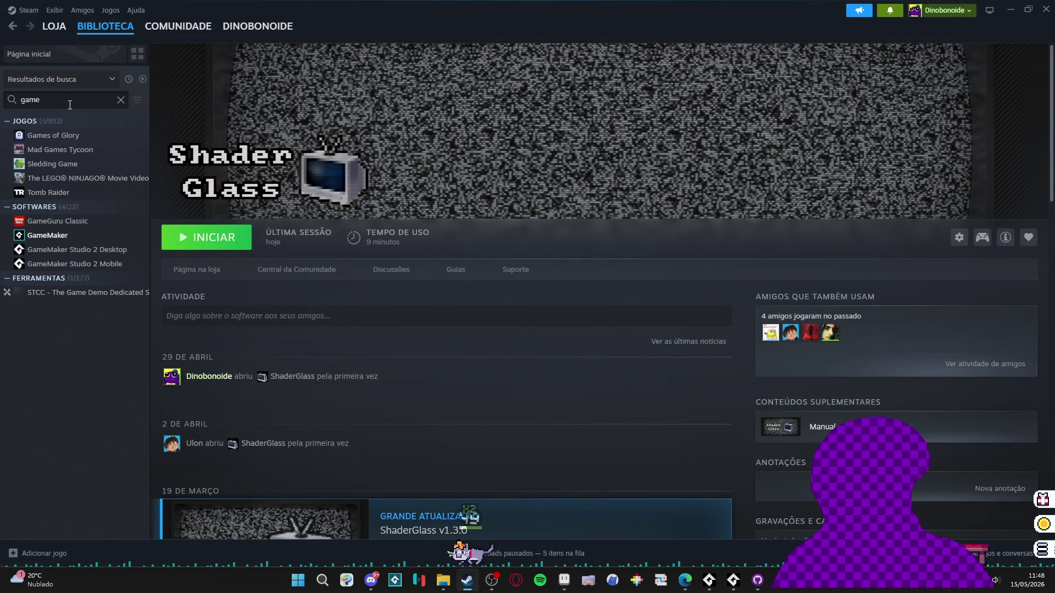
left_click(87, 235)
left_click(216, 242)
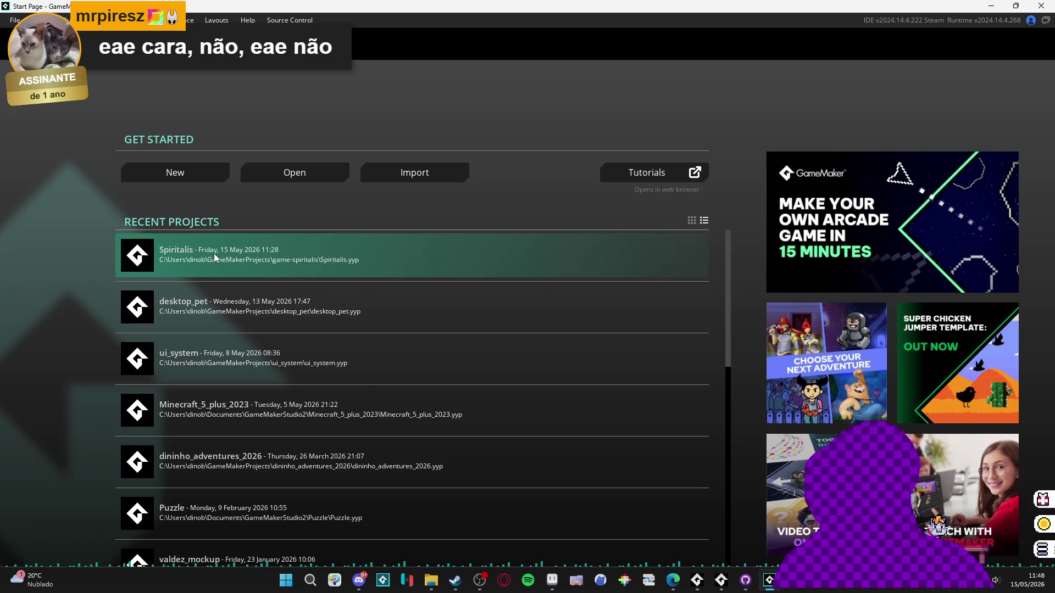
- Open the Spiritalis project, widen the emitter canvas, and run the game with F5
left_click(214, 253)
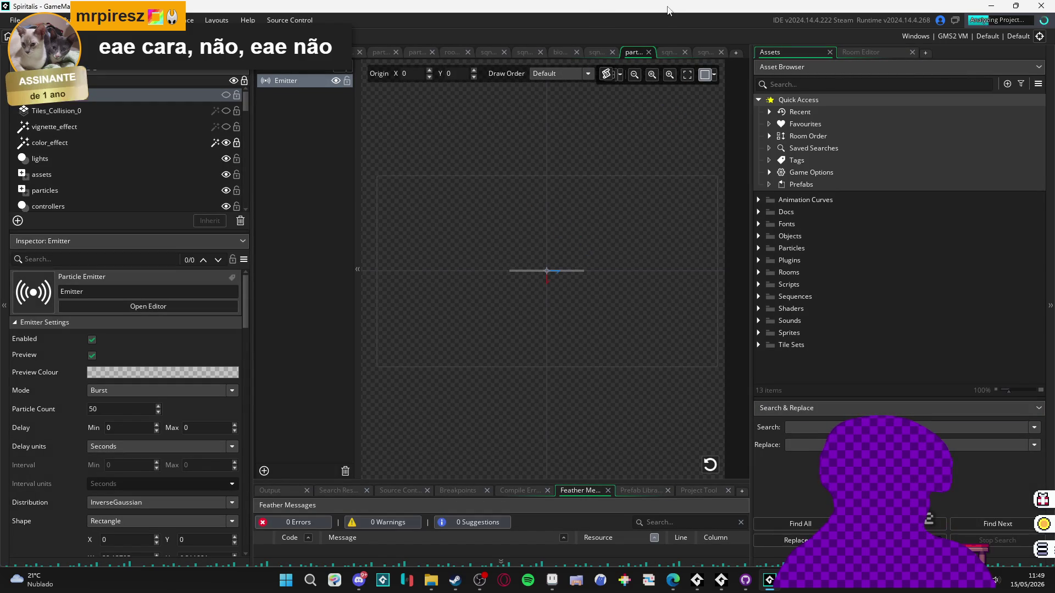
scroll(539, 246, "up", 1)
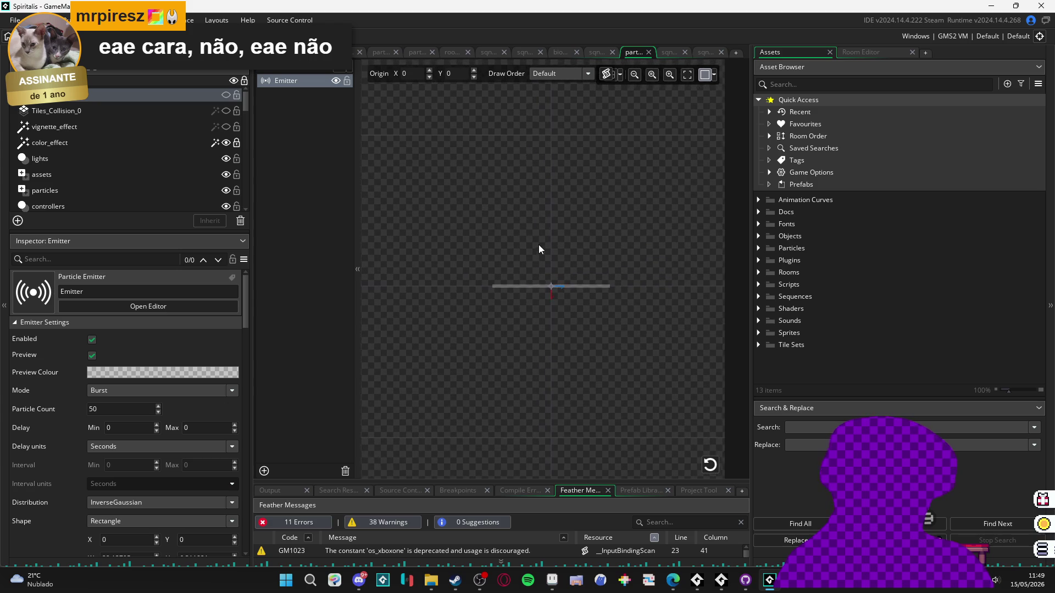
left_click_drag(247, 339, 84, 345)
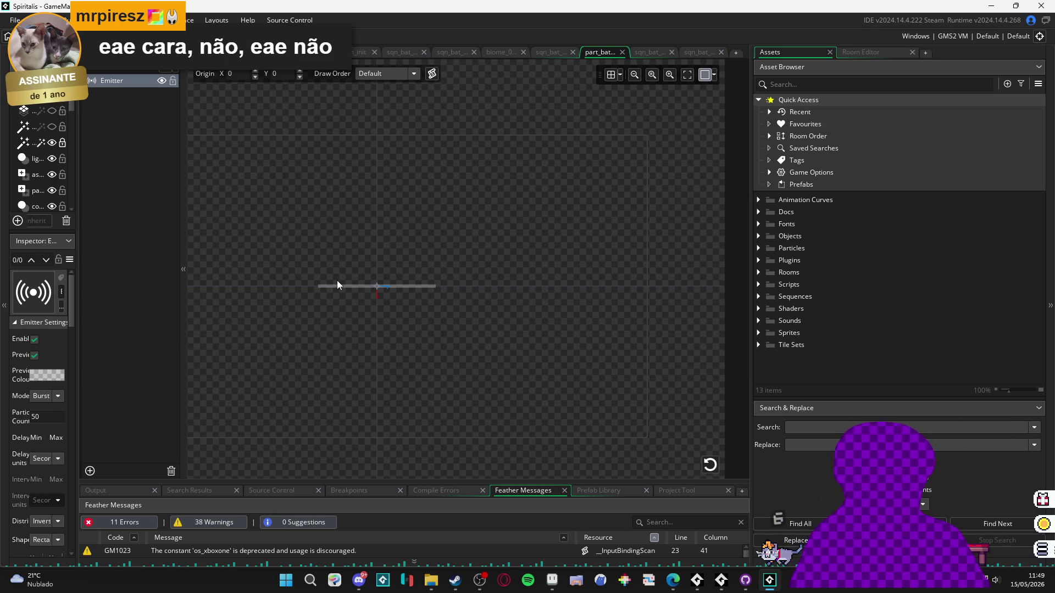
key("F5")
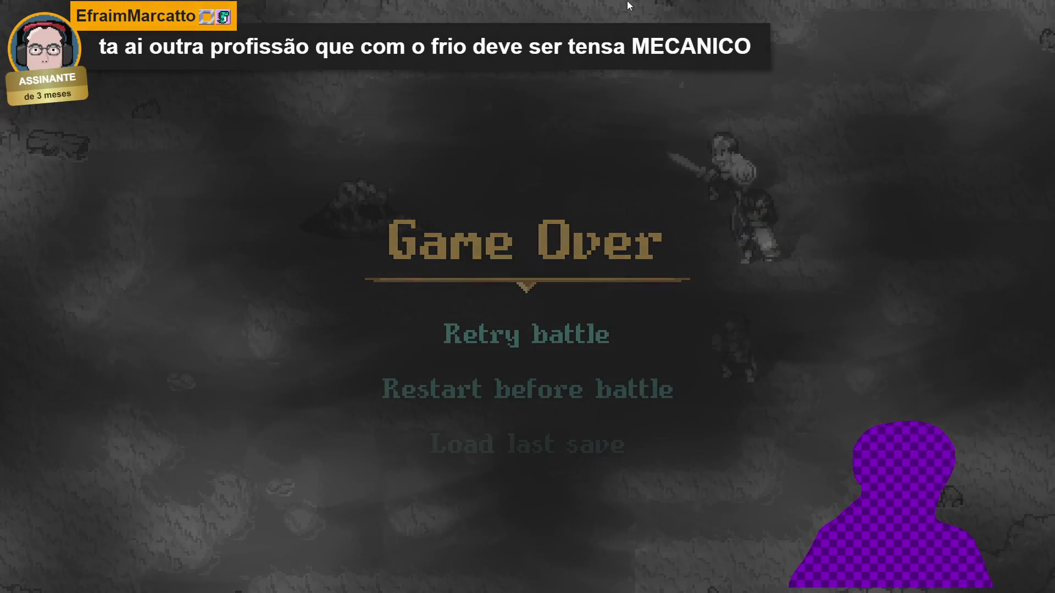
- Retry the lost Spiritalis battle several times from the Game Over screen
key("Down")
key("Up")
key("Return")
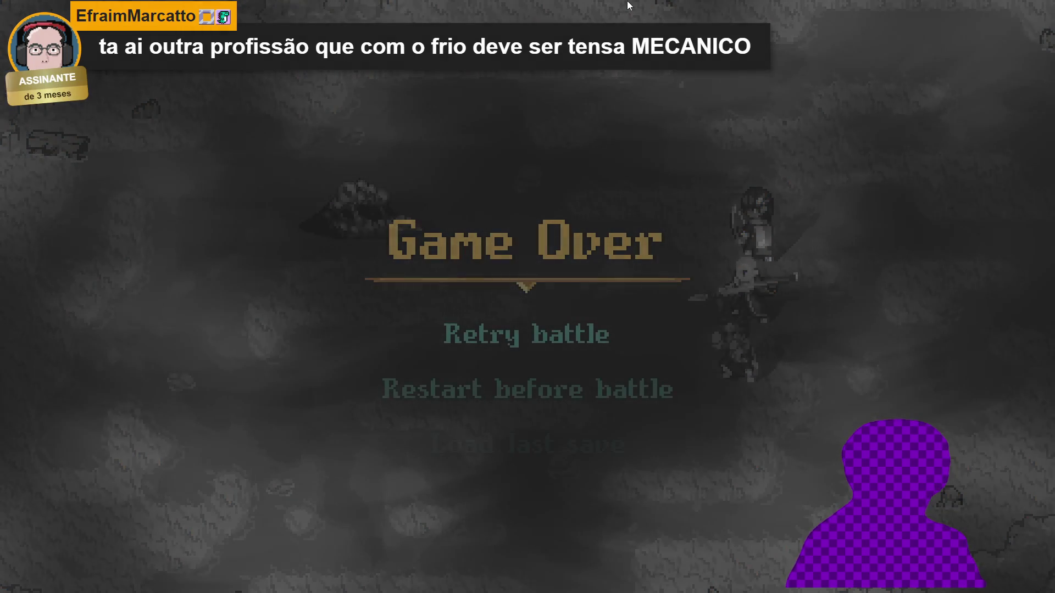
key("Return")
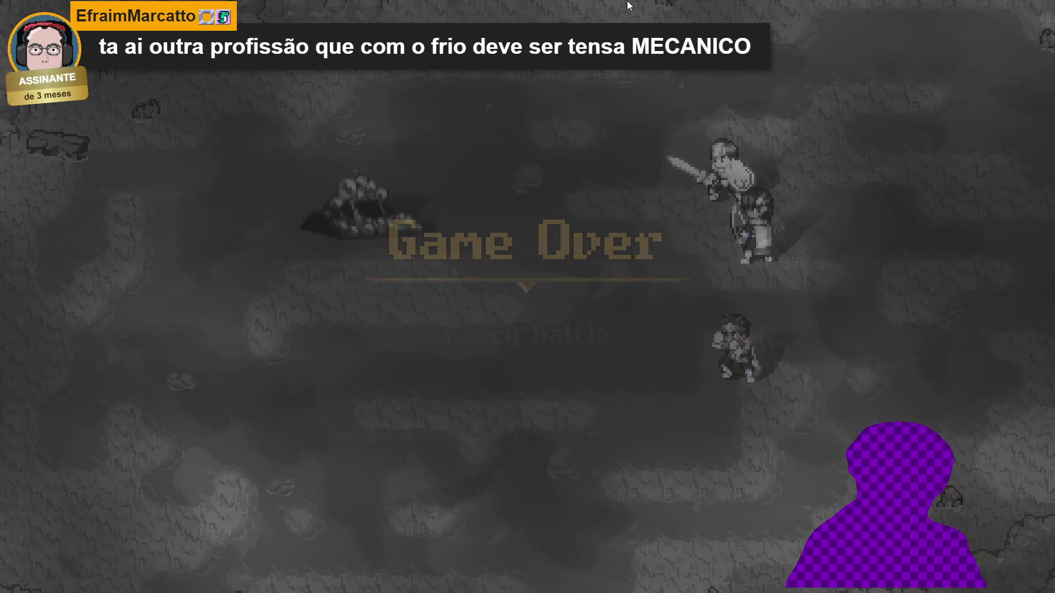
key("Return")
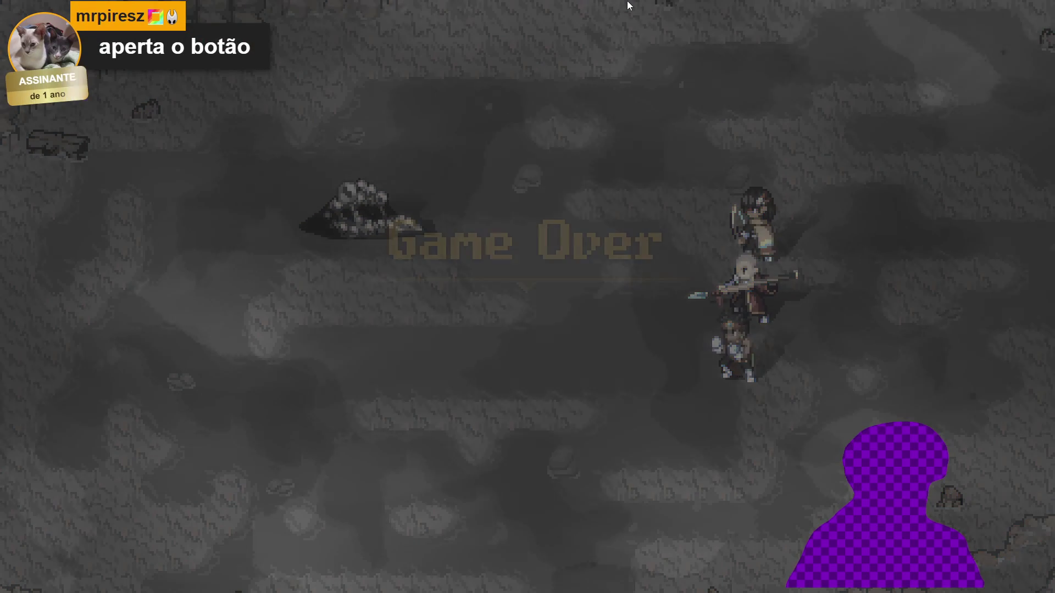
key("Return")
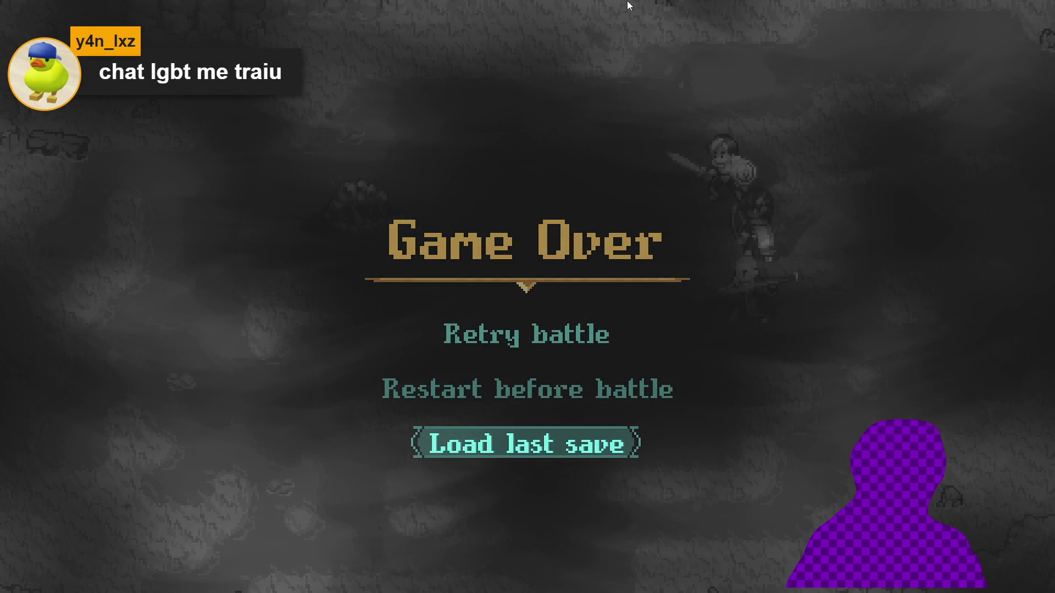
- Load the last save from the Game Over choices
key("Down")
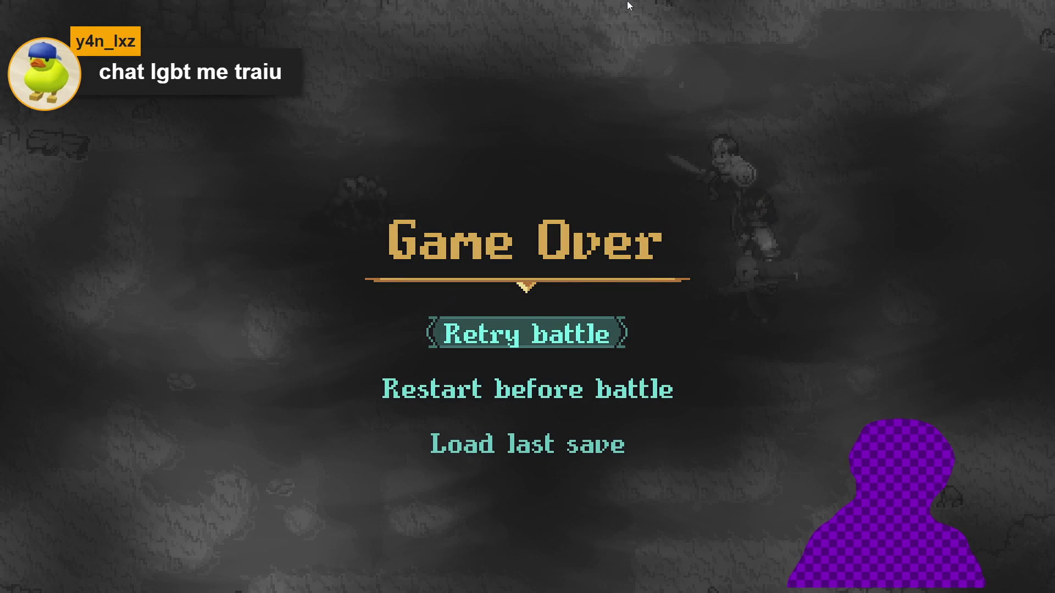
key("Down")
key("Down")
key("Return")
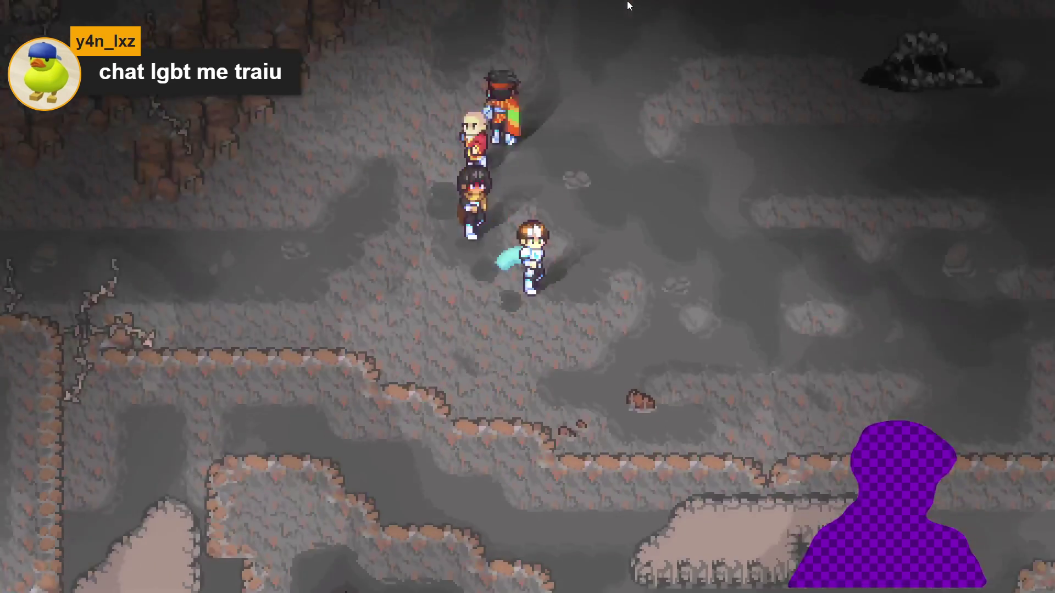
- Browse Sam's Stats, Formation and Attributes screens in the party menu, then return to the cave
key("Escape")
key("Up")
key("Up")
key("Up")
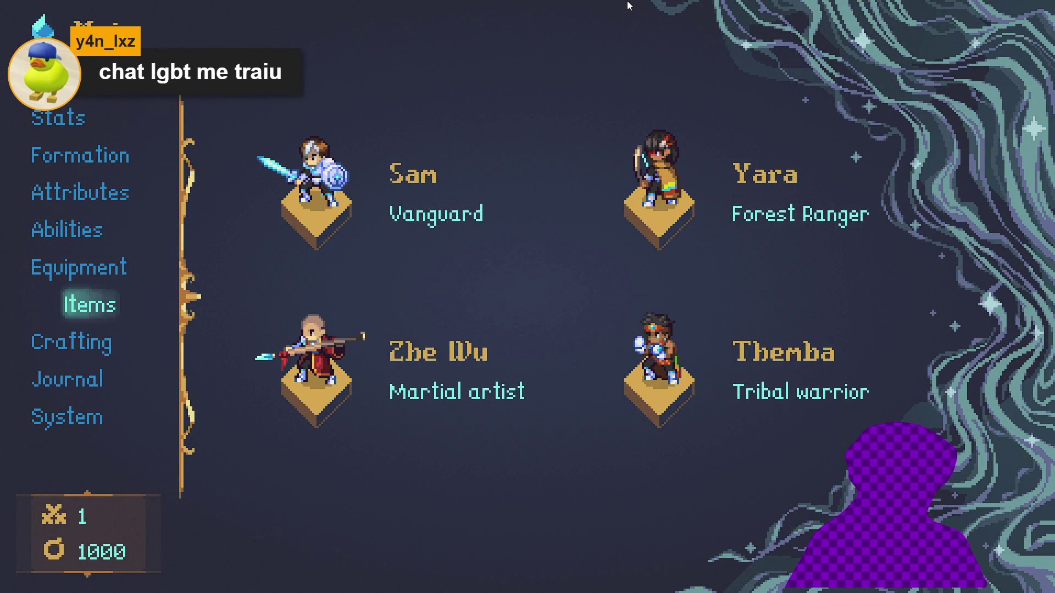
key("Up")
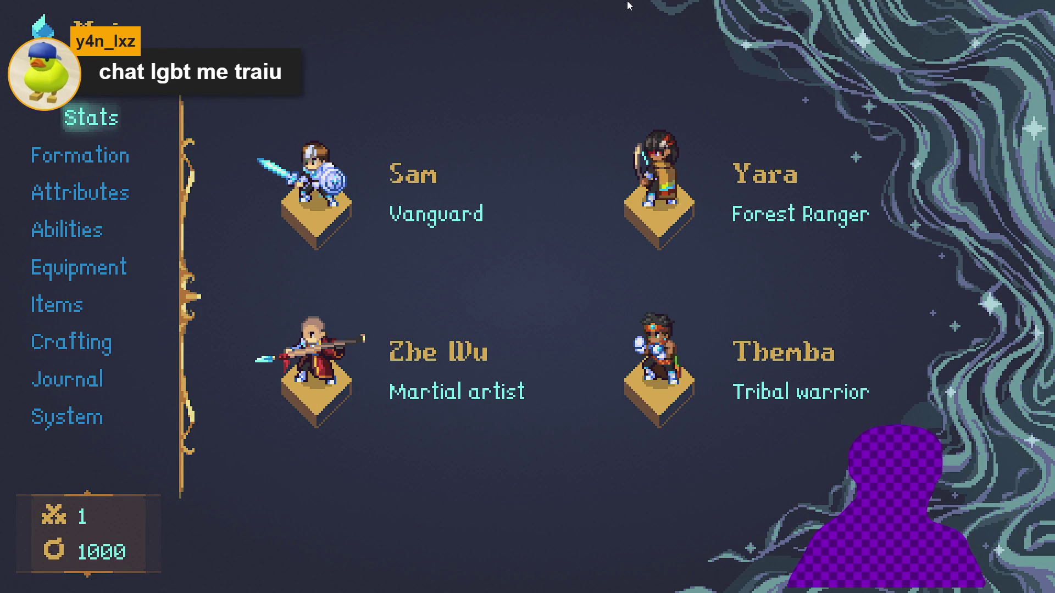
key("Return")
key("Escape")
key("Down")
key("Return")
key("Escape")
key("Down")
key("Return")
key("Escape")
key("Escape")
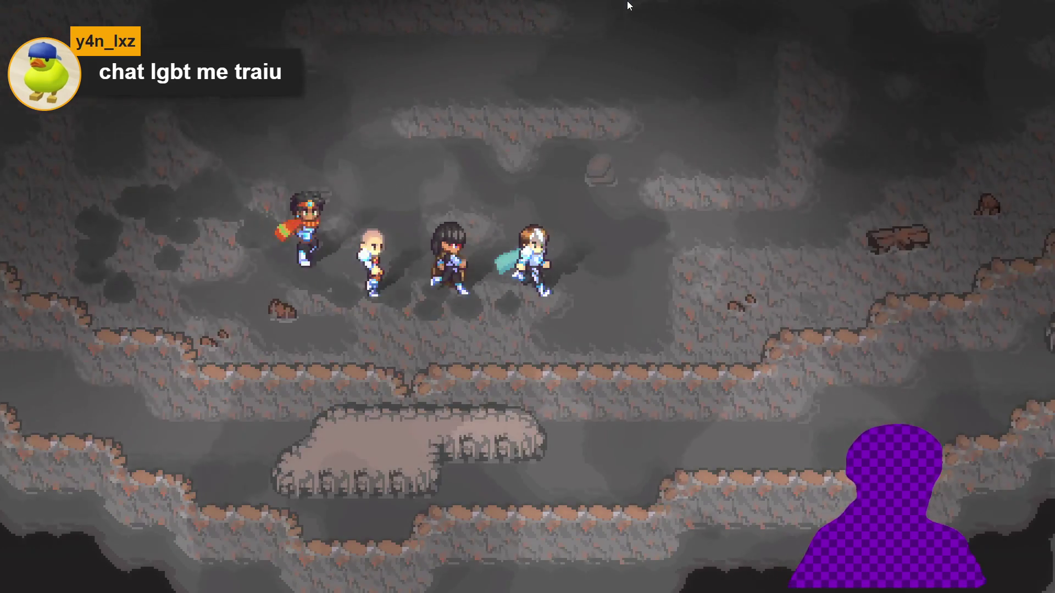
- Walk into the rock enemy, lose again, and choose Restart before battle
key("Right")
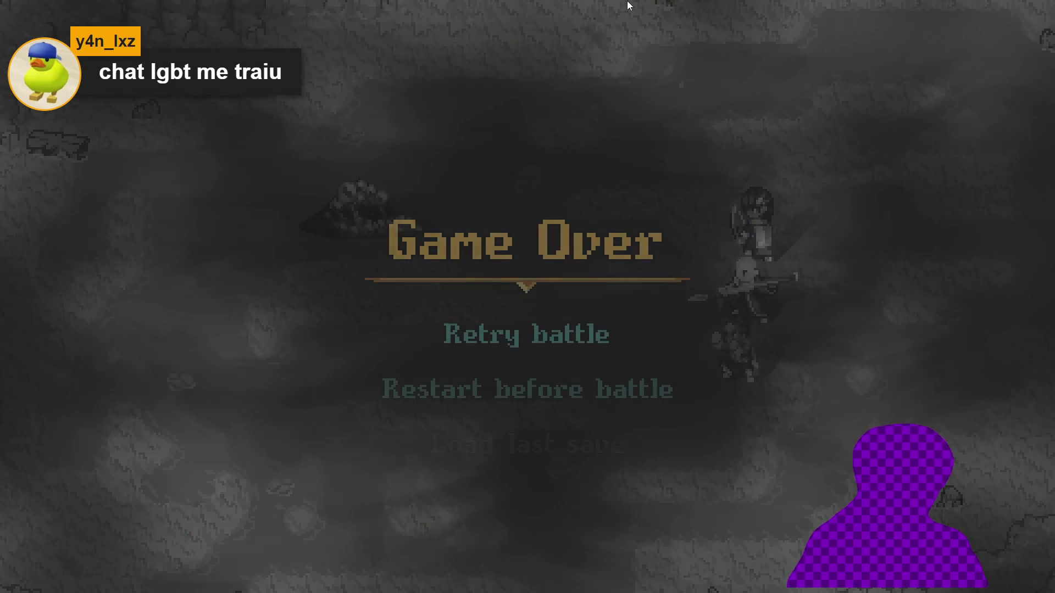
key("Return")
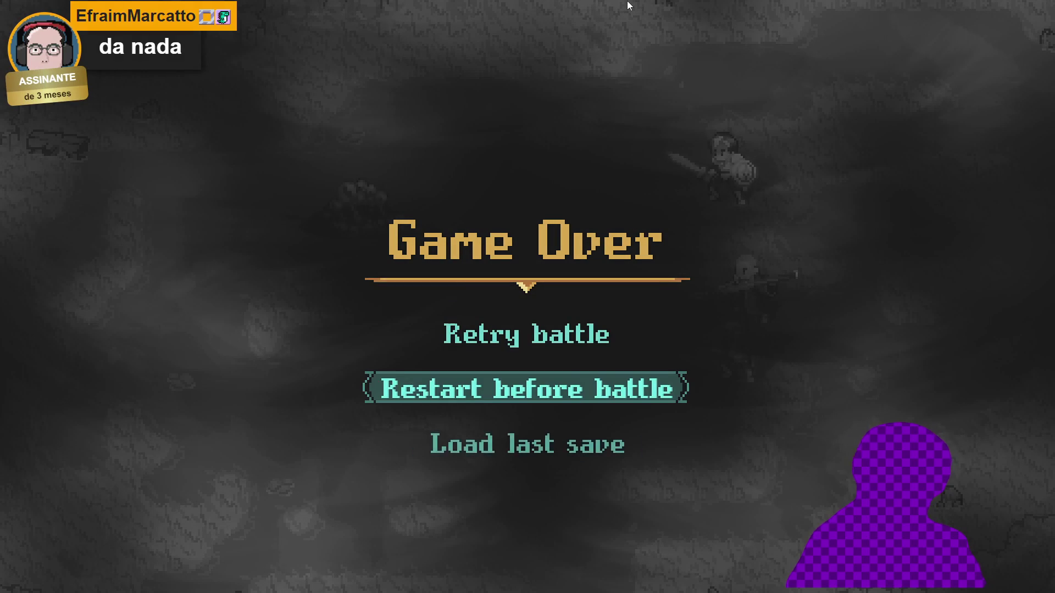
key("Return")
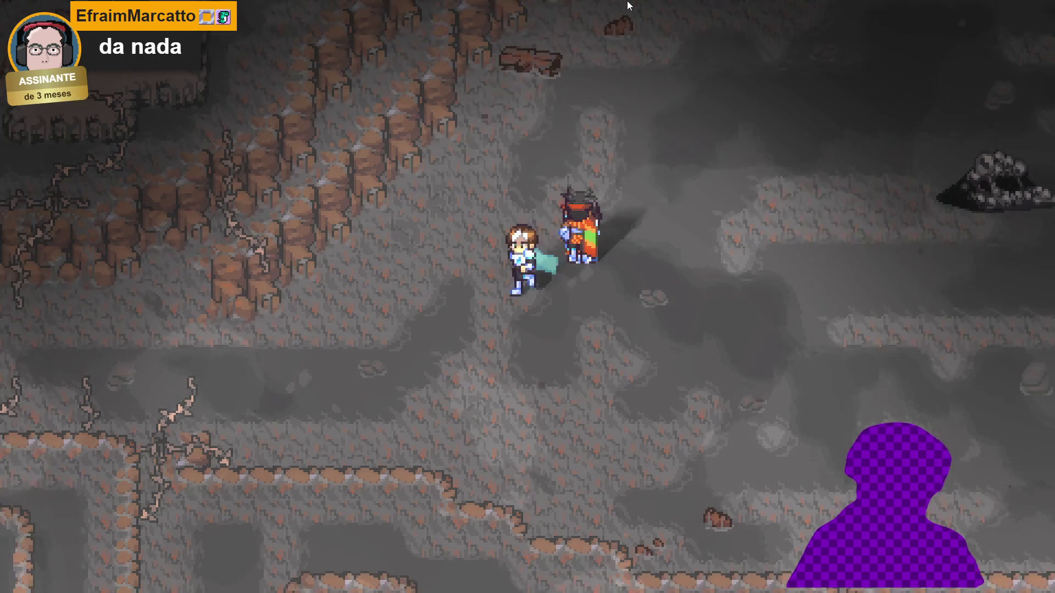
- Walk the four-member party around the grey cave map
key("Left")
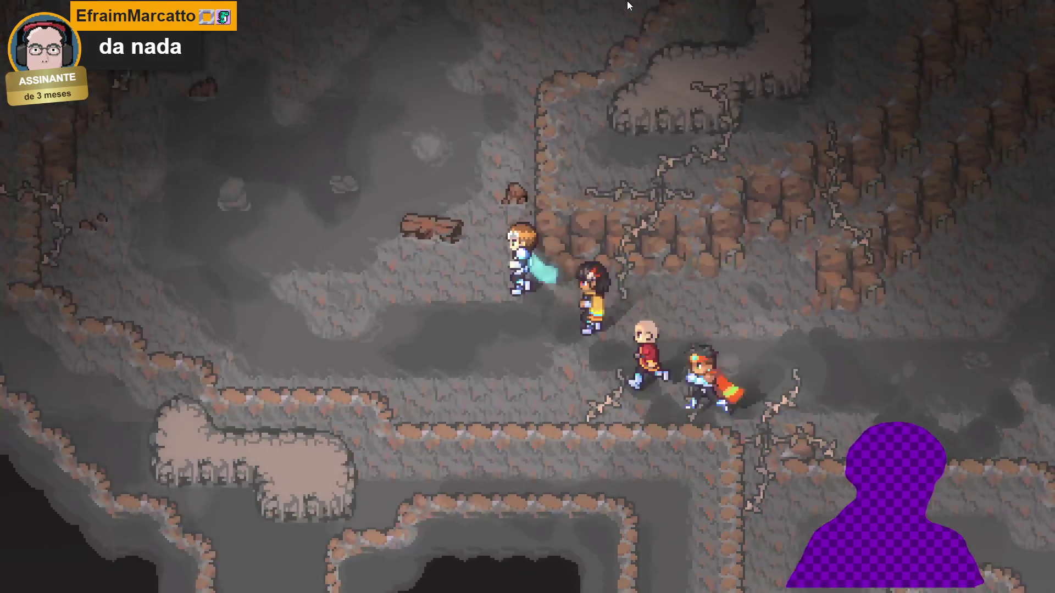
key("Up")
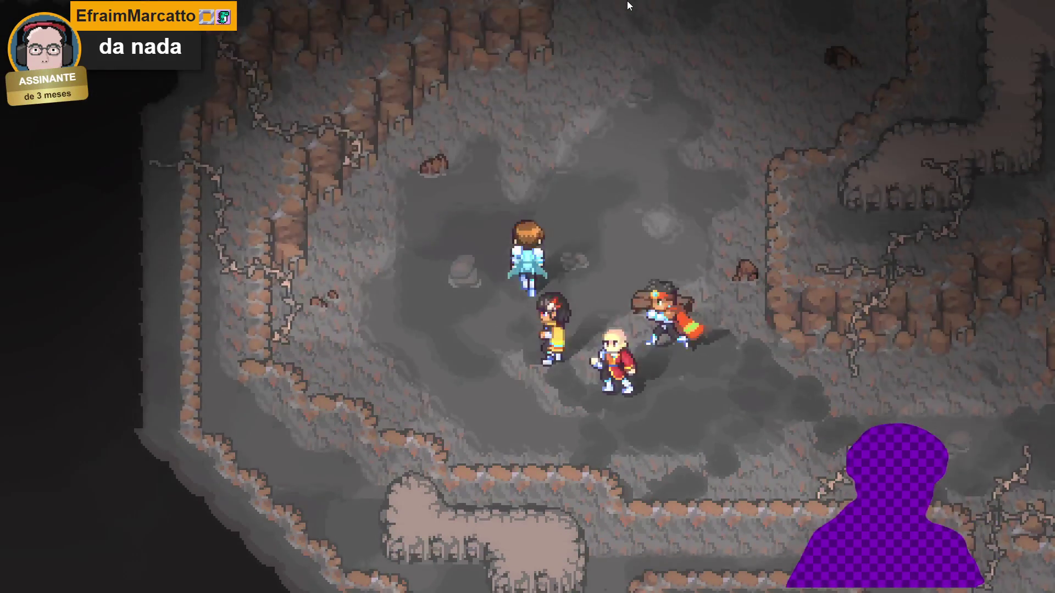
key("Left")
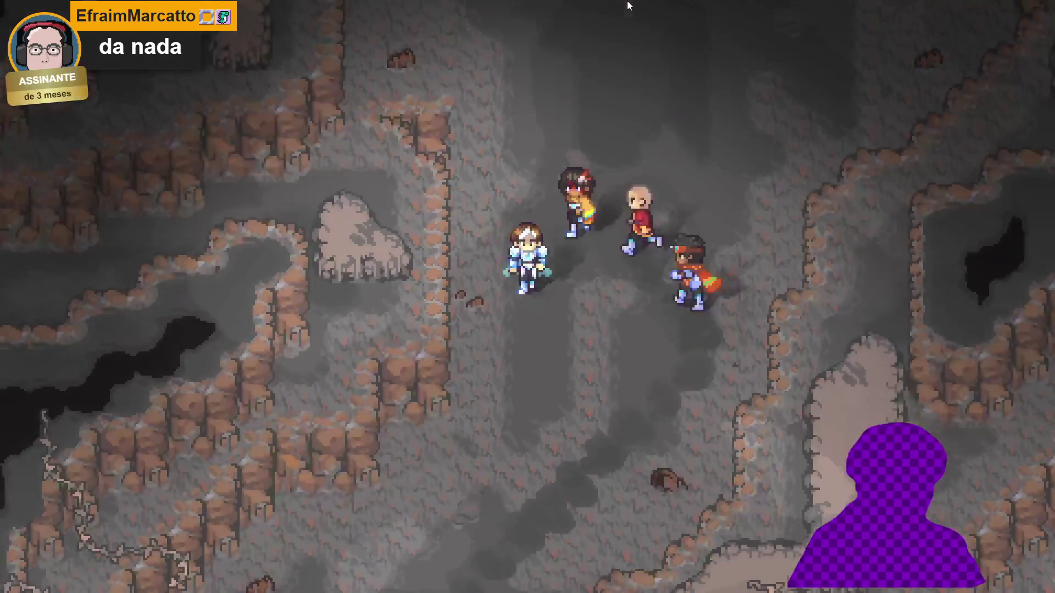
key("Down")
key("Right")
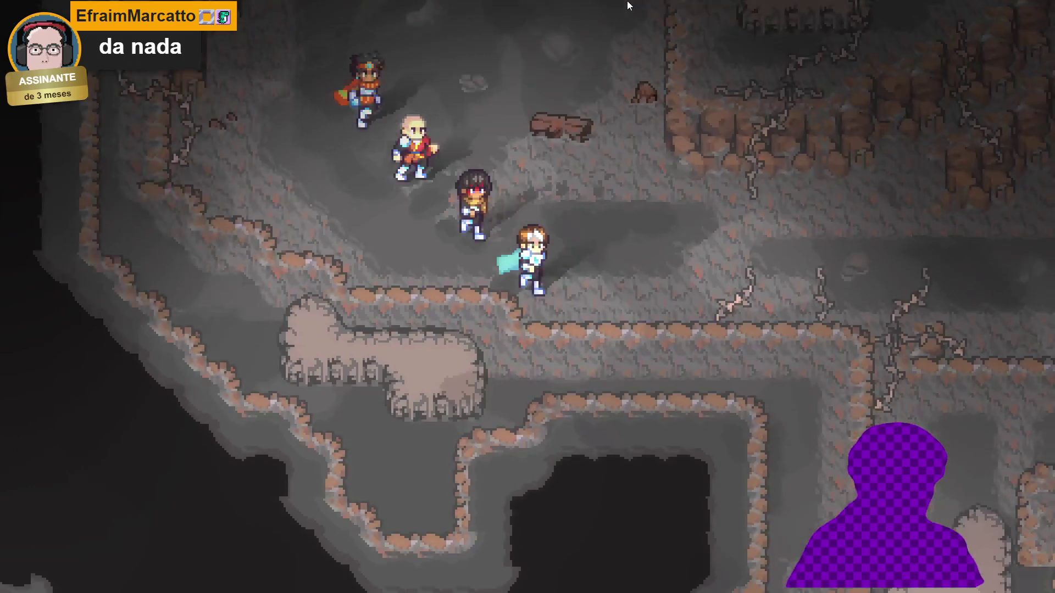
key("Up")
key("Down")
key("Up")
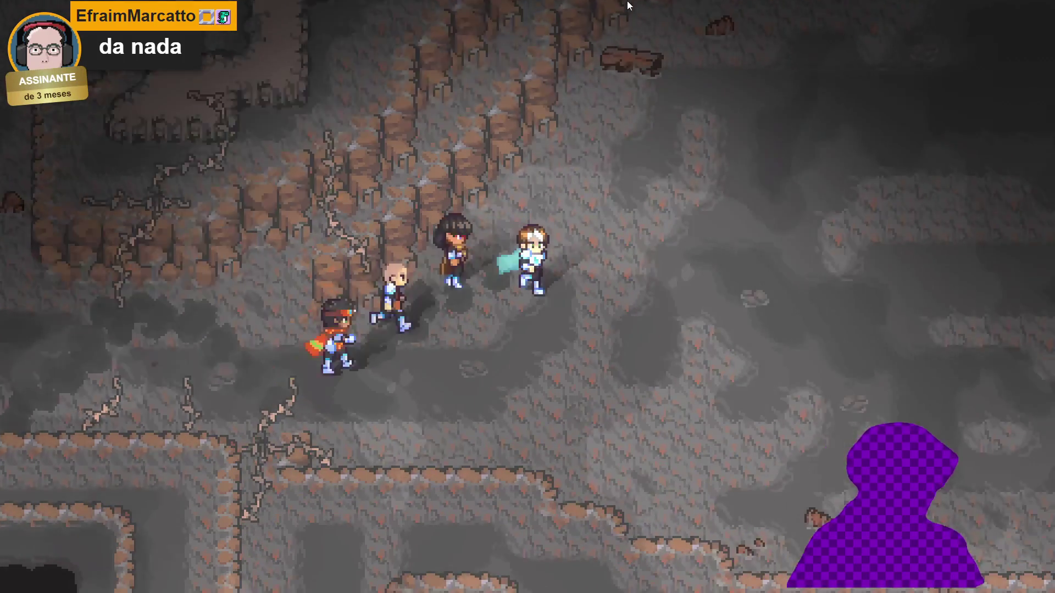
key("Down")
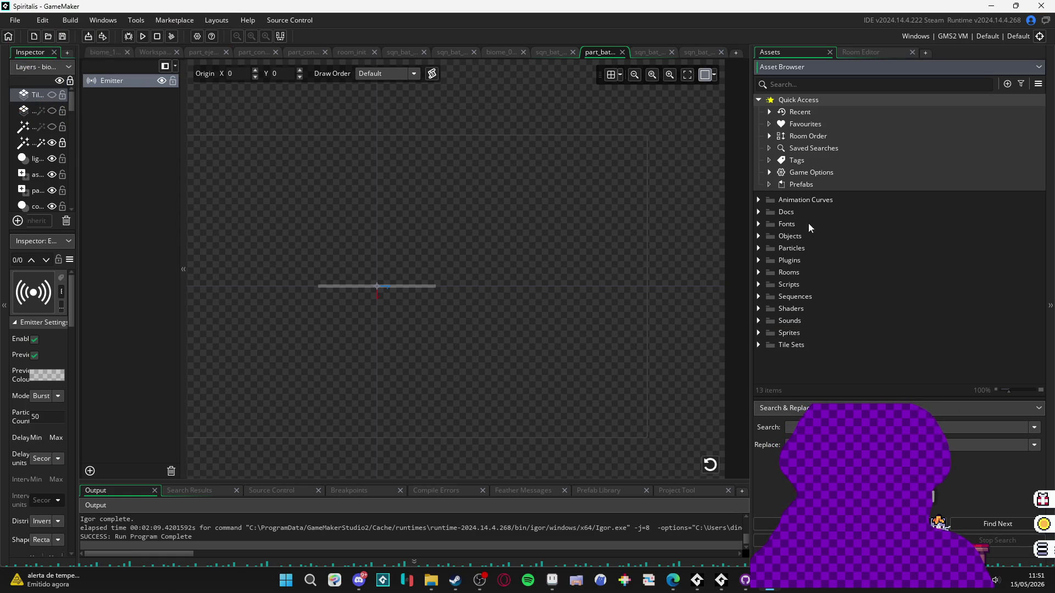
- Minimize GameMaker and Steam, and enlarge Aseprite's timeline to reveal Layer 7
left_click(990, 6)
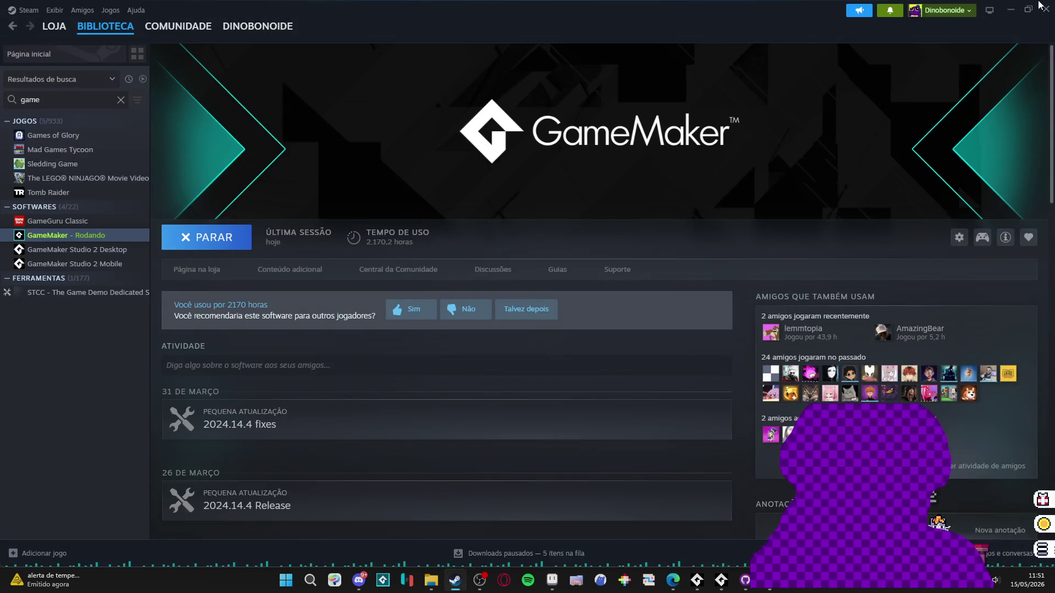
left_click(1010, 9)
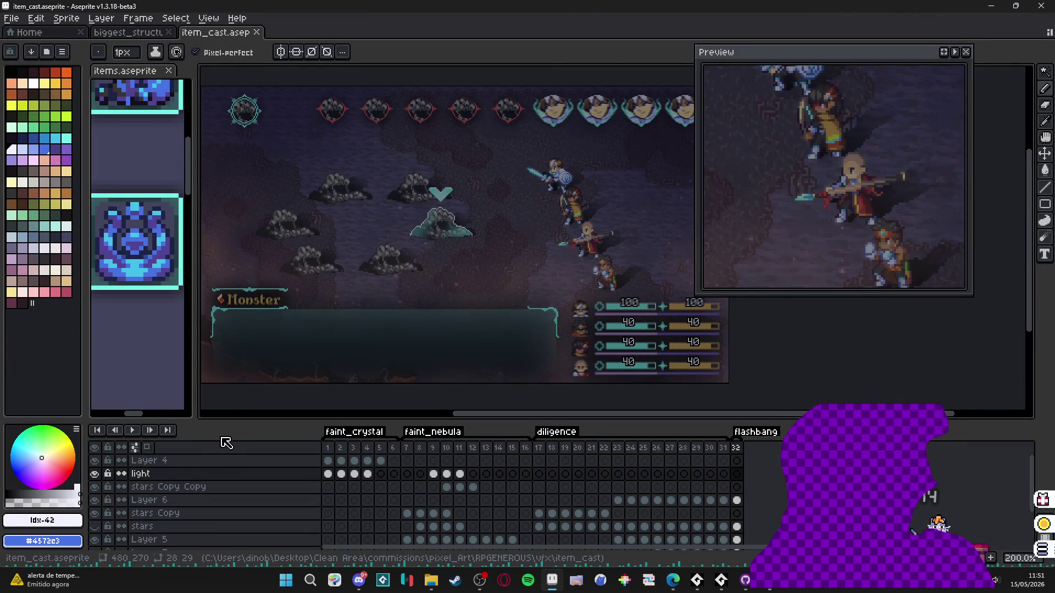
left_click_drag(618, 420, 619, 404)
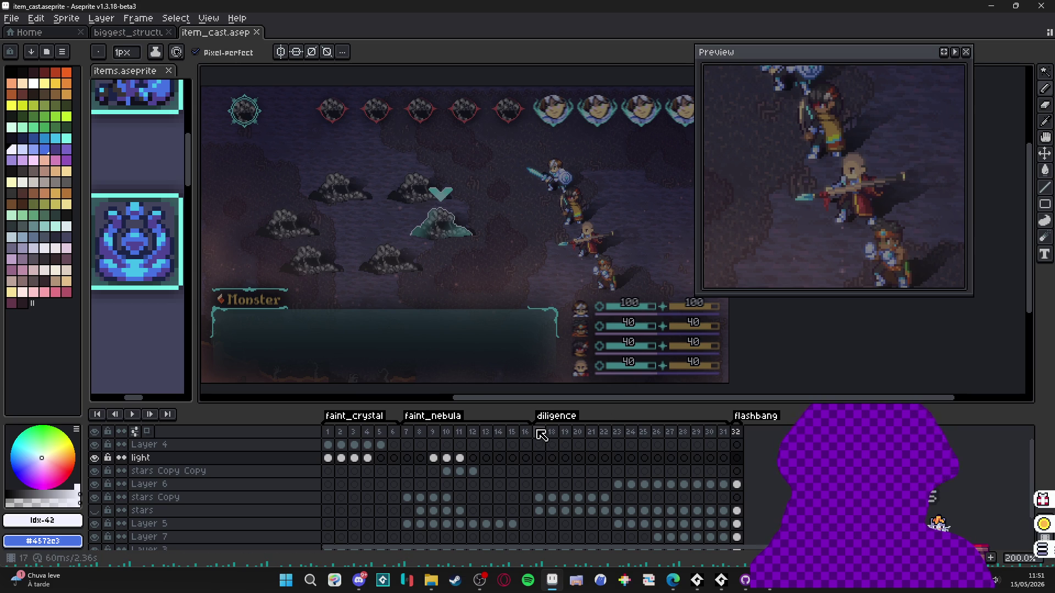
- Play the item_cast animation, stop it on frame 21, and bring Discord forward
left_click(133, 413)
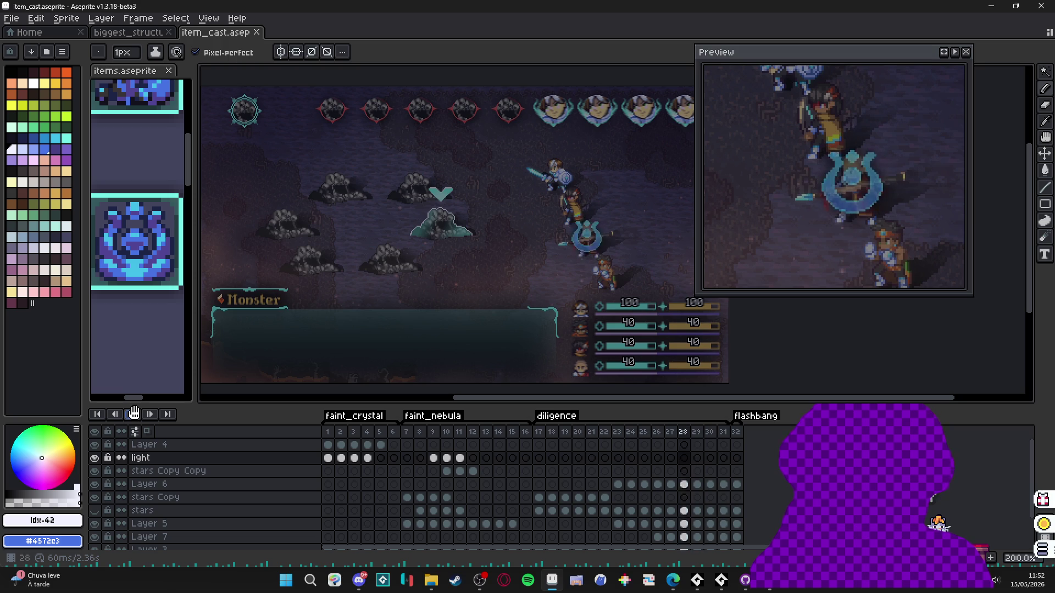
left_click(133, 417)
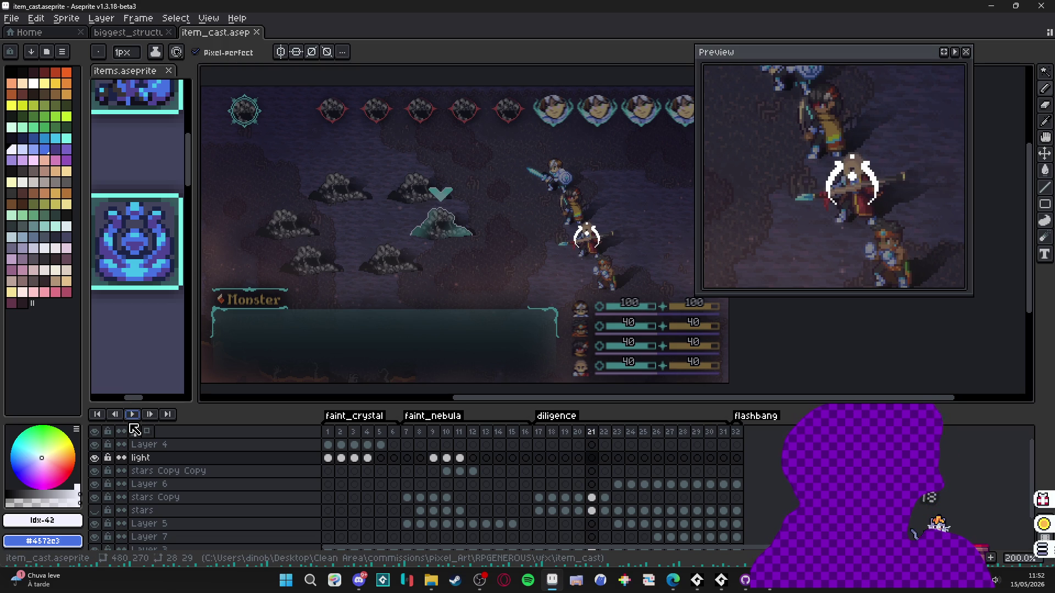
left_click(359, 580)
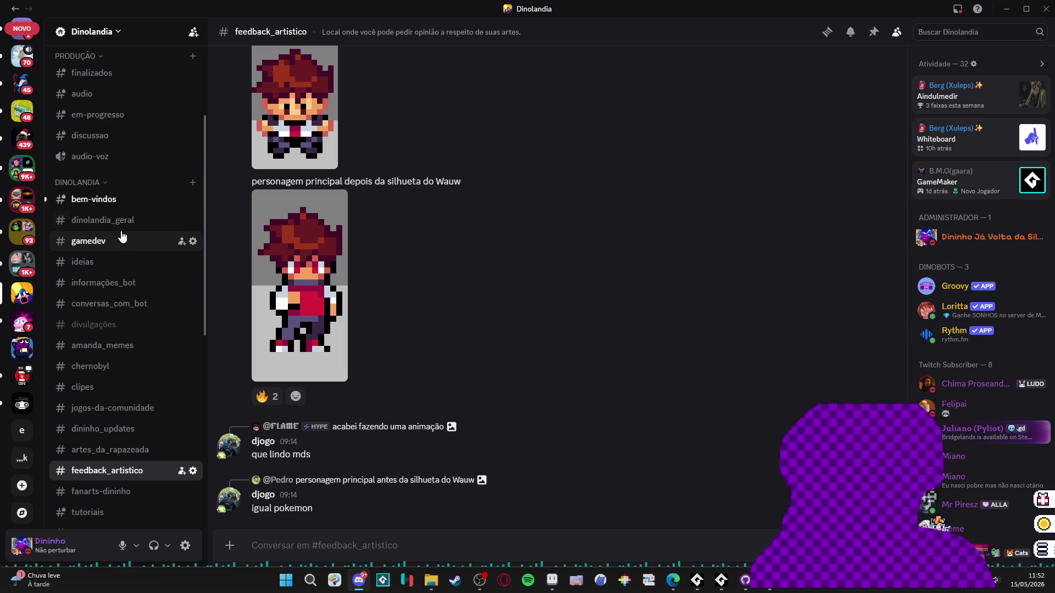
- Visit #bem-vindos, then switch to the #artes_da_rapazeada channel
left_click(116, 202)
scroll(126, 329, "down", 5)
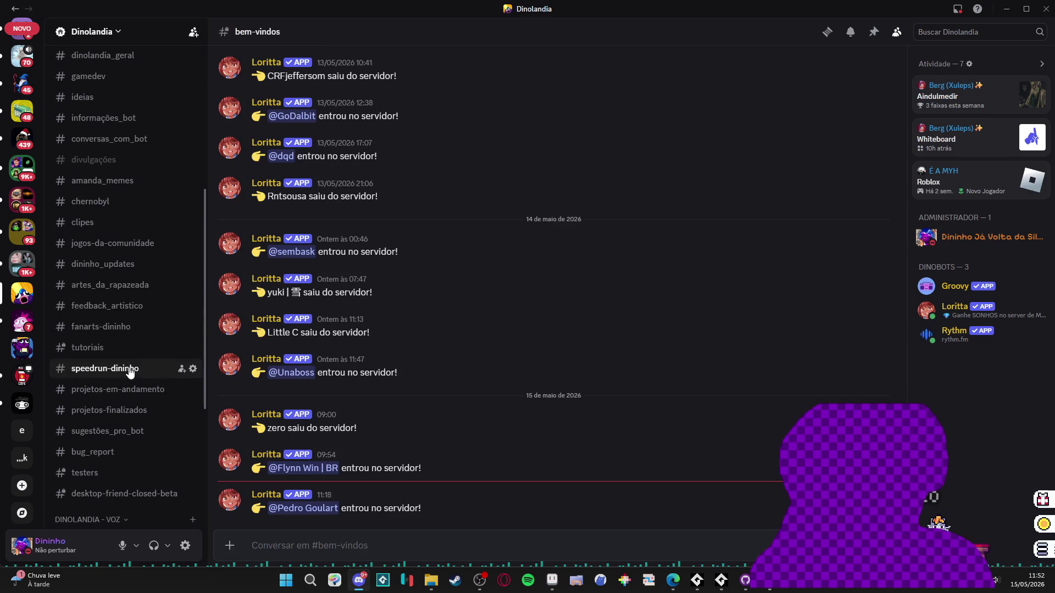
left_click(110, 285)
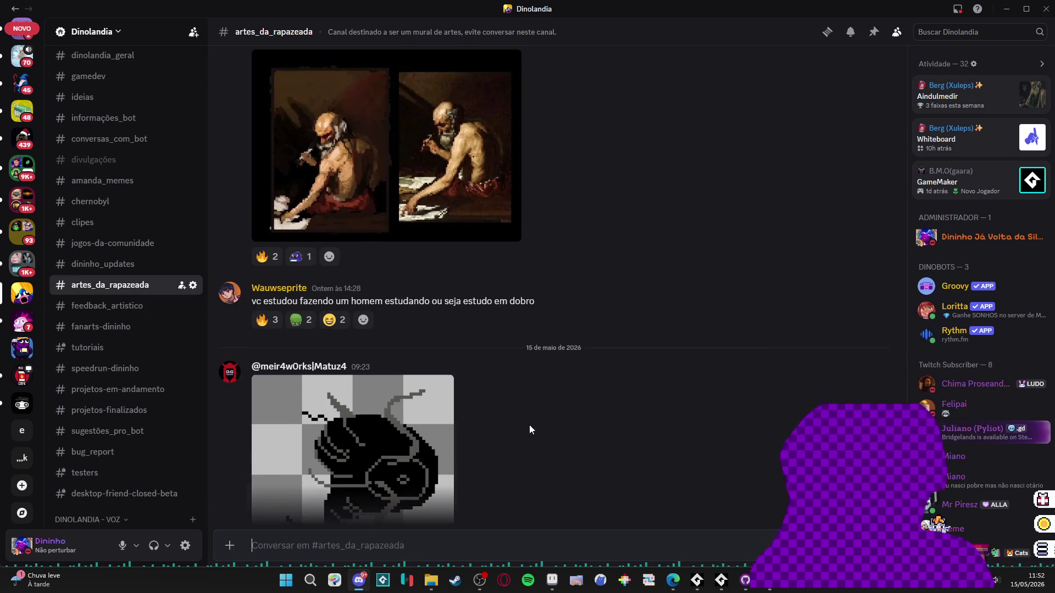
- Scroll back to the May 12 posts and open the pixel-art city scene full-size
scroll(529, 424, "up", 4)
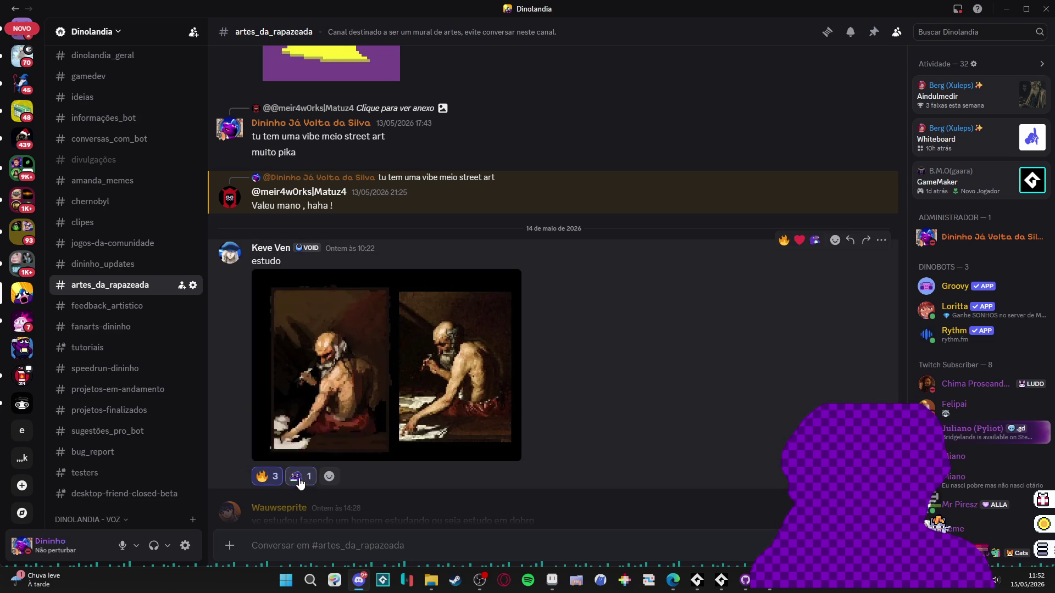
scroll(506, 481, "up", 1)
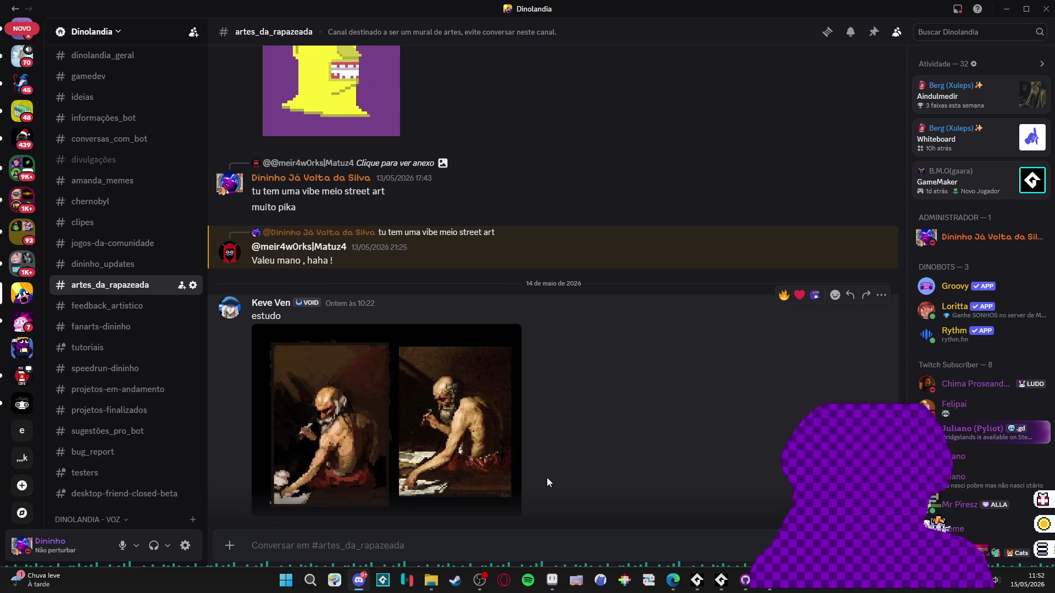
scroll(547, 482, "up", 5)
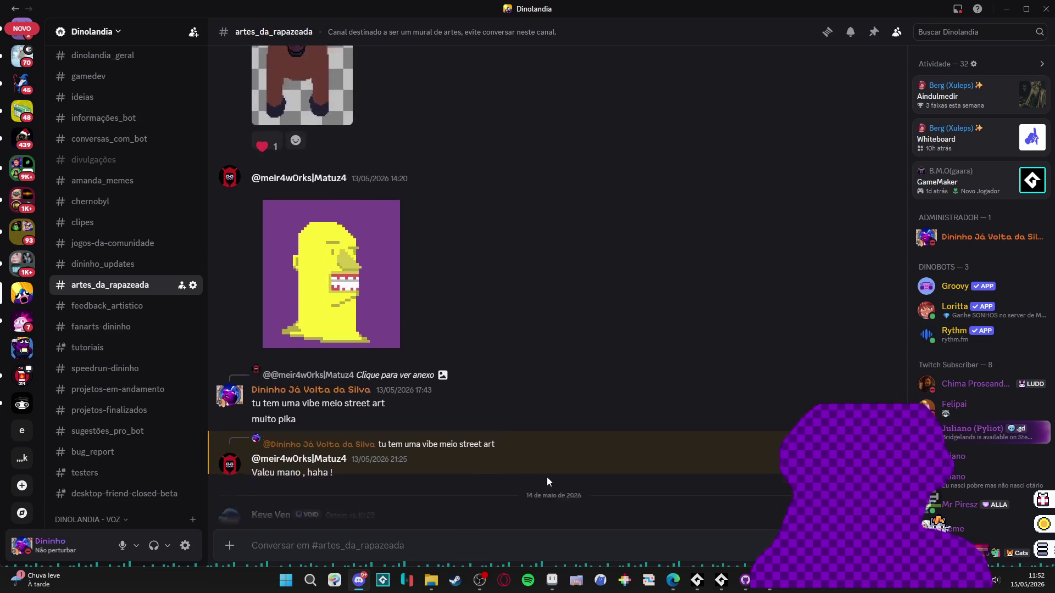
scroll(547, 482, "up", 3)
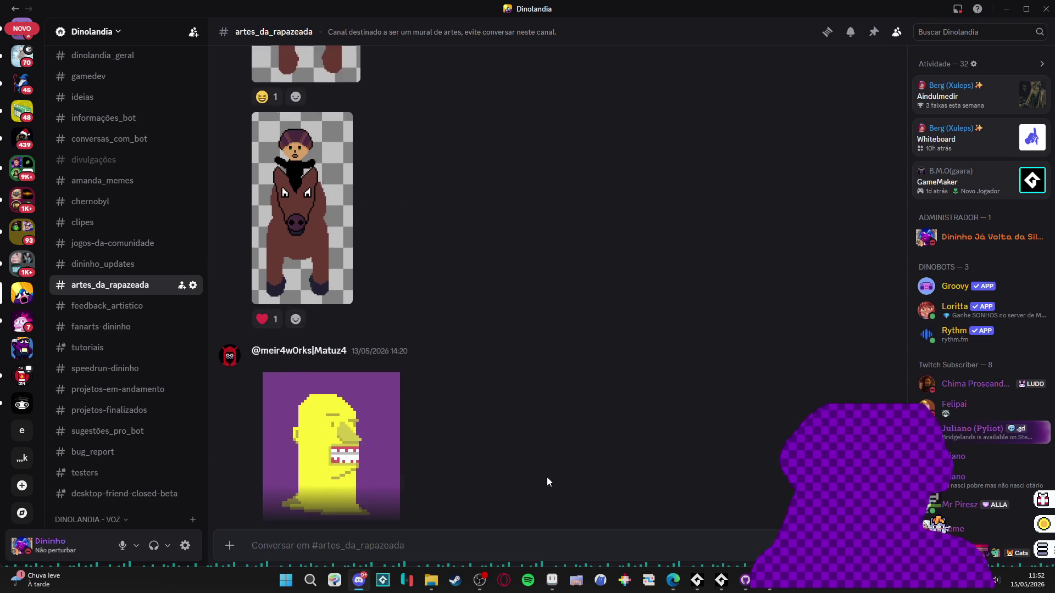
scroll(546, 482, "up", 6)
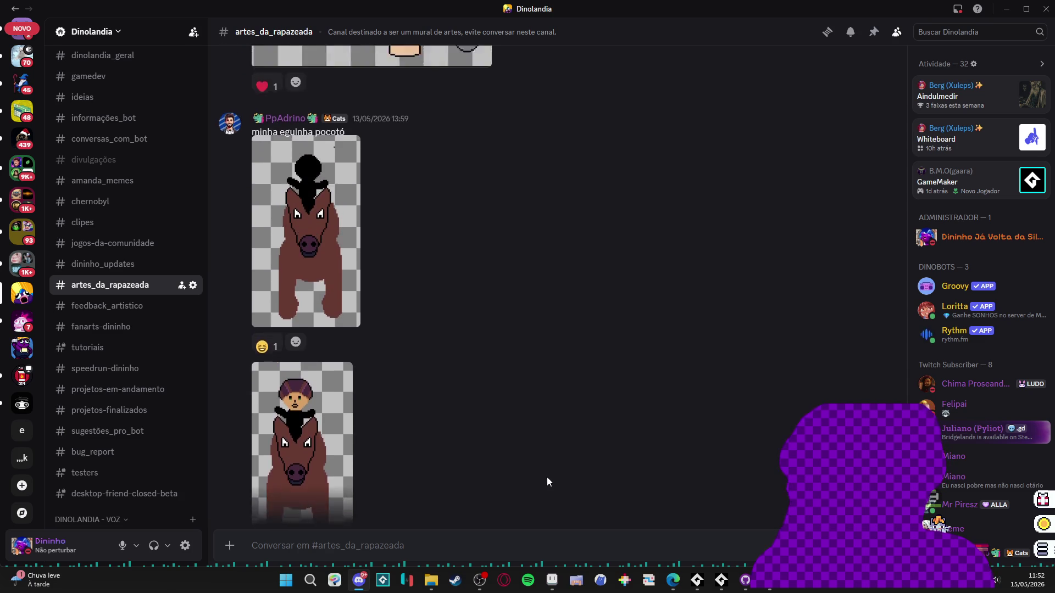
scroll(547, 482, "up", 10)
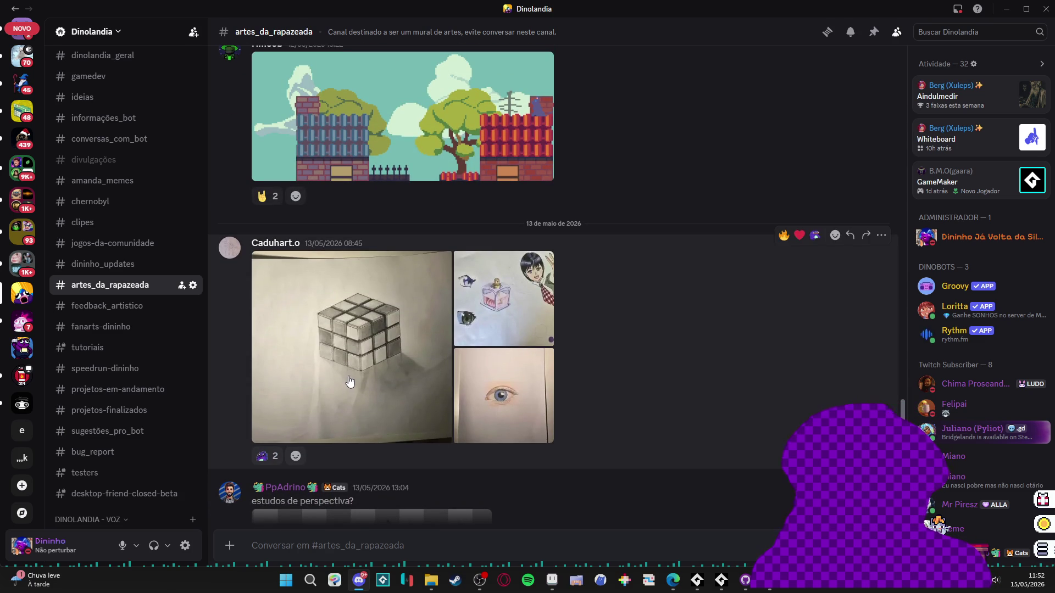
scroll(356, 392, "up", 5)
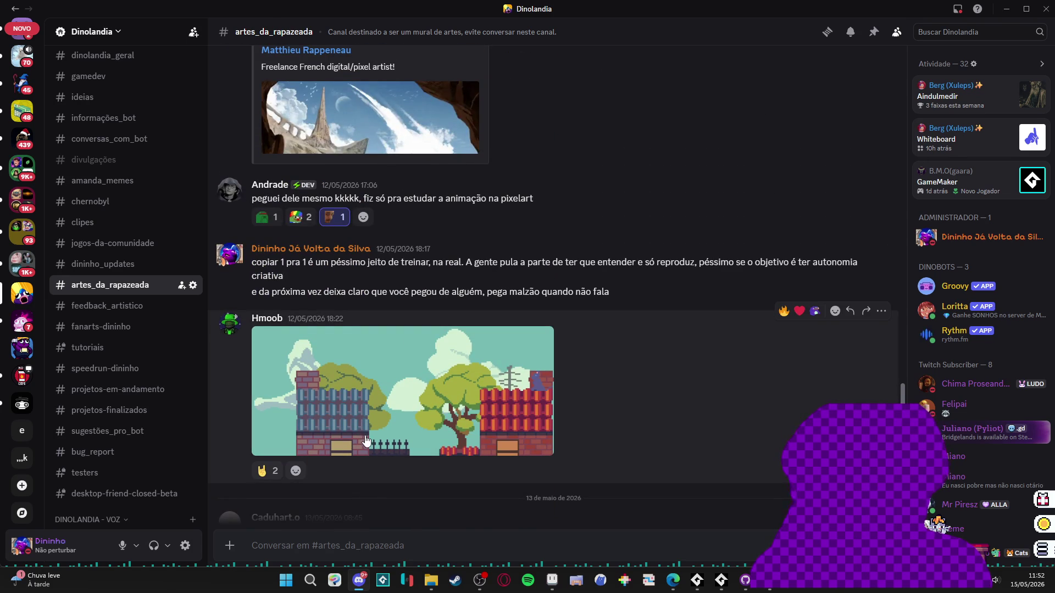
left_click(365, 440)
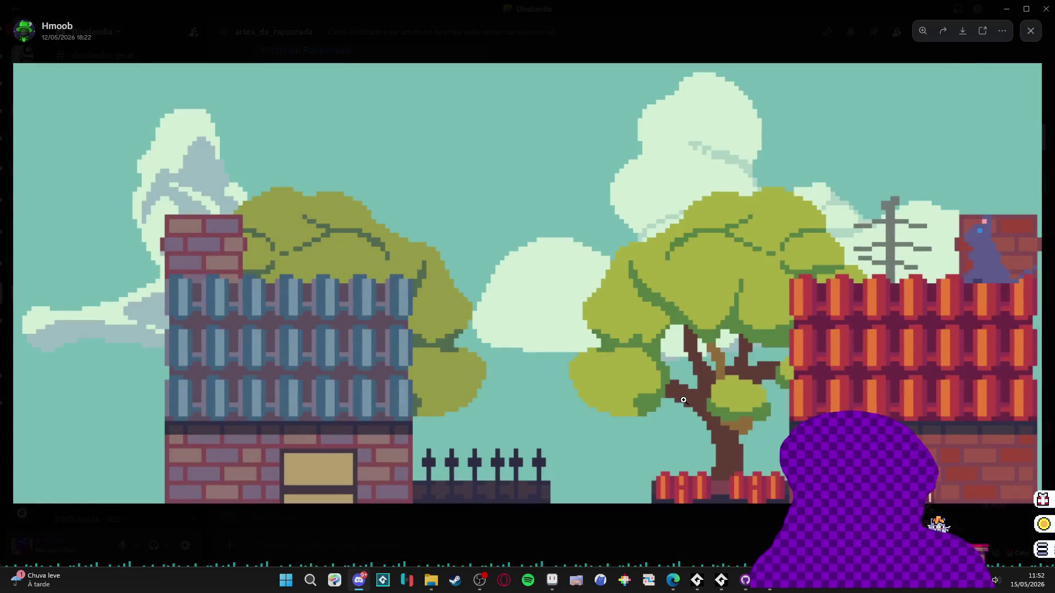
- Close the city-scene viewer and scroll the channel to the animated sprite GIF
left_click(573, 514)
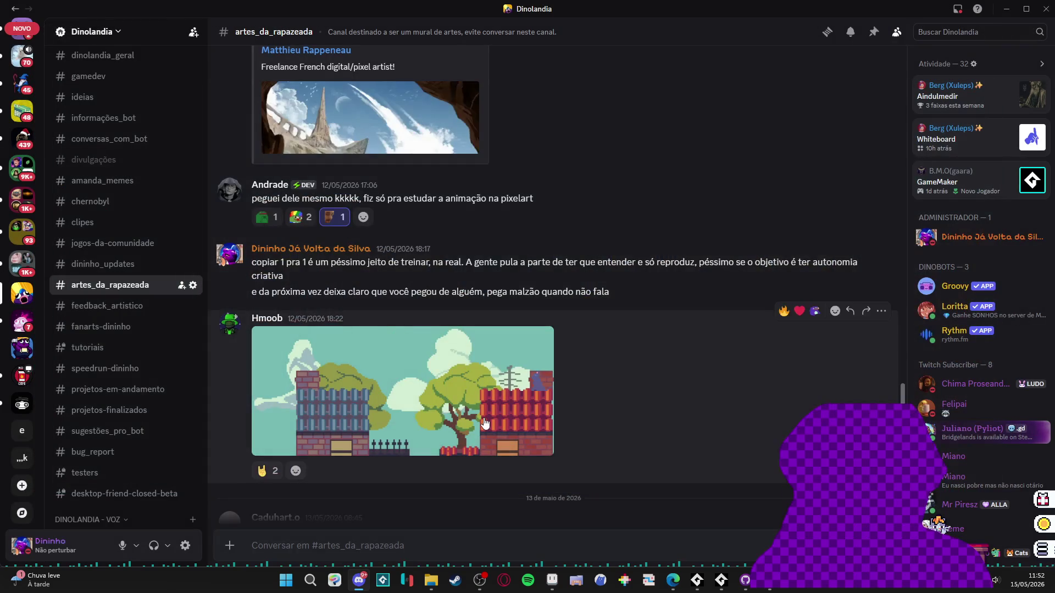
scroll(484, 418, "up", 3)
scroll(469, 433, "down", 4)
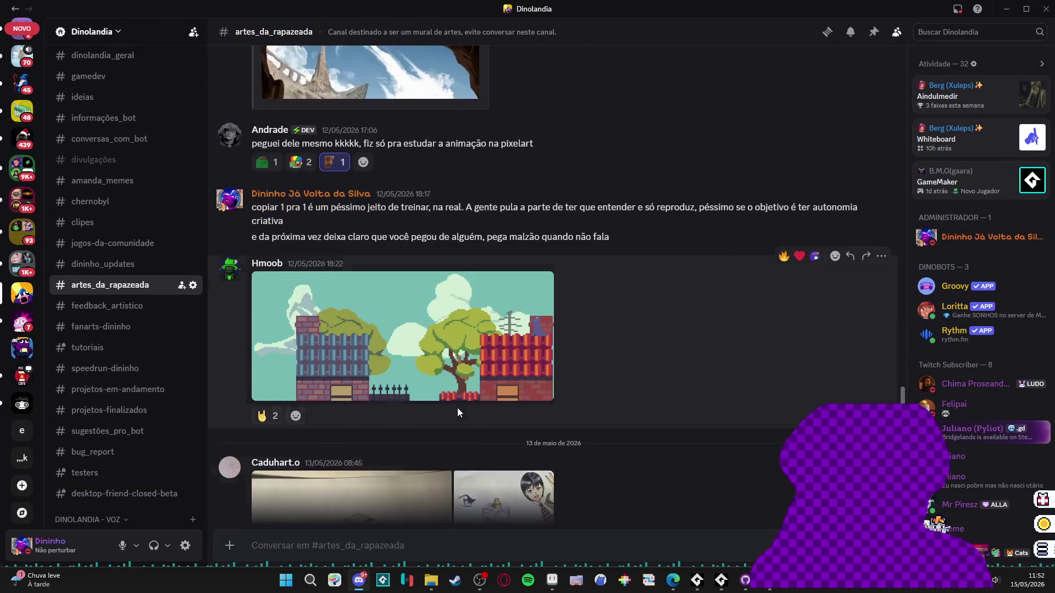
scroll(460, 302, "up", 15)
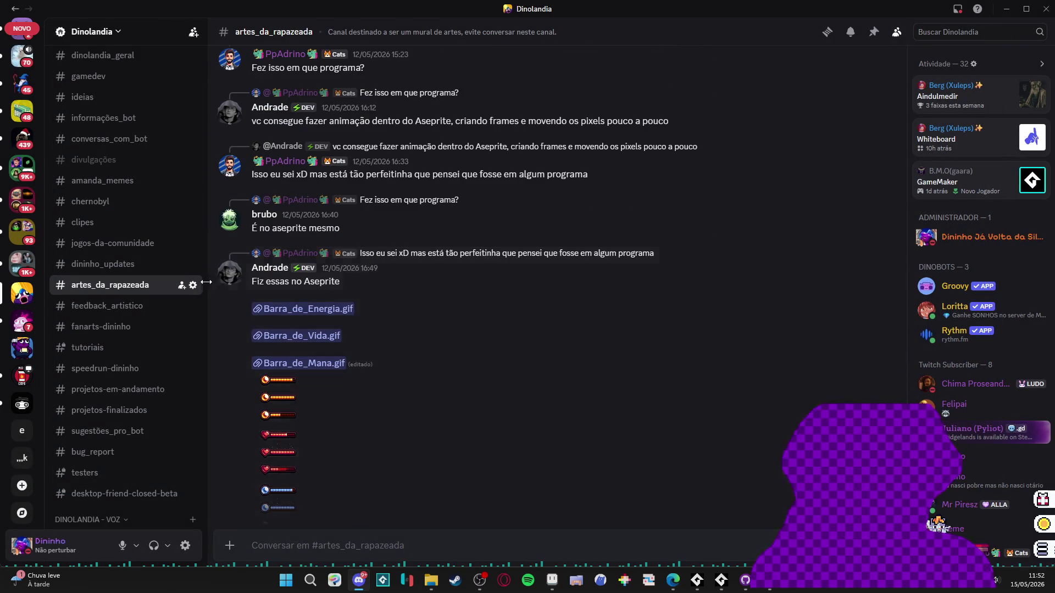
scroll(330, 329, "down", 7)
scroll(341, 325, "up", 8)
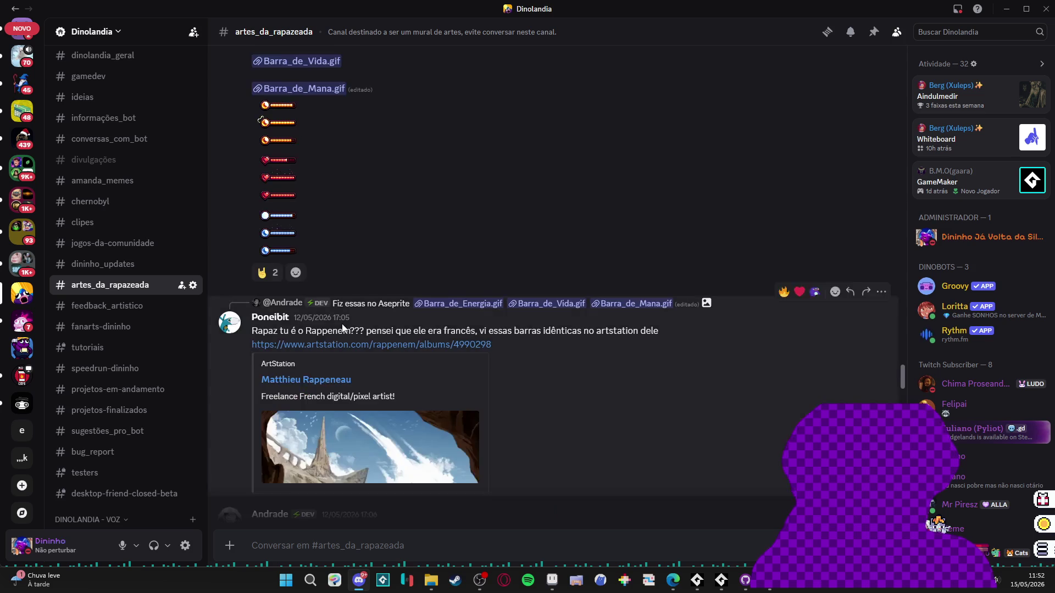
scroll(341, 324, "up", 15)
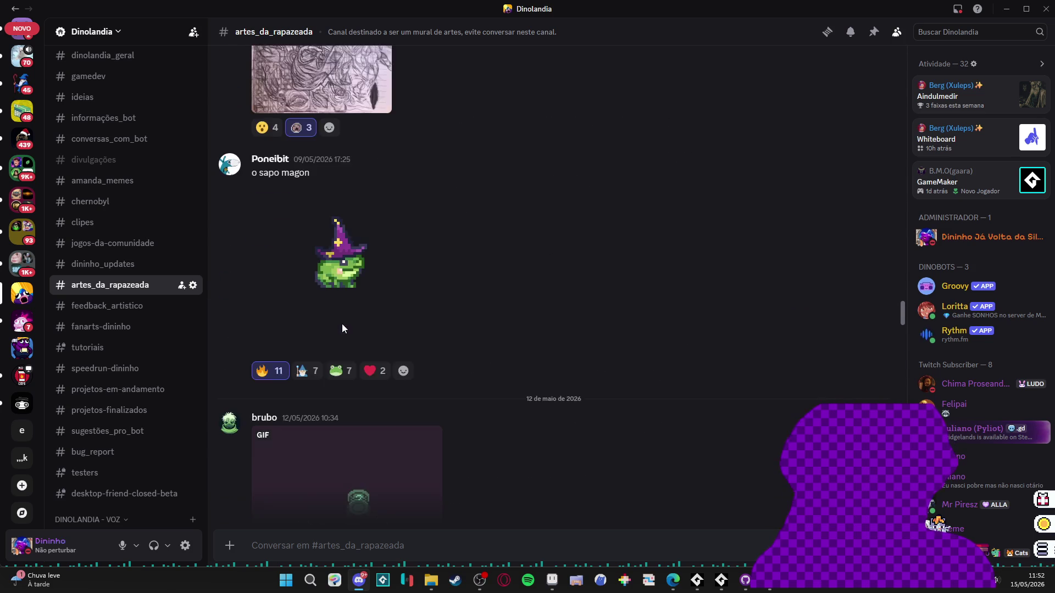
scroll(464, 390, "down", 3)
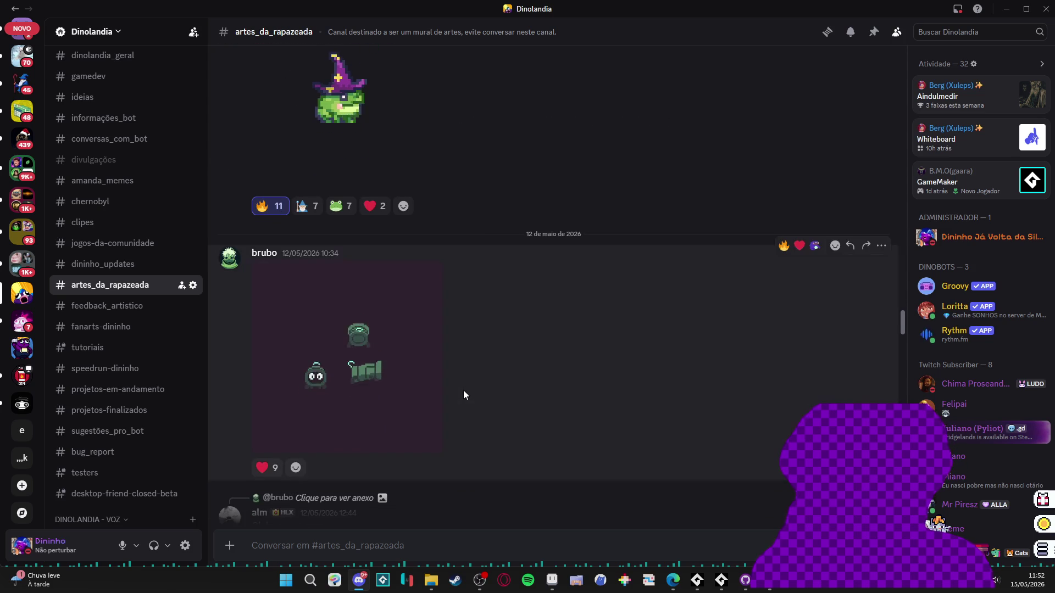
- View the animated sprite GIF full-size, then close it near the 'o sapo magon' post
left_click(388, 364)
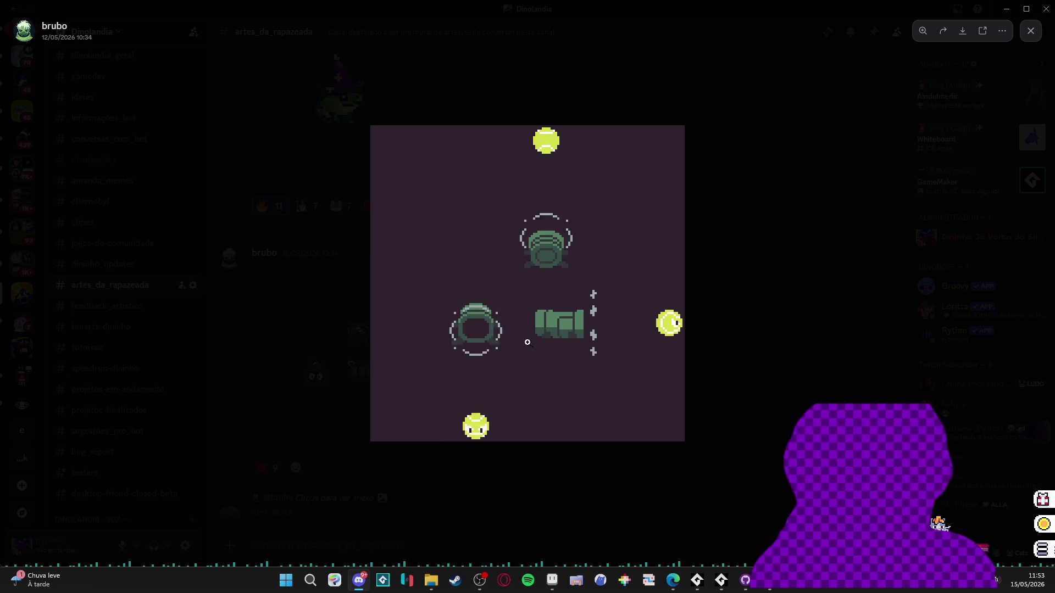
left_click(744, 268)
scroll(465, 296, "up", 1)
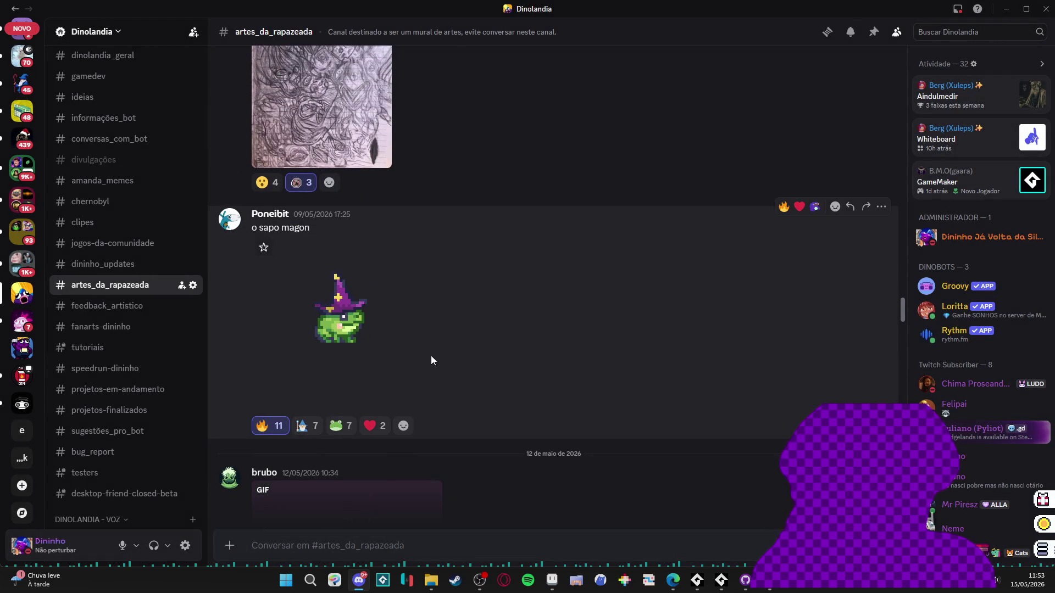
- Scroll up and view the dark knight and armored knight artworks full-size
scroll(431, 358, "up", 2)
scroll(430, 357, "up", 6)
scroll(479, 401, "up", 2)
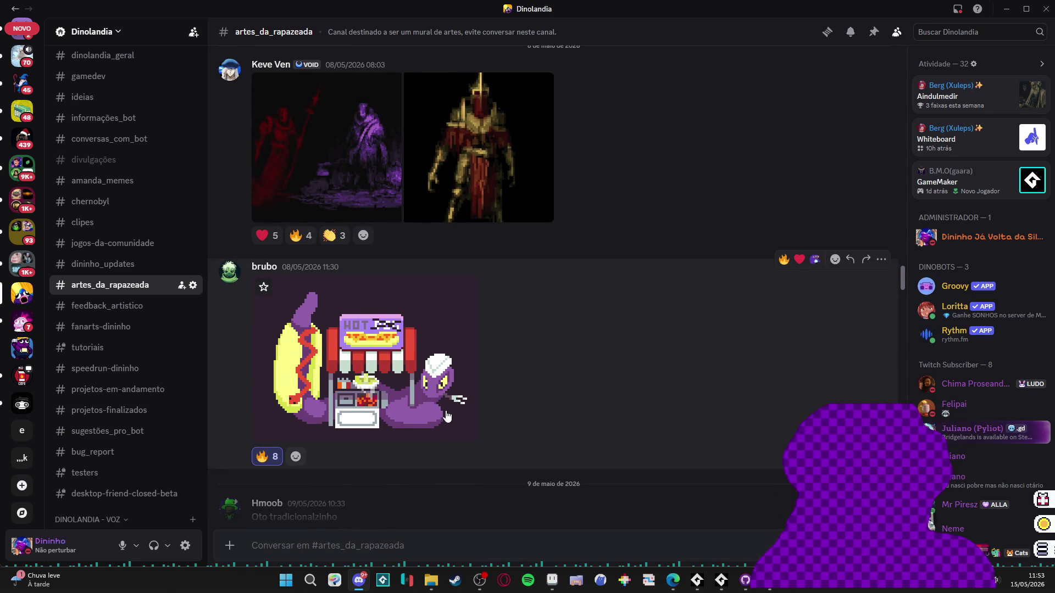
scroll(446, 414, "up", 3)
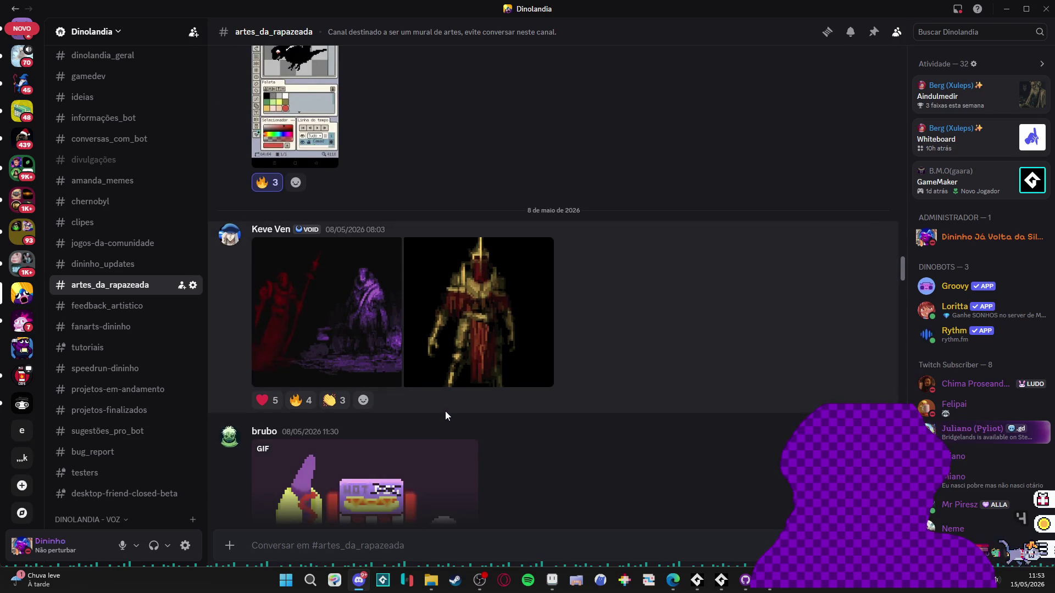
left_click(347, 344)
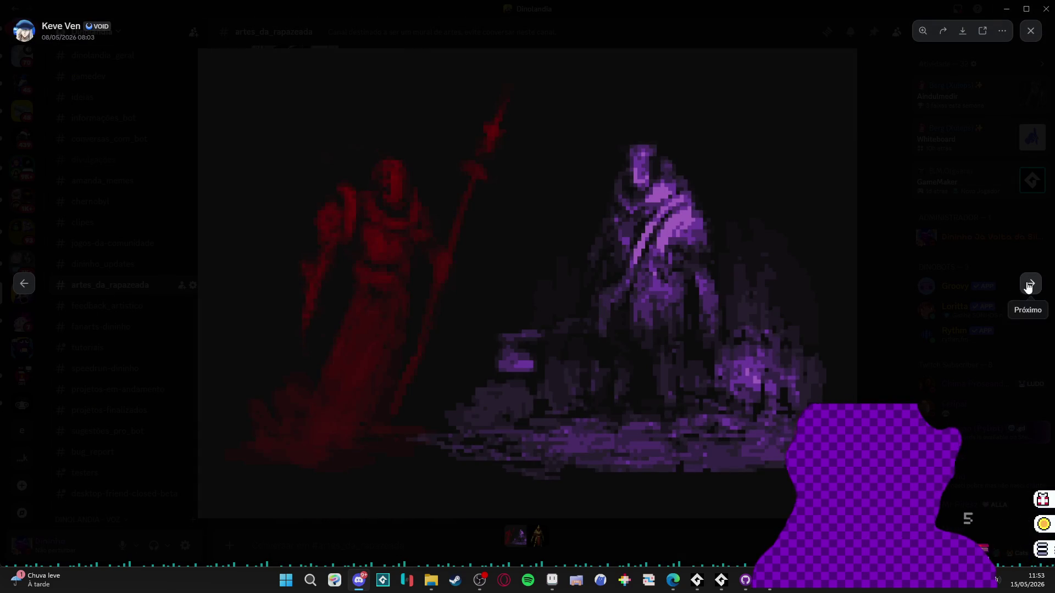
left_click(1029, 286)
left_click(810, 254)
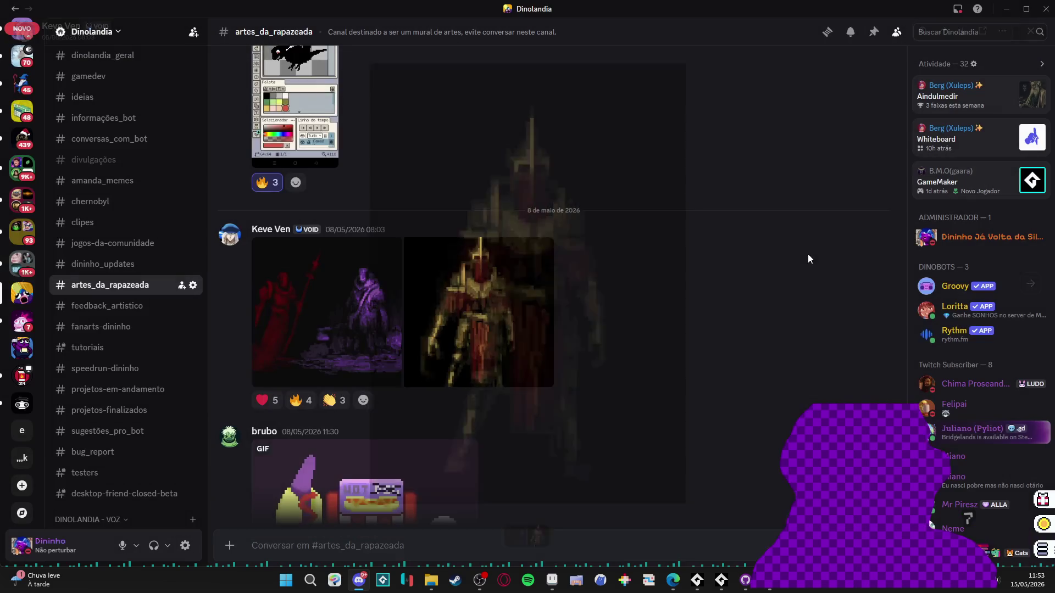
- Scroll further back and view the burning-castle artwork full-size, then close it
scroll(605, 296, "up", 4)
scroll(601, 297, "up", 2)
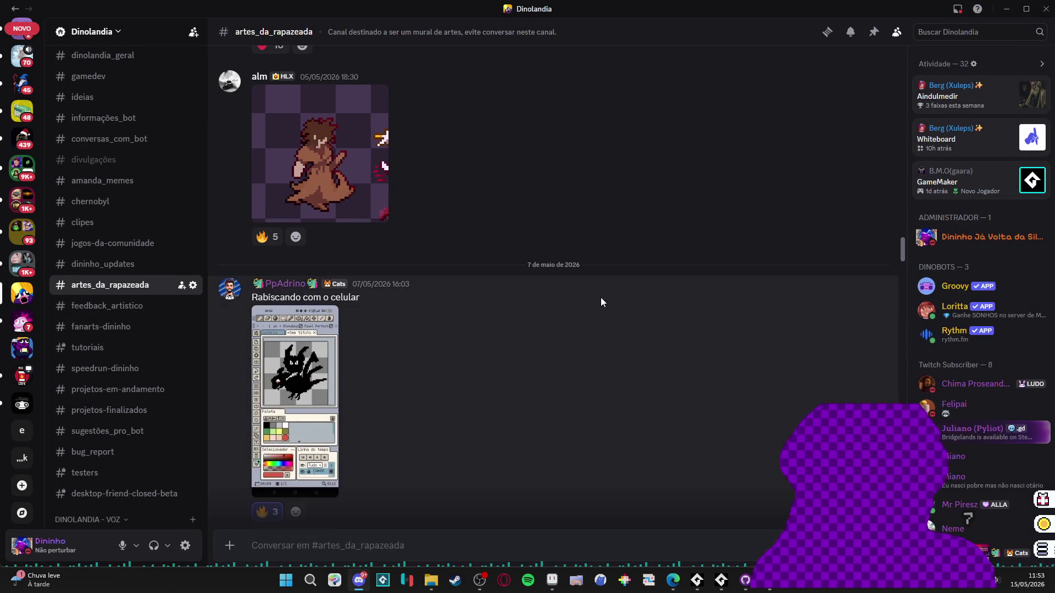
scroll(602, 298, "up", 2)
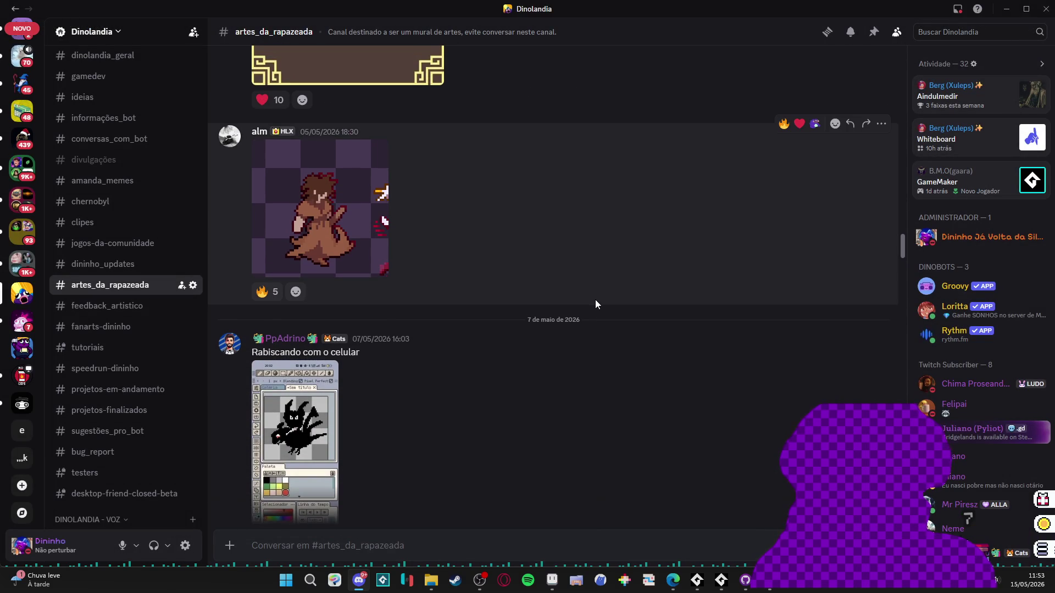
scroll(597, 303, "up", 1)
scroll(596, 304, "up", 1)
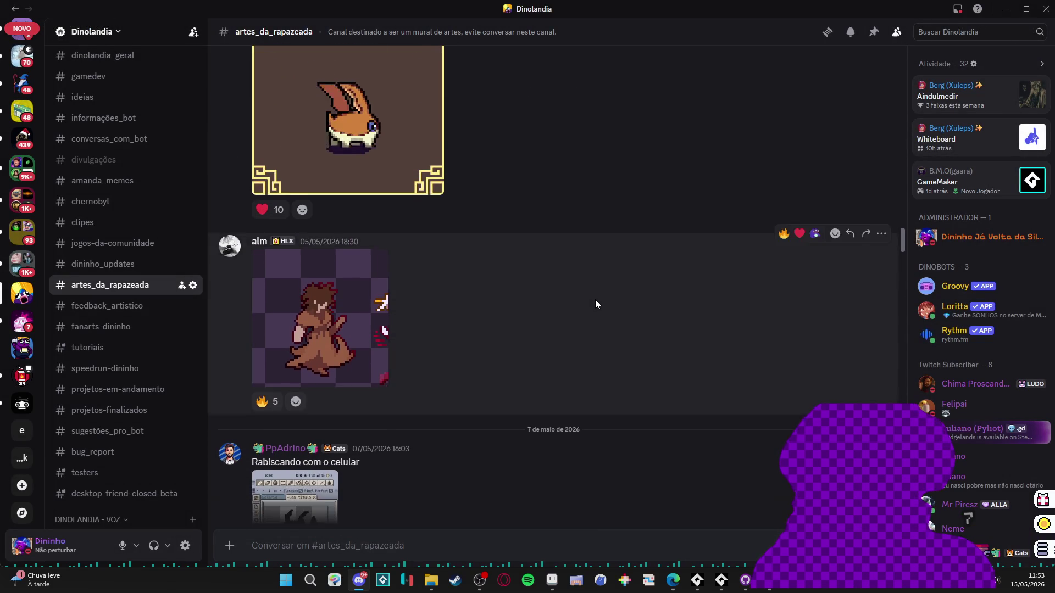
scroll(596, 303, "up", 5)
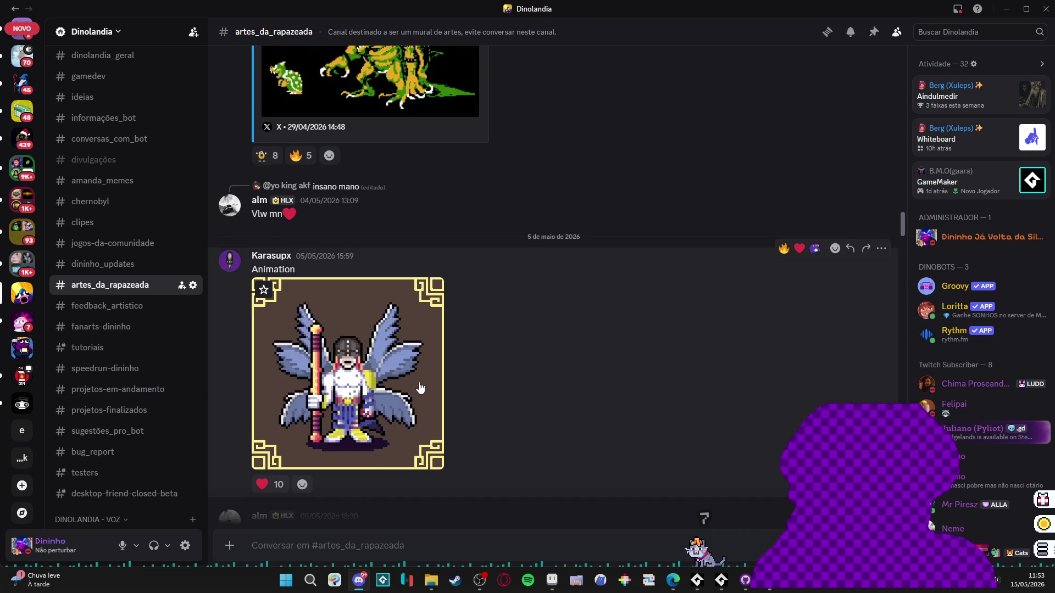
scroll(434, 387, "up", 7)
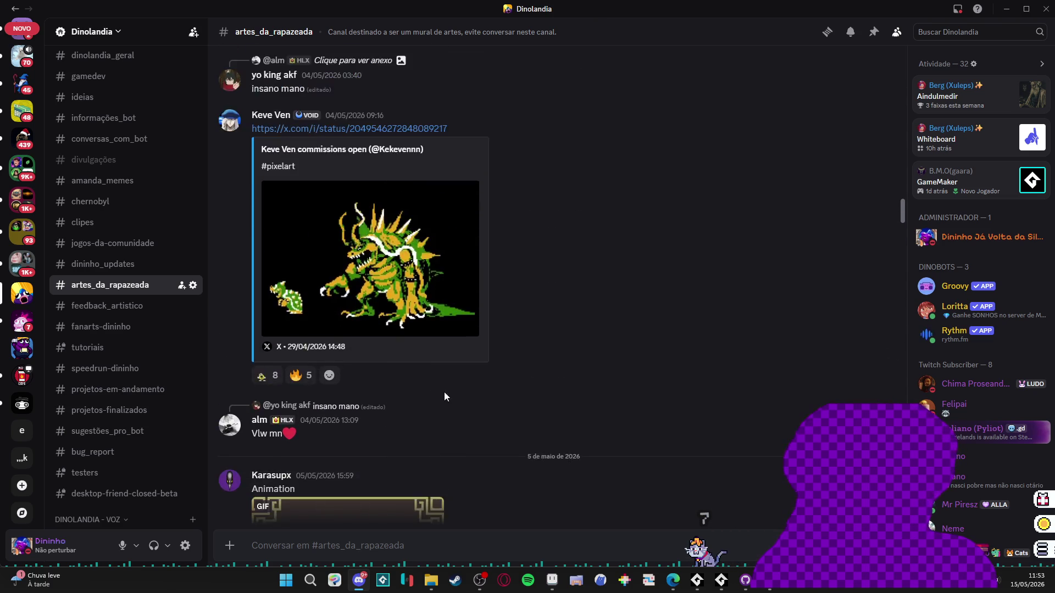
scroll(553, 424, "up", 5)
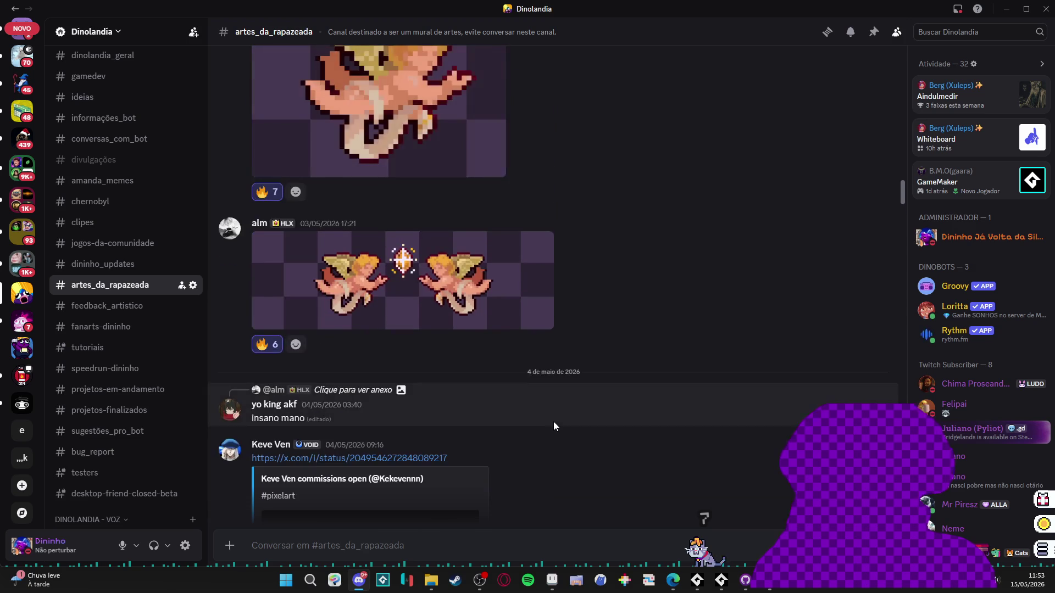
scroll(599, 430, "up", 4)
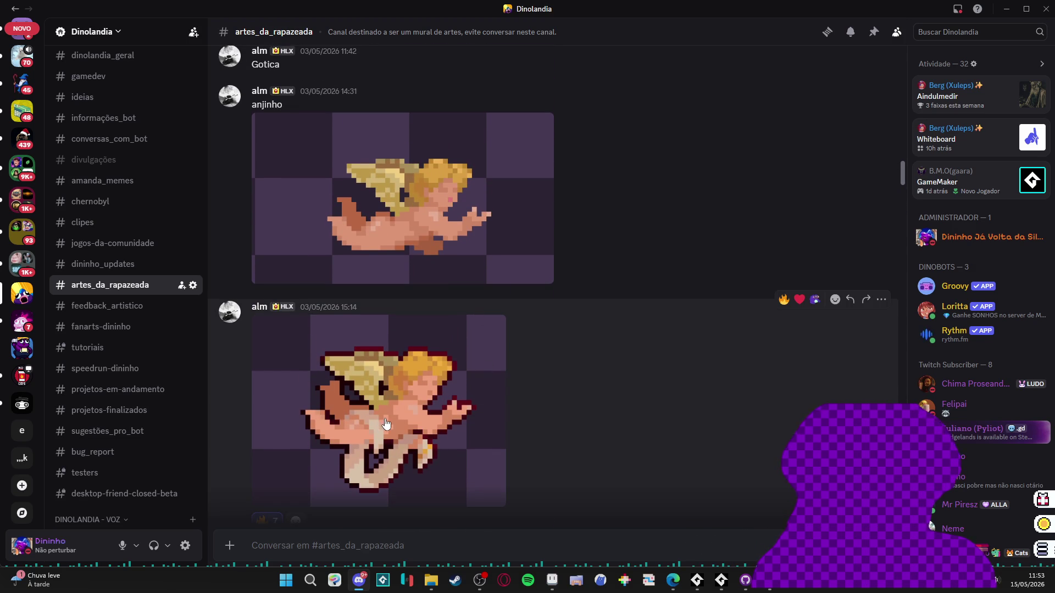
scroll(386, 423, "up", 10)
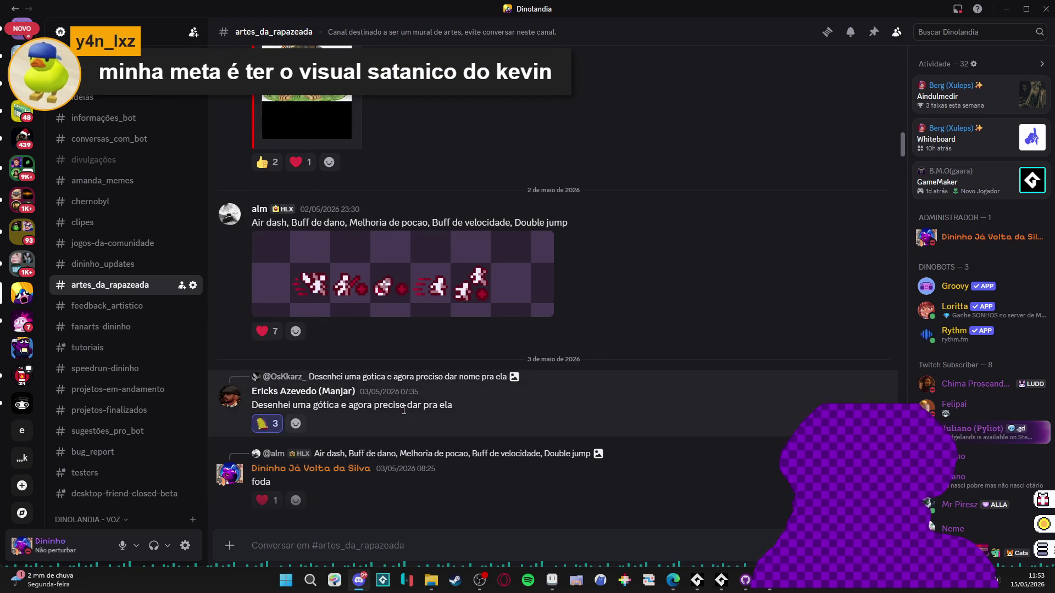
scroll(404, 410, "up", 1)
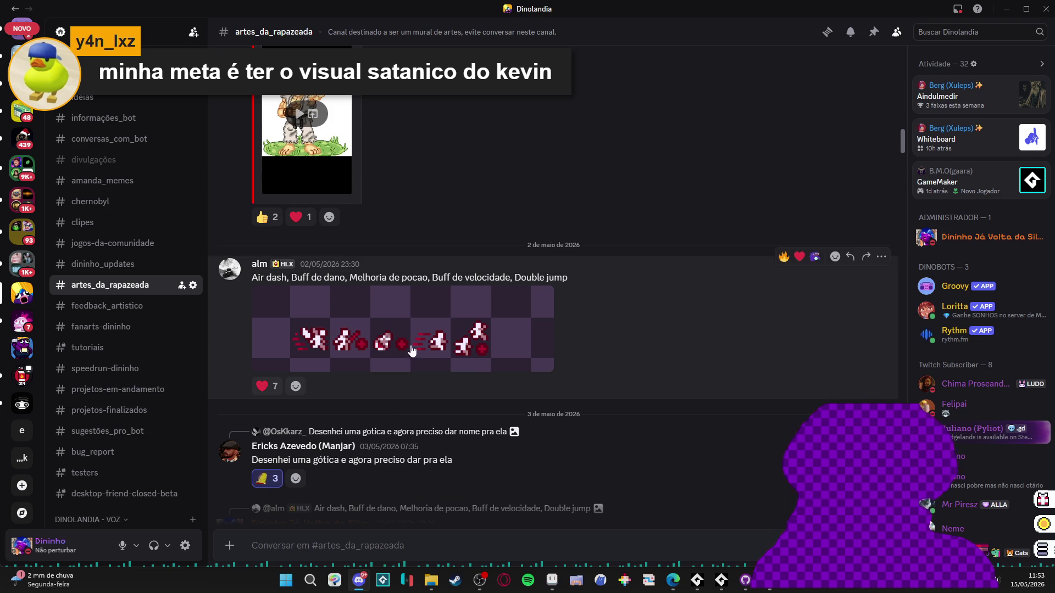
scroll(412, 351, "up", 9)
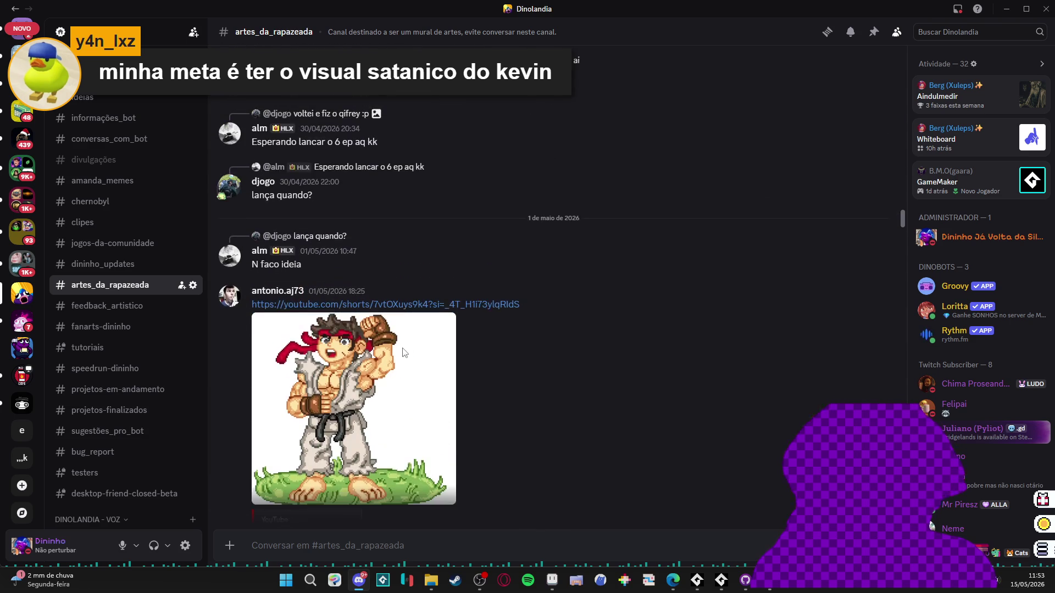
scroll(386, 438, "up", 5)
scroll(387, 438, "up", 5)
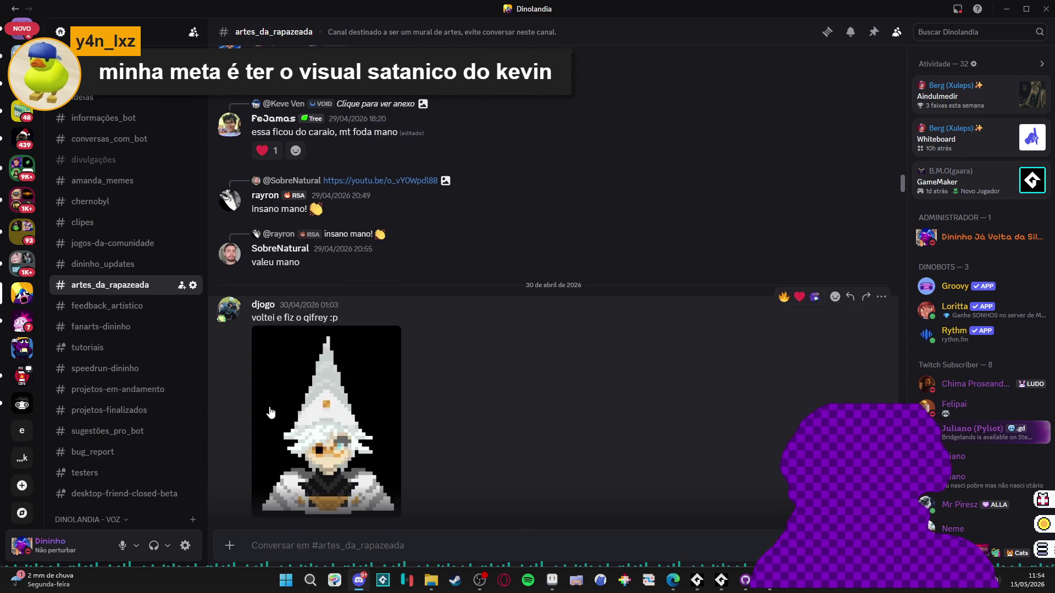
scroll(321, 410, "up", 8)
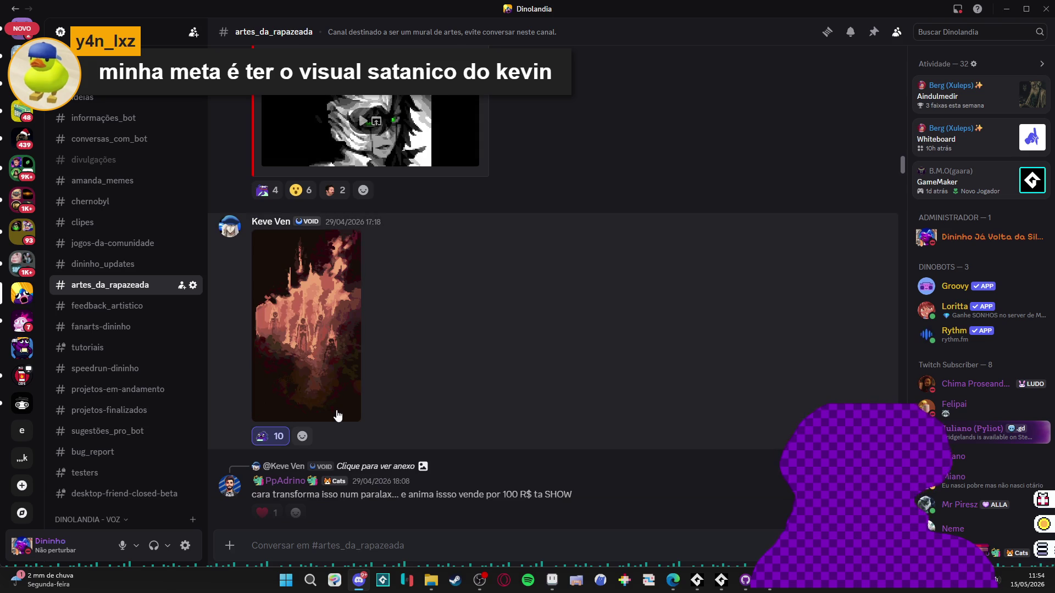
left_click(338, 415)
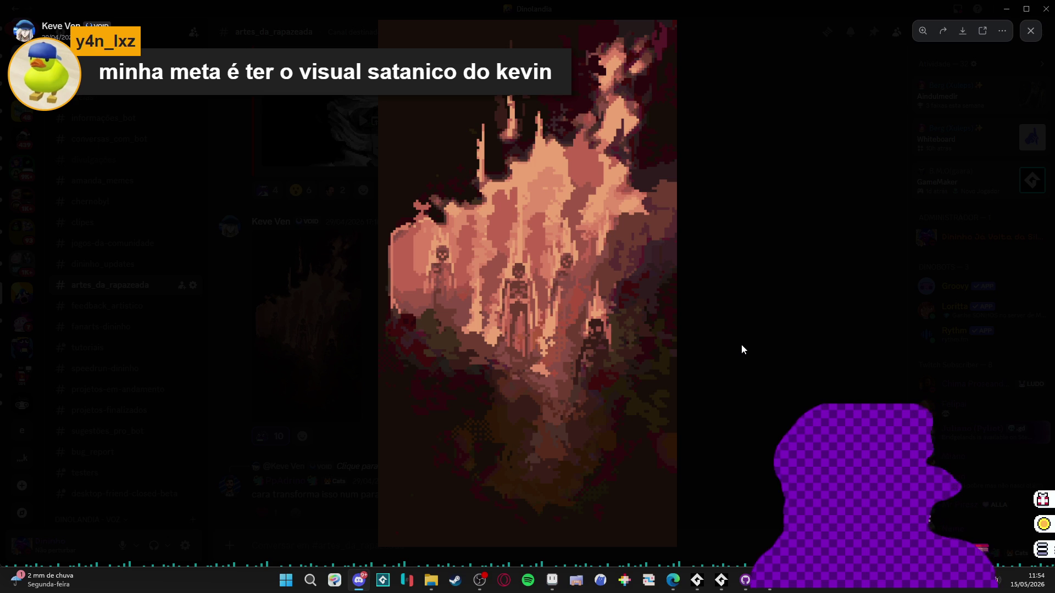
left_click(740, 344)
- Scroll up to the tabletop-RPG post and enlarge the bearded character portrait
scroll(737, 345, "up", 7)
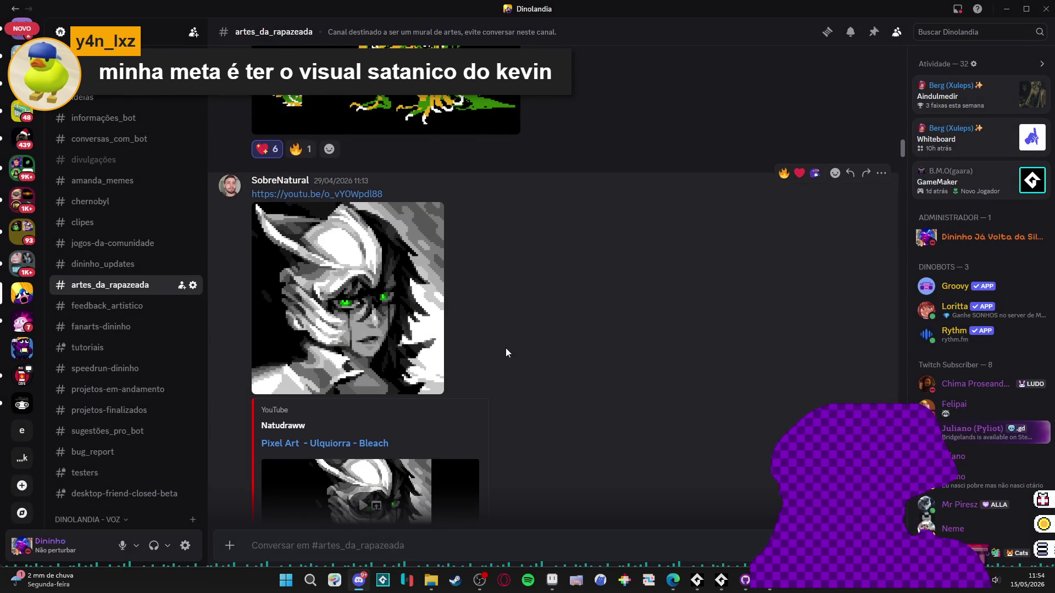
scroll(504, 344, "up", 1)
scroll(461, 357, "down", 1)
scroll(512, 341, "up", 3)
scroll(504, 345, "down", 4)
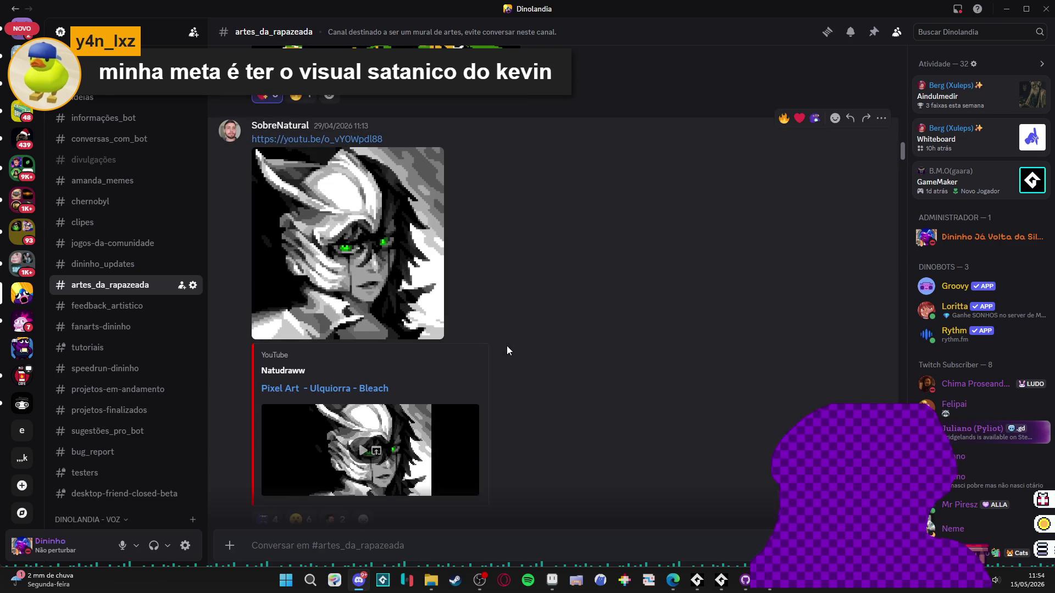
scroll(507, 345, "up", 10)
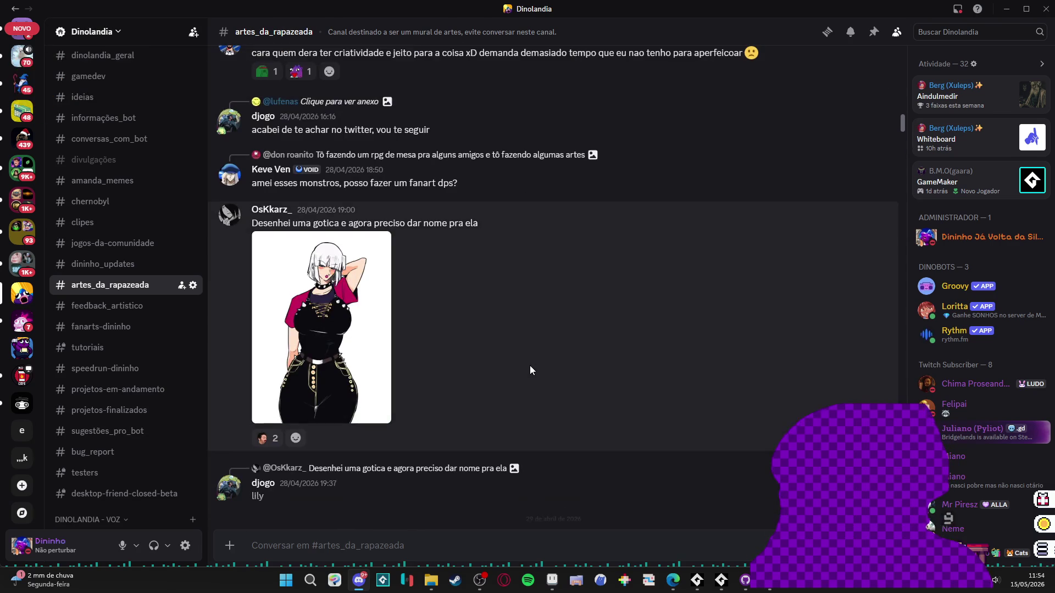
scroll(530, 365, "up", 2)
scroll(530, 365, "up", 6)
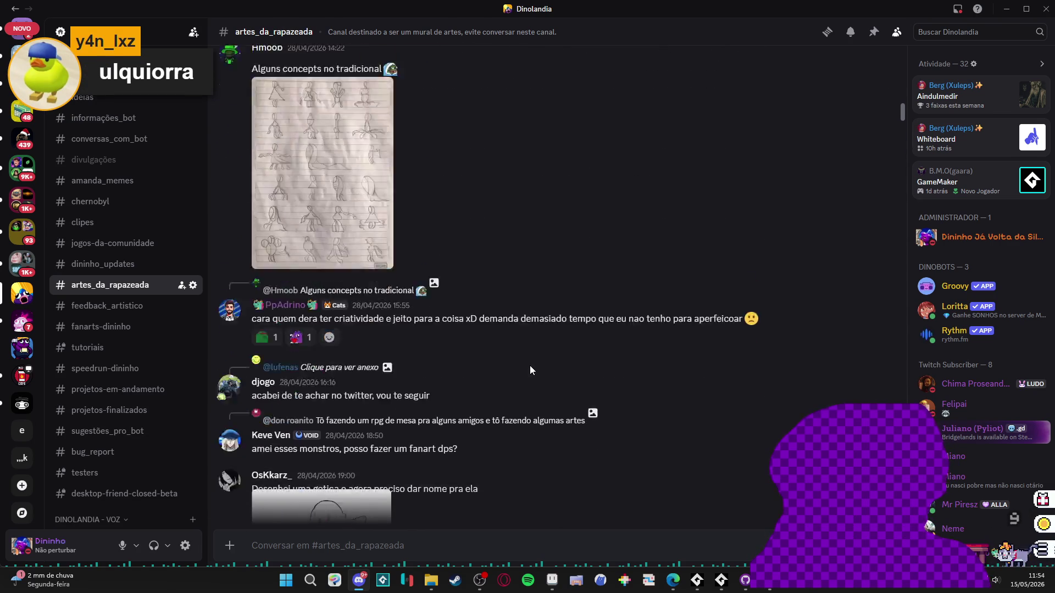
scroll(530, 365, "up", 5)
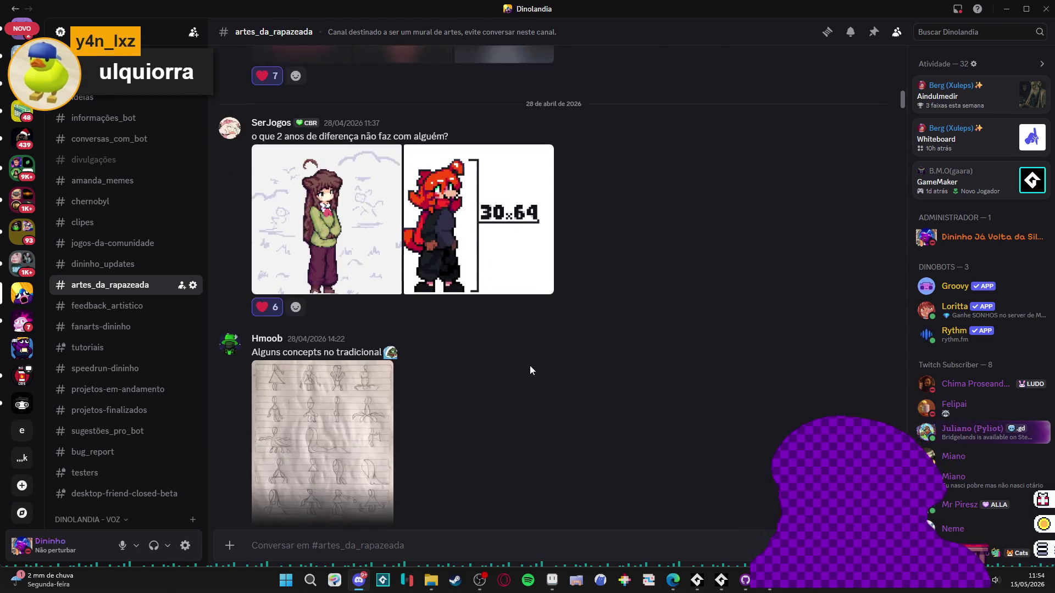
scroll(530, 367, "up", 3)
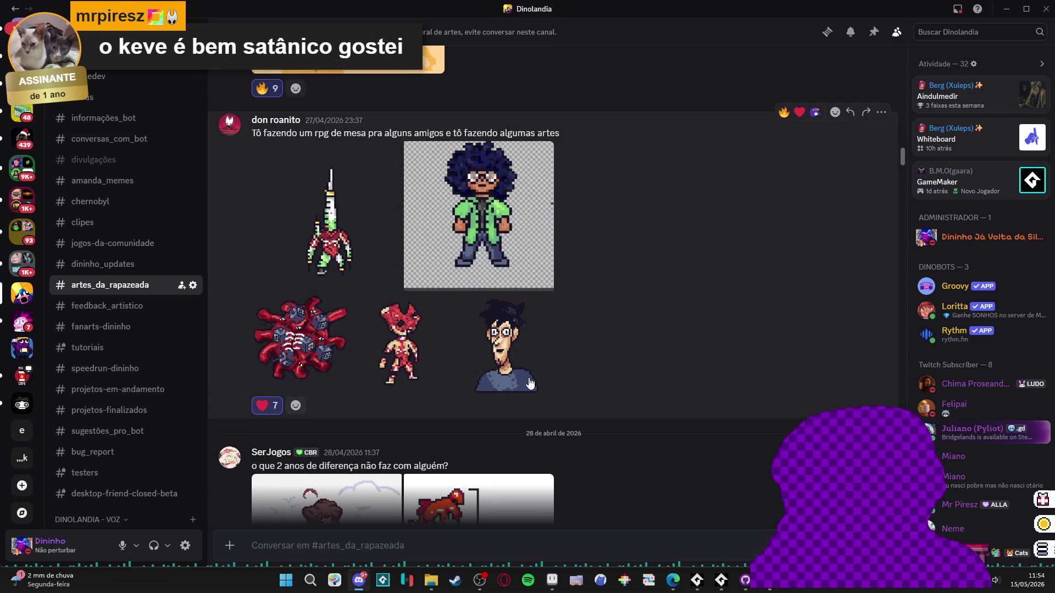
left_click(531, 383)
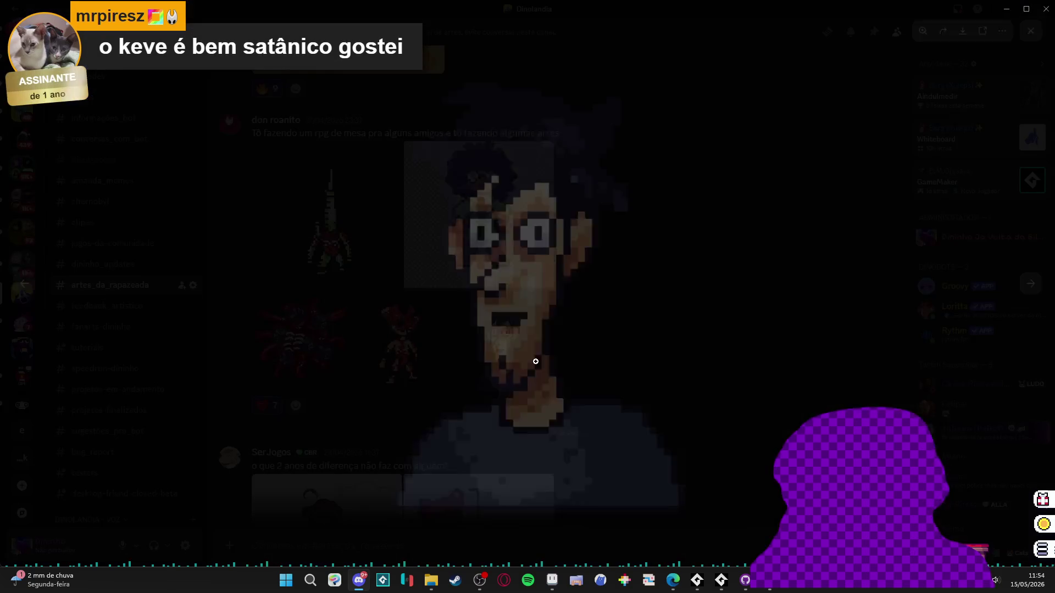
- Close the portrait and view the orange-purple pattern artwork enlarged
left_click(689, 190)
key("Escape")
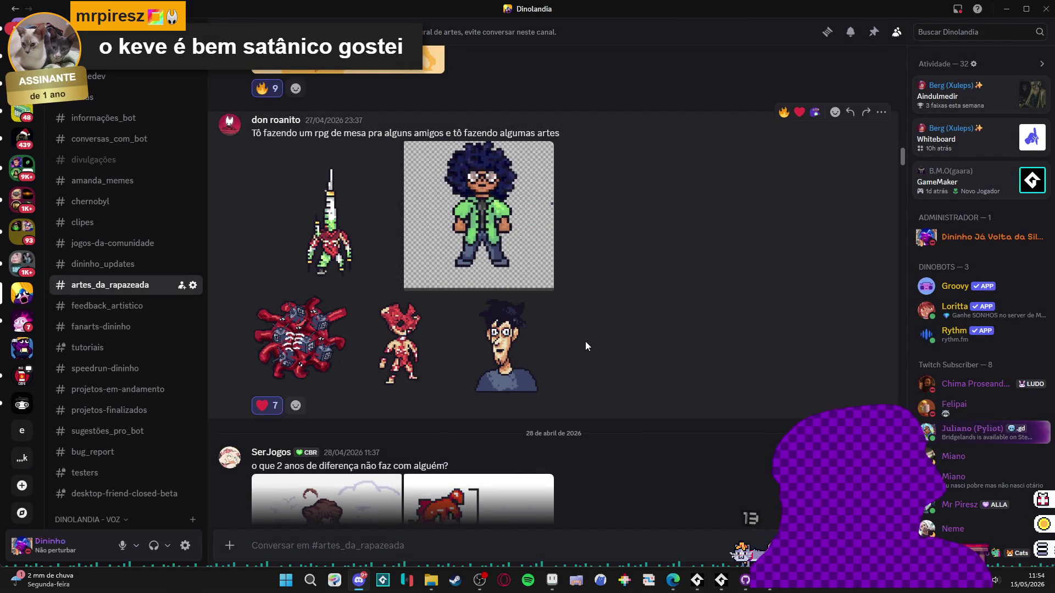
scroll(586, 347, "up", 5)
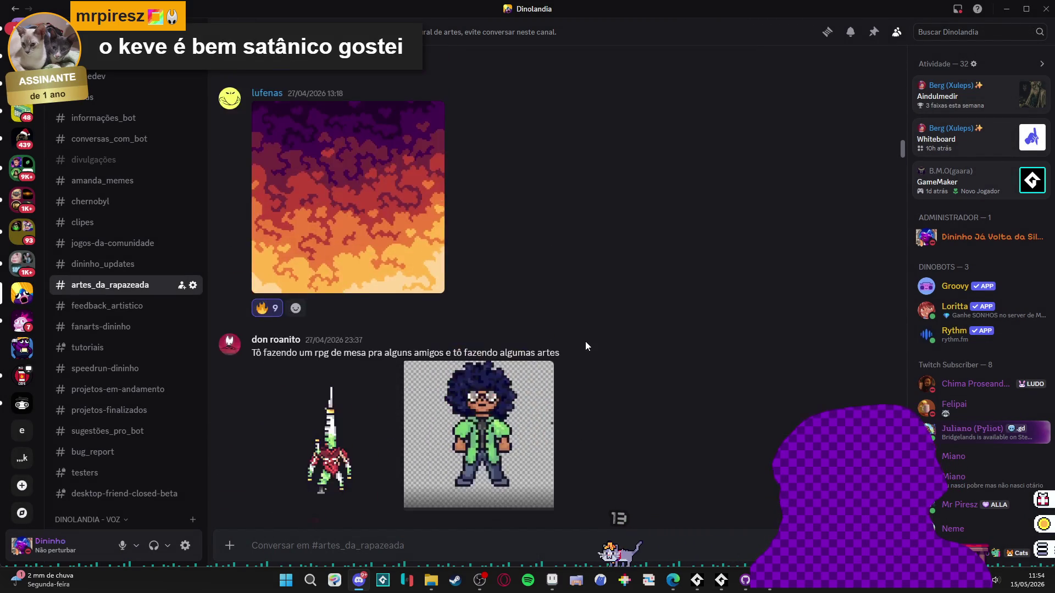
left_click(417, 352)
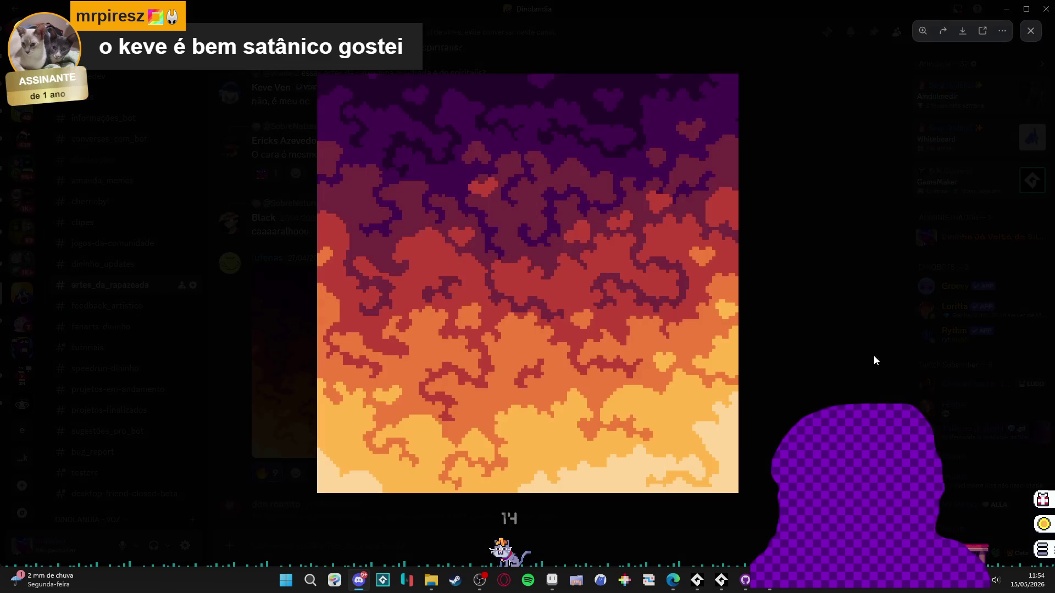
left_click(822, 343)
- Scroll up and view the plant-monster artwork enlarged, then close it
scroll(637, 383, "up", 5)
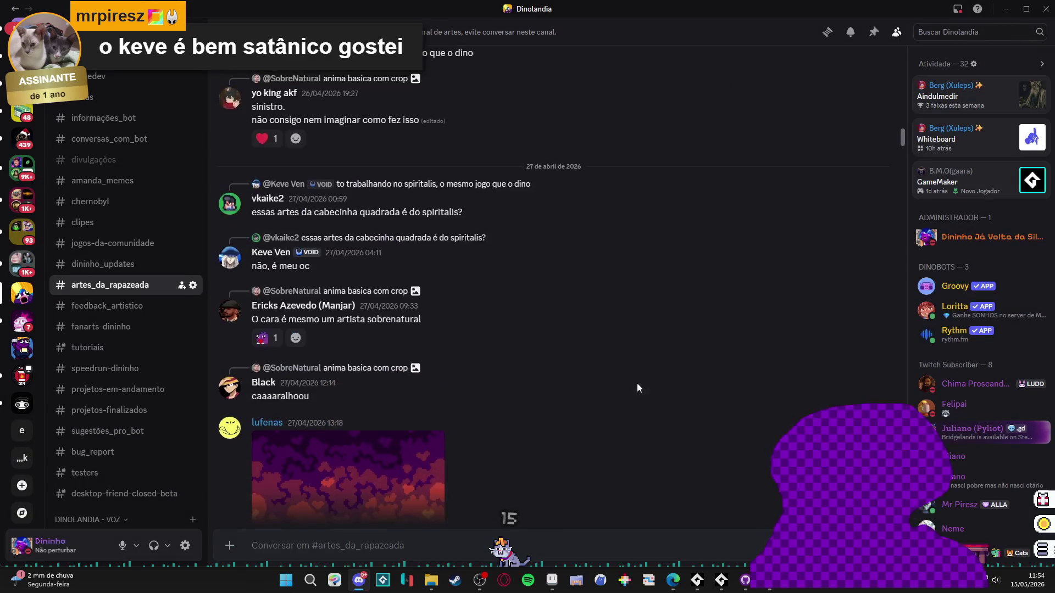
scroll(637, 383, "up", 5)
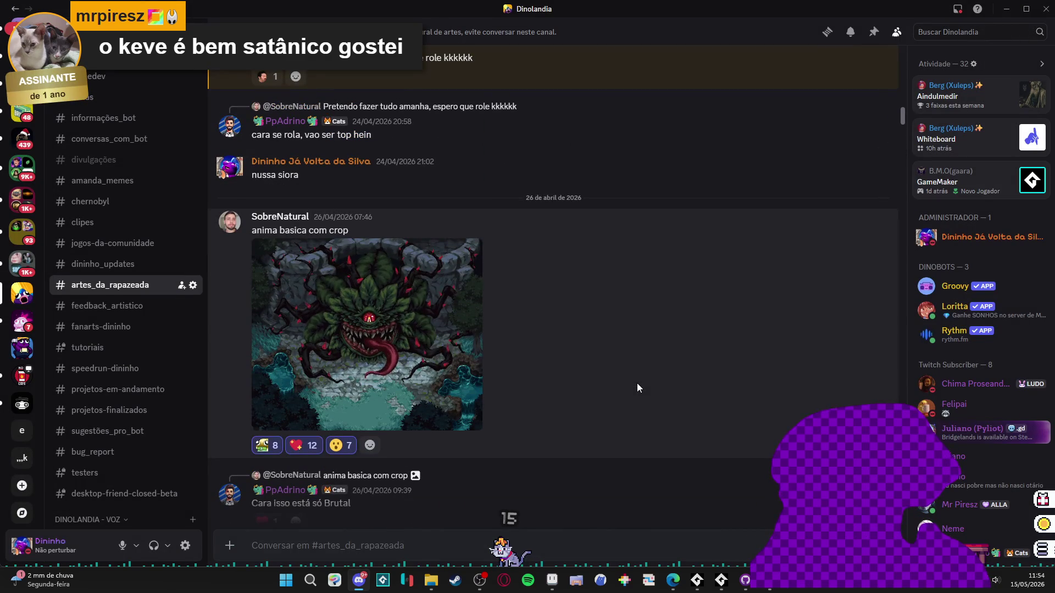
left_click(451, 357)
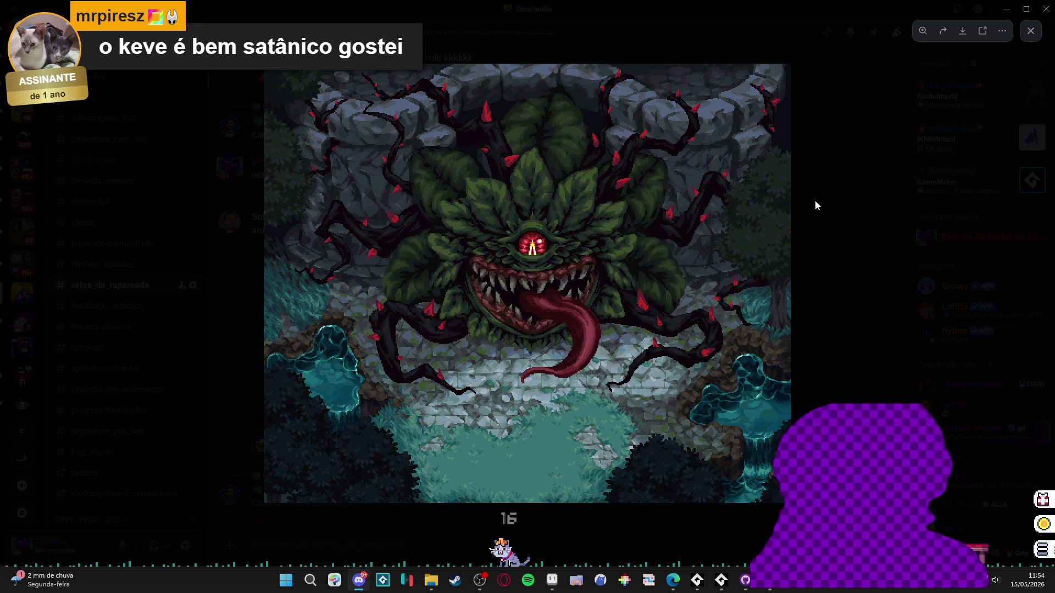
left_click(839, 216)
- Scroll to the grey many-limbed creature artwork, enlarge it, then close it
scroll(562, 255, "up", 4)
scroll(557, 256, "down", 2)
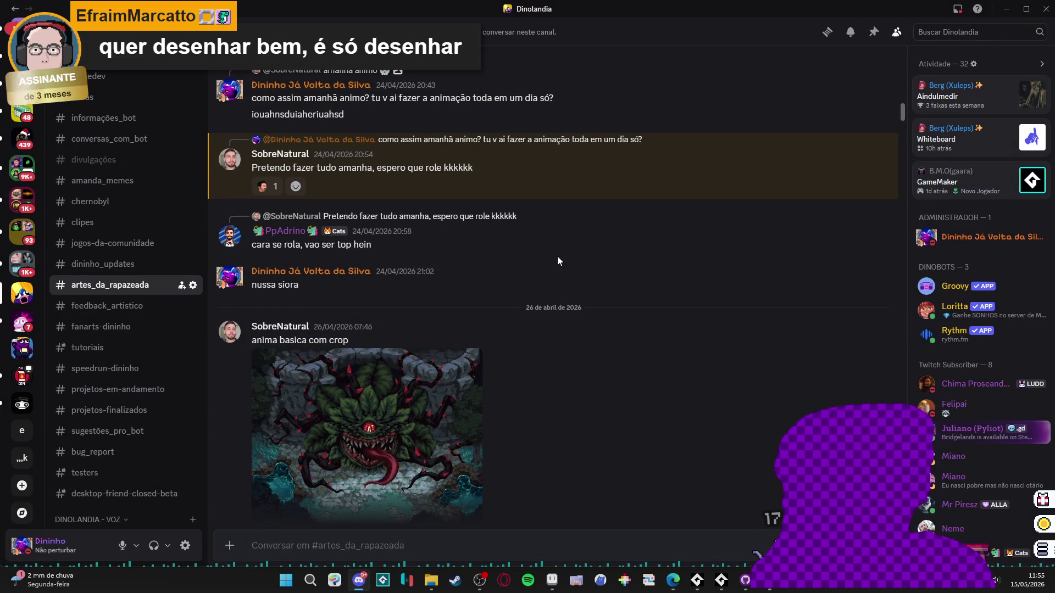
scroll(557, 258, "up", 7)
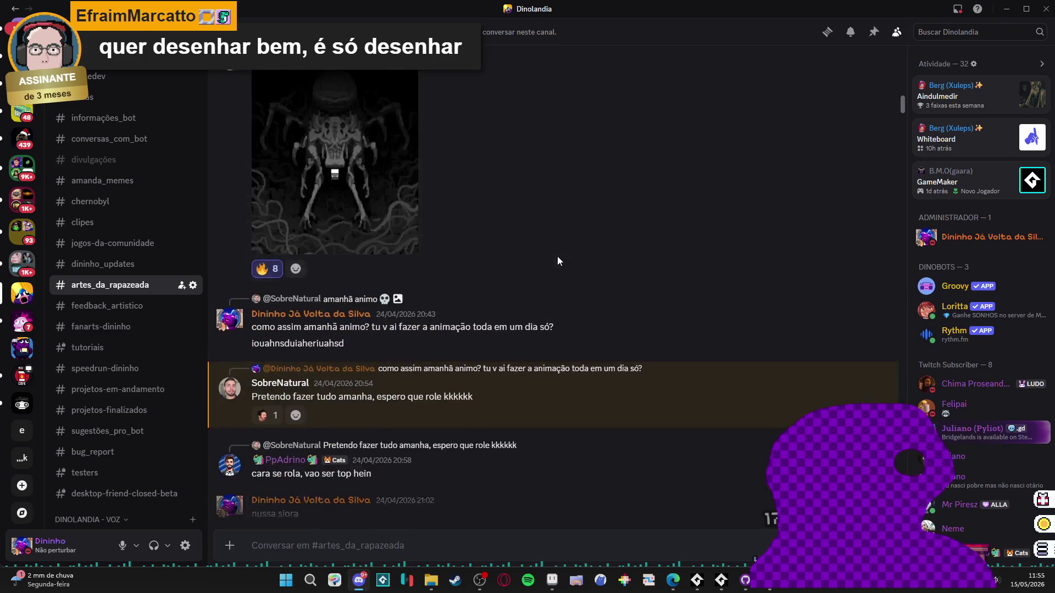
left_click(415, 319)
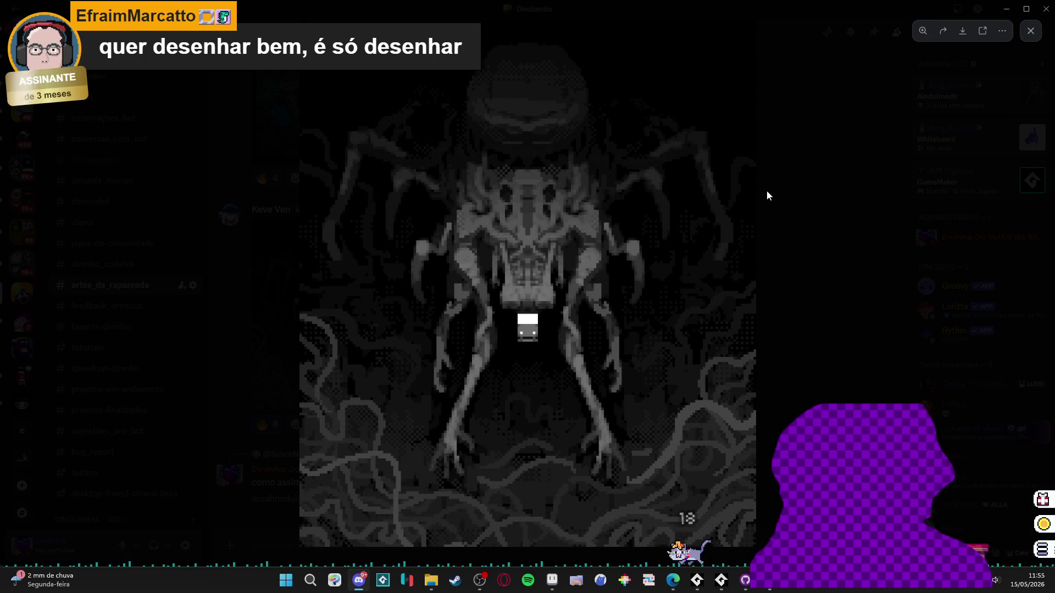
left_click(840, 180)
- Scroll up and view the game mockup screenshot full-size, then close it
scroll(589, 296, "up", 10)
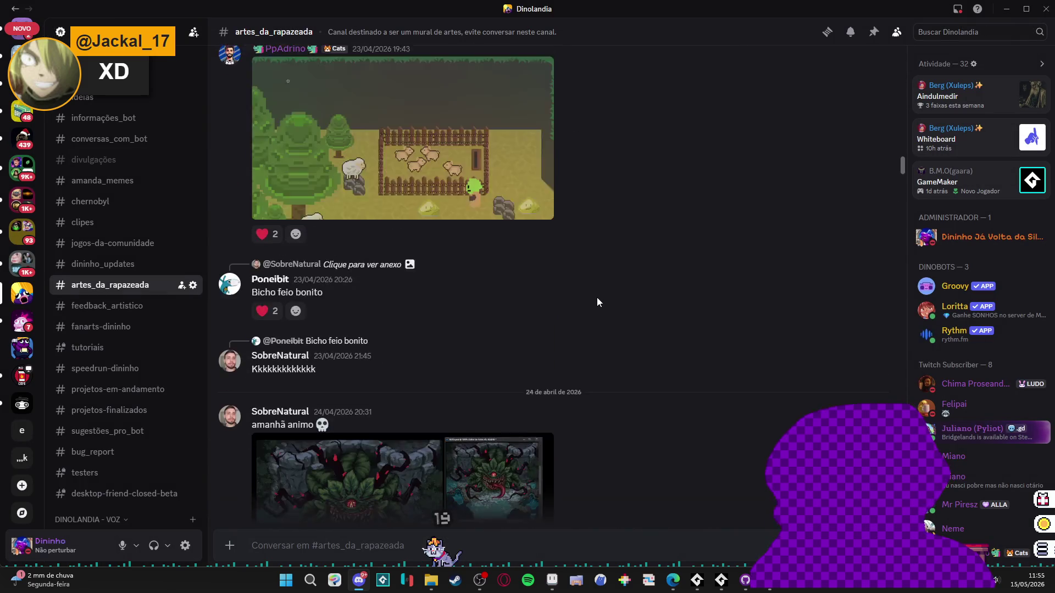
scroll(598, 302, "up", 5)
scroll(598, 302, "up", 3)
scroll(597, 302, "up", 10)
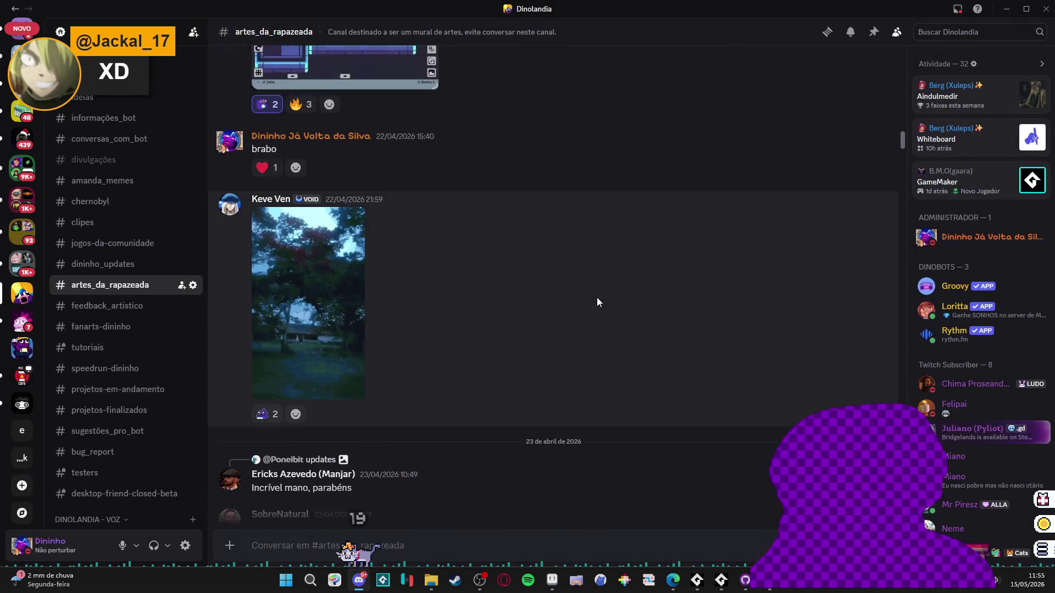
scroll(598, 302, "up", 6)
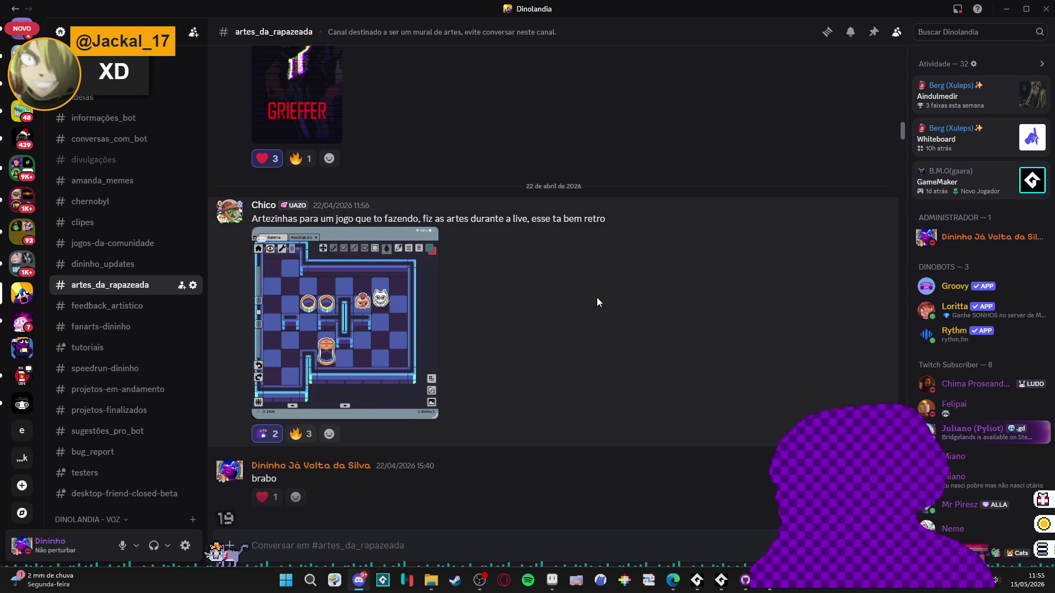
left_click(434, 320)
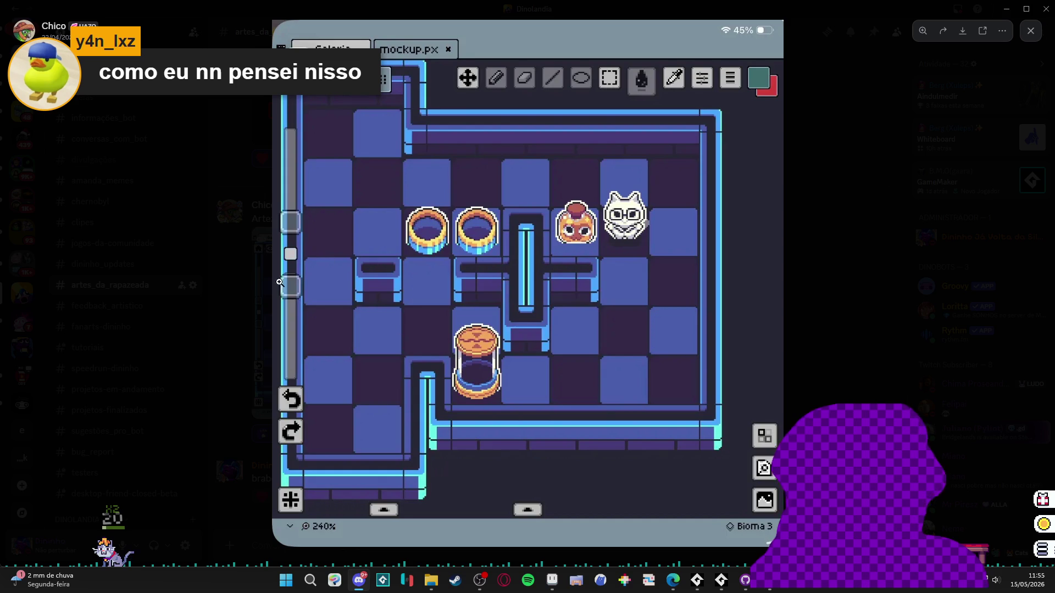
left_click(742, 299)
key("Escape")
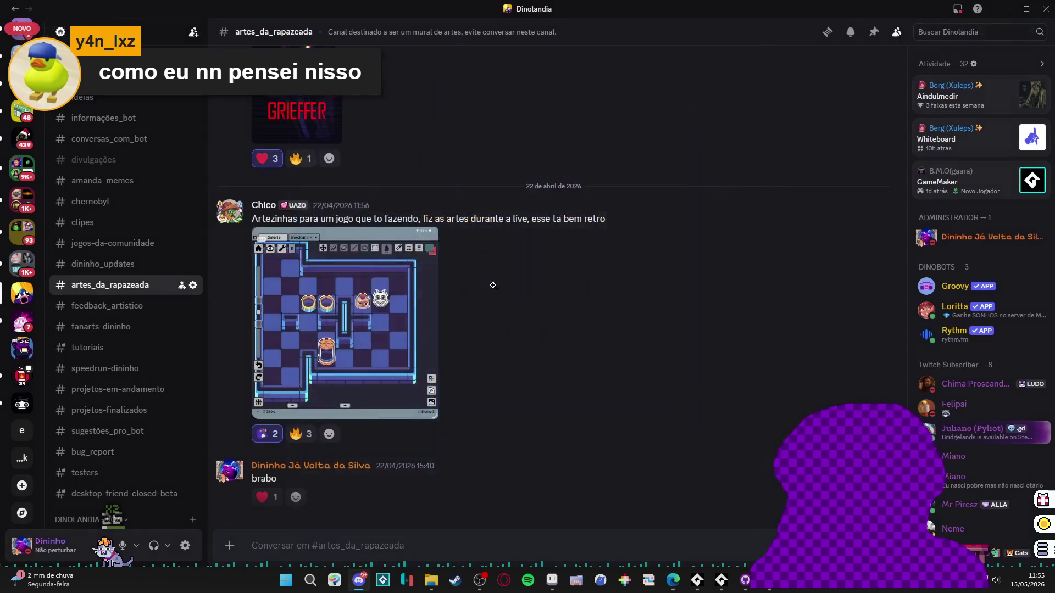
- View the top-down puzzle room image full-size, then scroll to the pig sprites post
scroll(553, 300, "up", 15)
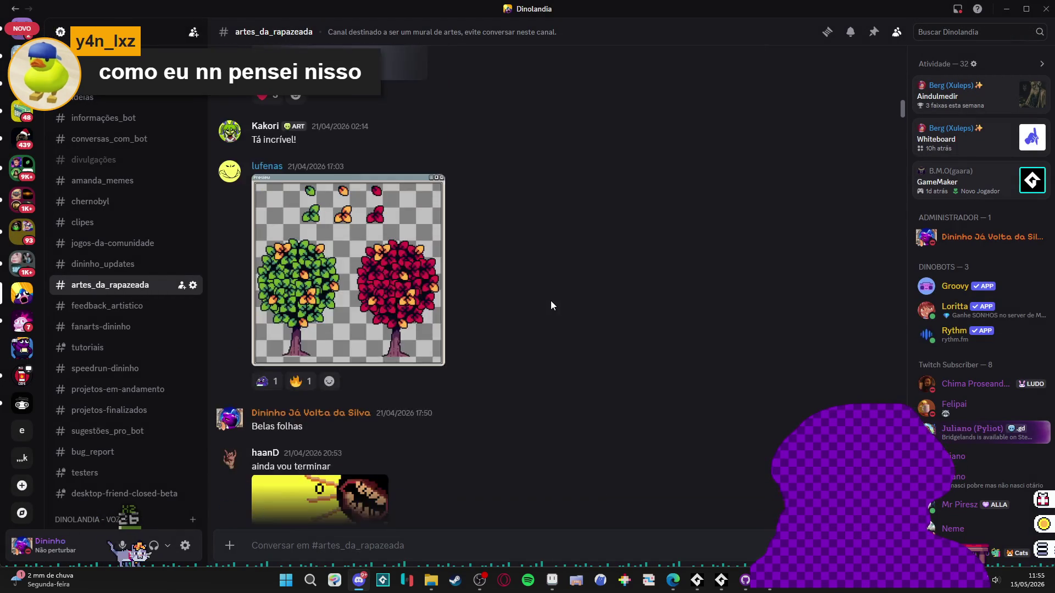
scroll(550, 302, "up", 15)
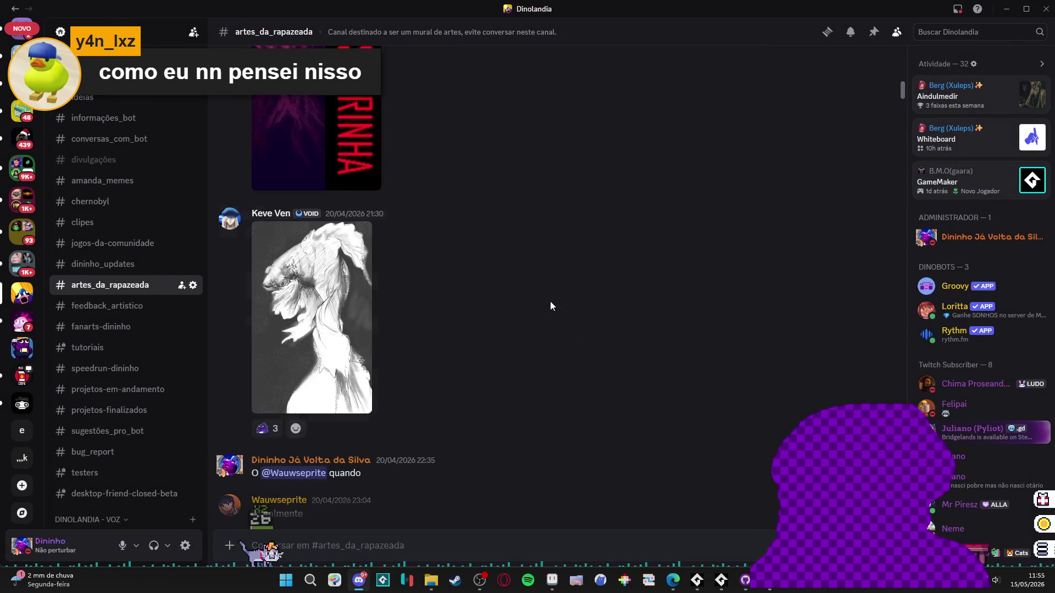
scroll(550, 306, "up", 15)
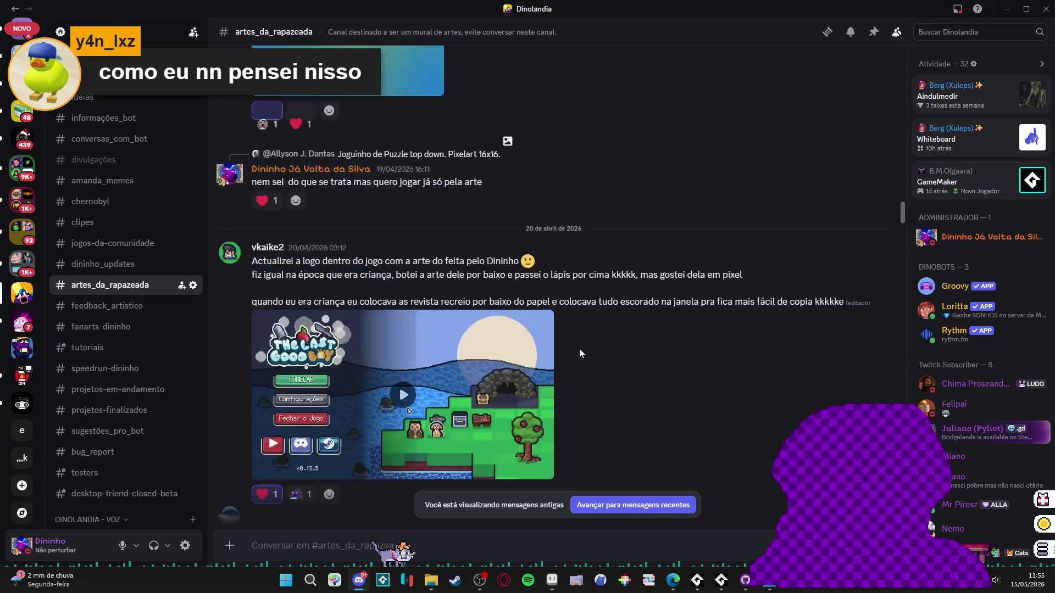
scroll(576, 353, "up", 2)
left_click(366, 328)
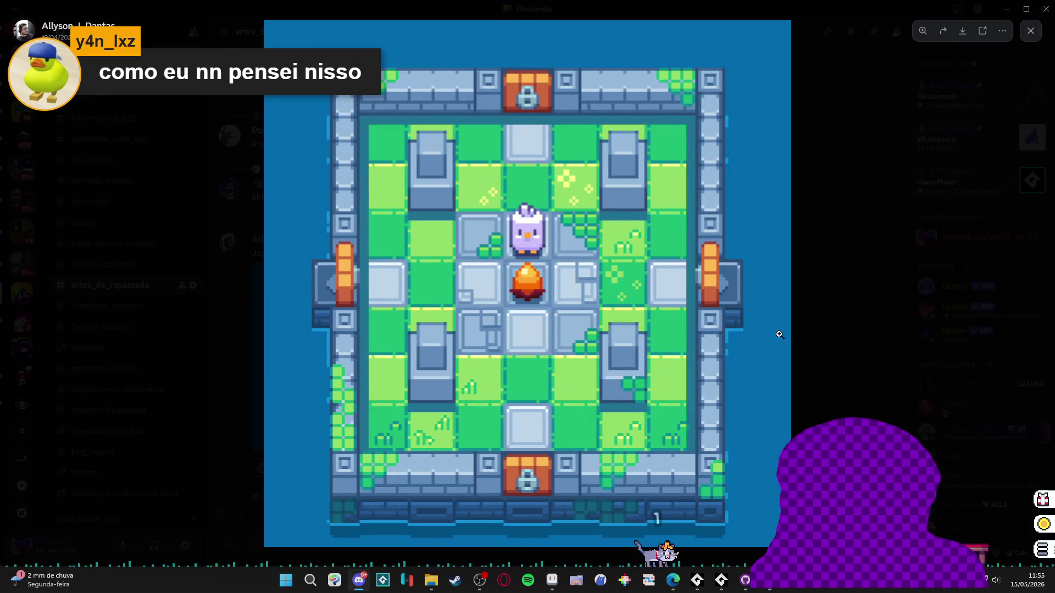
left_click(934, 173)
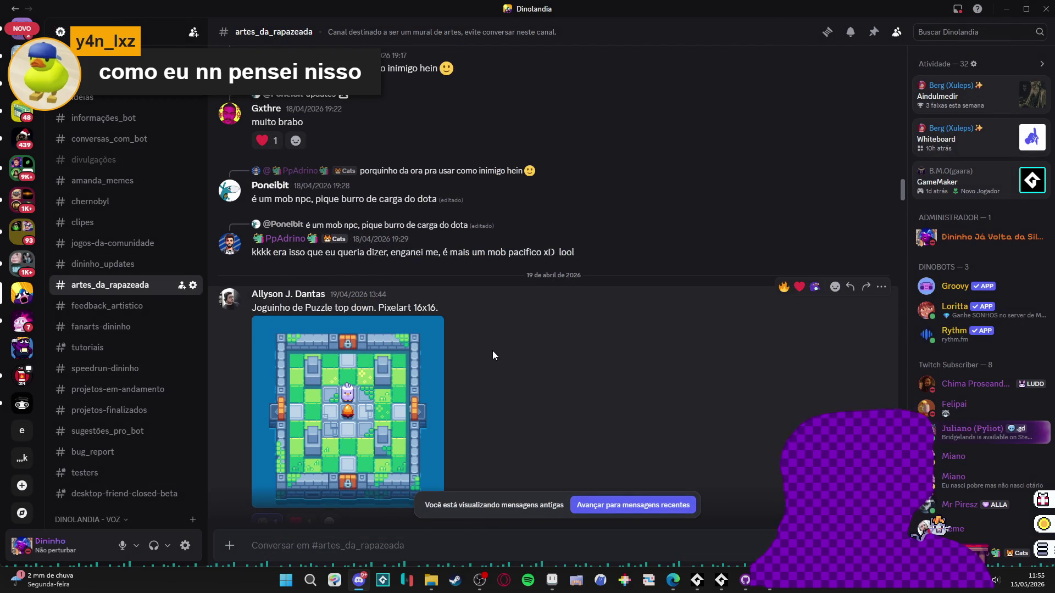
scroll(492, 355, "up", 6)
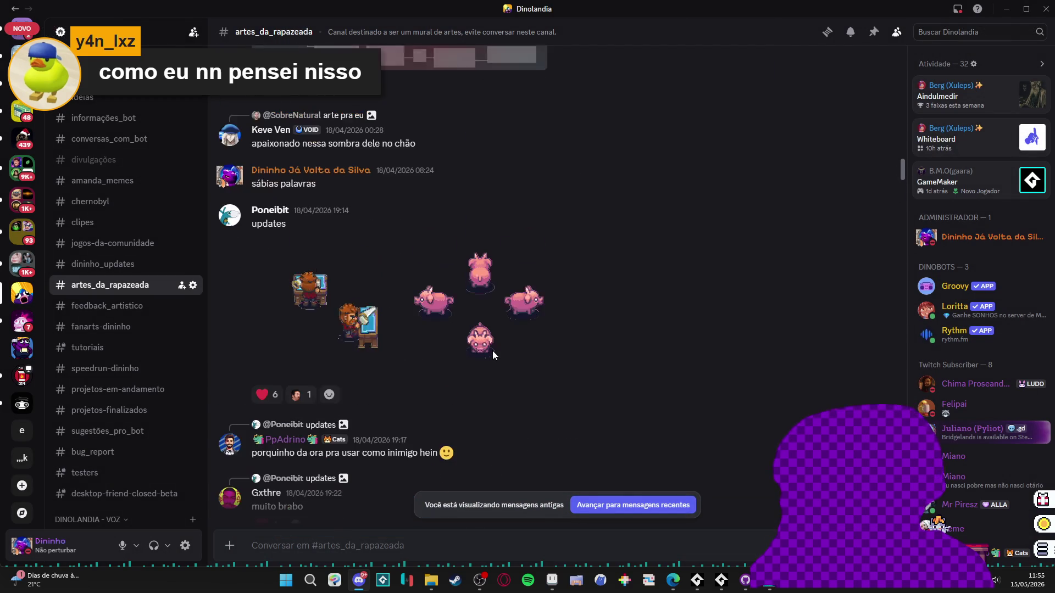
- View the pig and character sprites, then the parrot skeleton image, enlarged
left_click(314, 312)
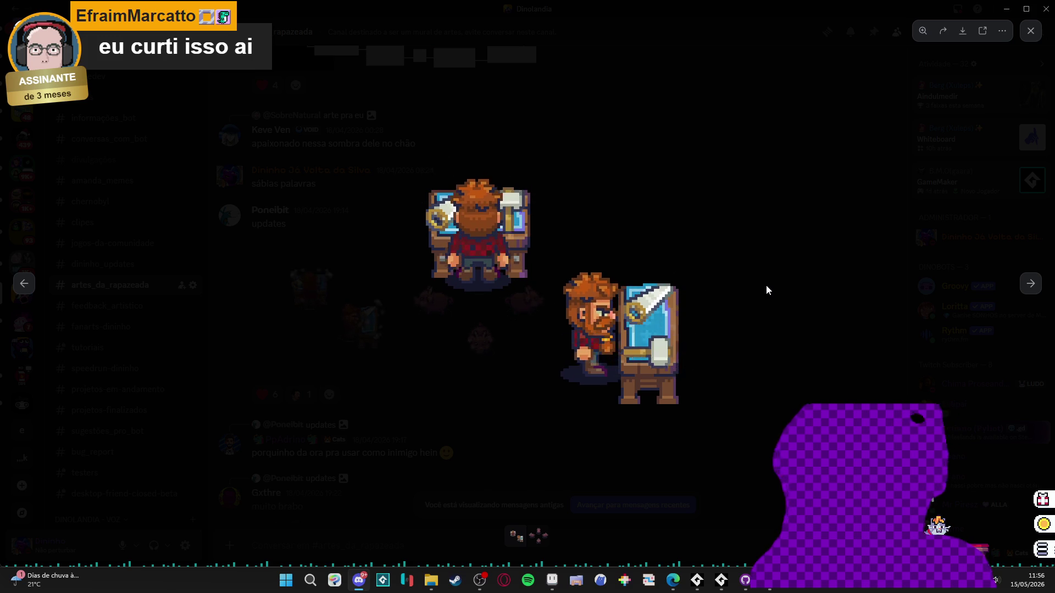
left_click(766, 284)
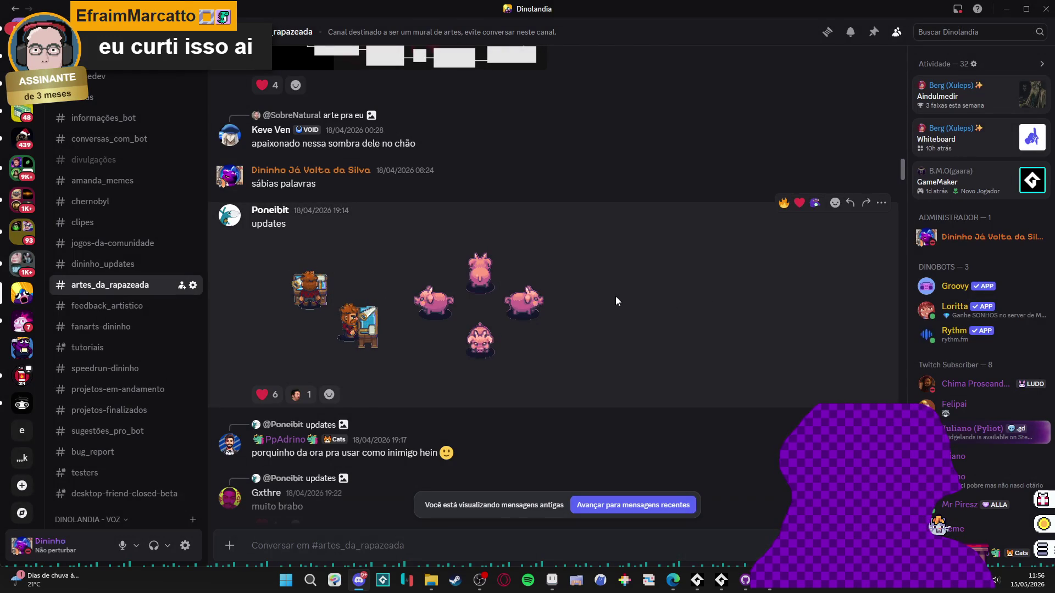
scroll(615, 297, "up", 10)
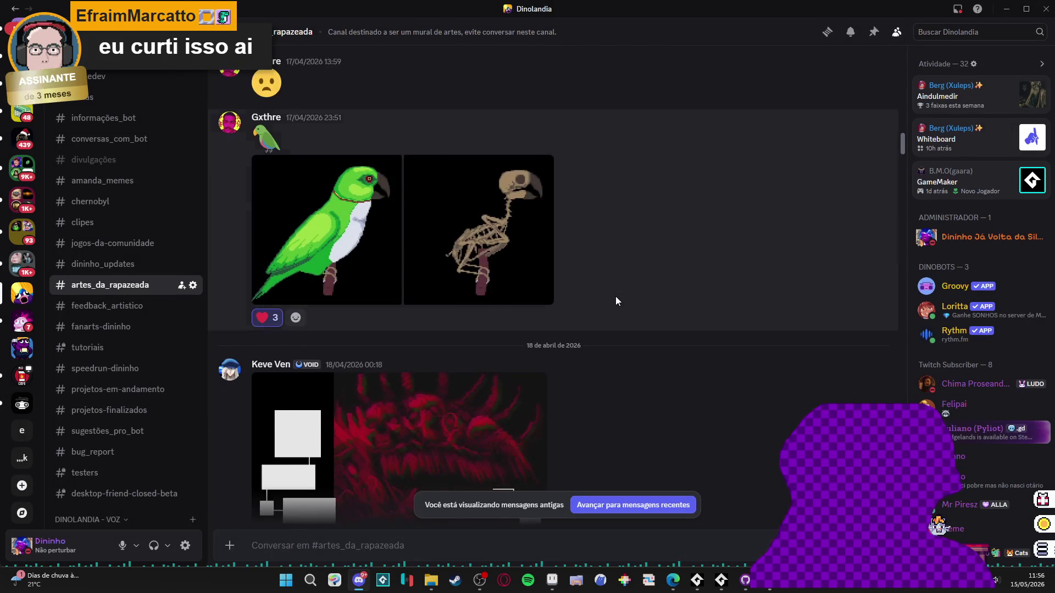
scroll(615, 296, "up", 3)
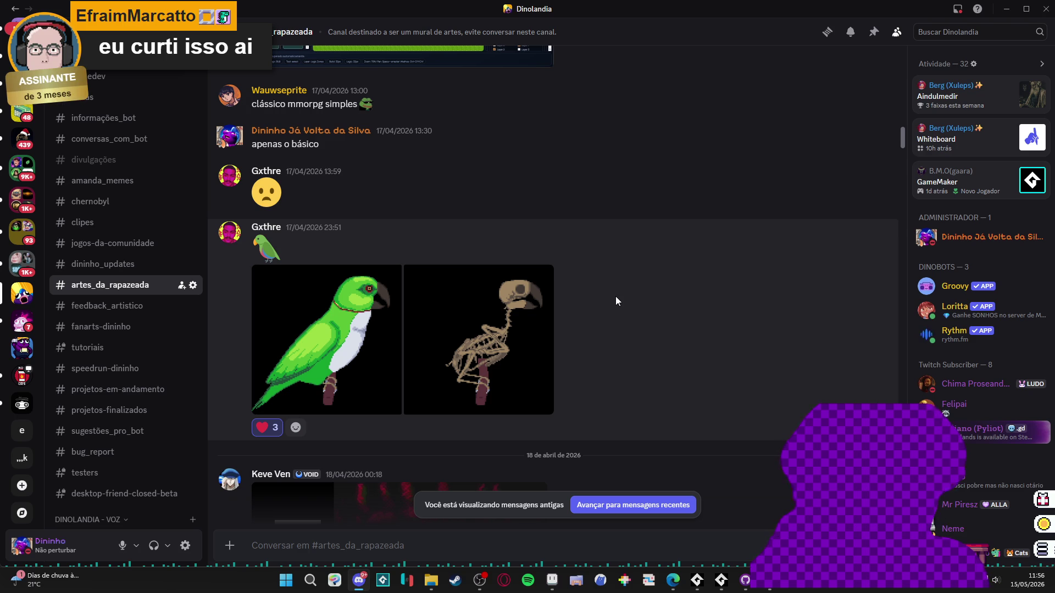
left_click(524, 333)
left_click(761, 309)
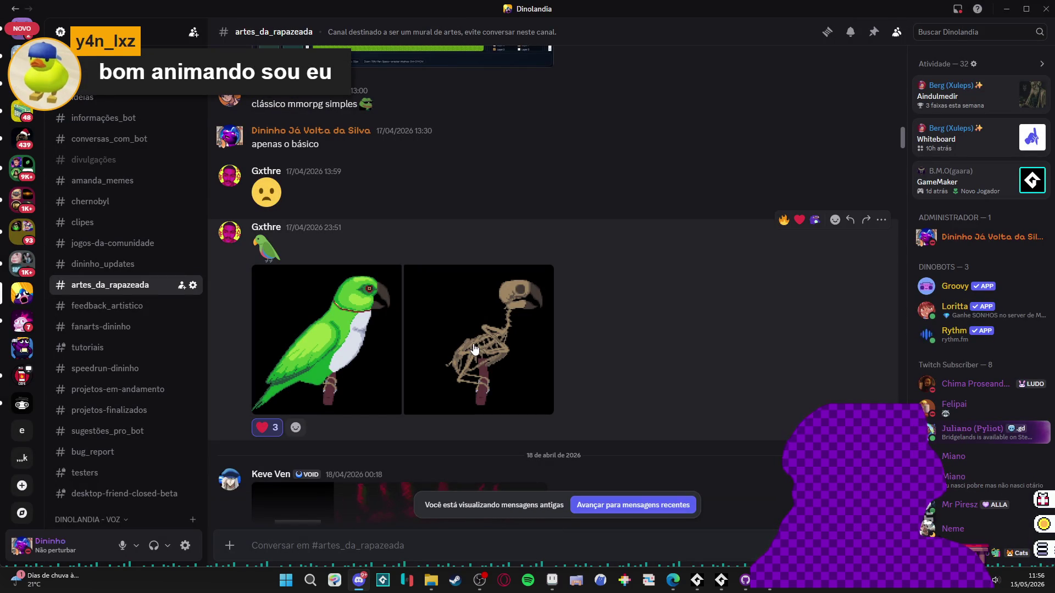
- Scroll up to the 16 April 'cabou' post and view the village pixel-art map full-size
scroll(475, 348, "up", 4)
scroll(476, 348, "up", 3)
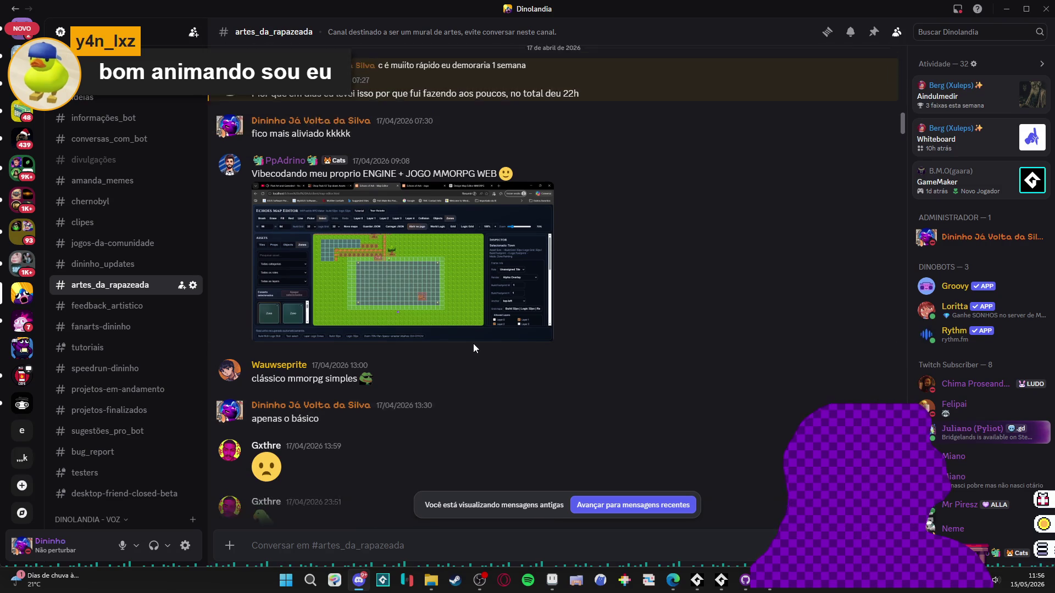
scroll(474, 349, "up", 7)
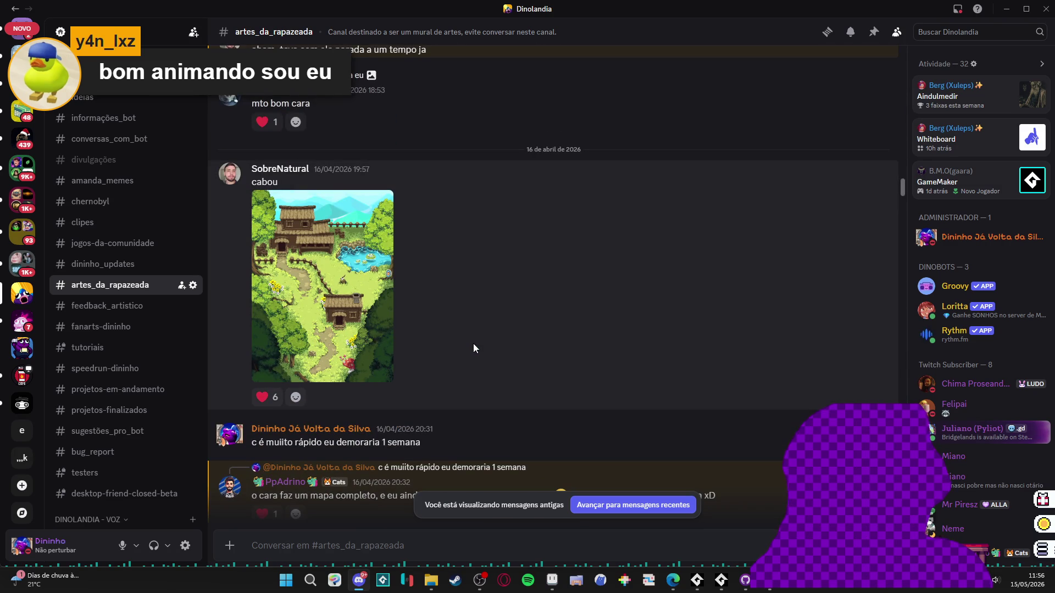
scroll(473, 347, "up", 1)
left_click(336, 297)
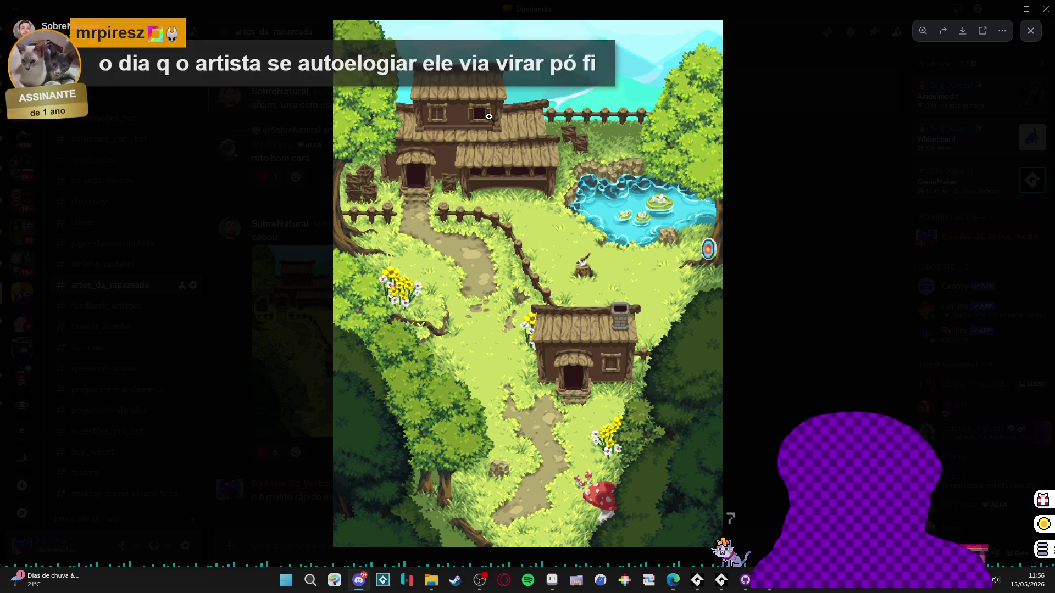
left_click(796, 117)
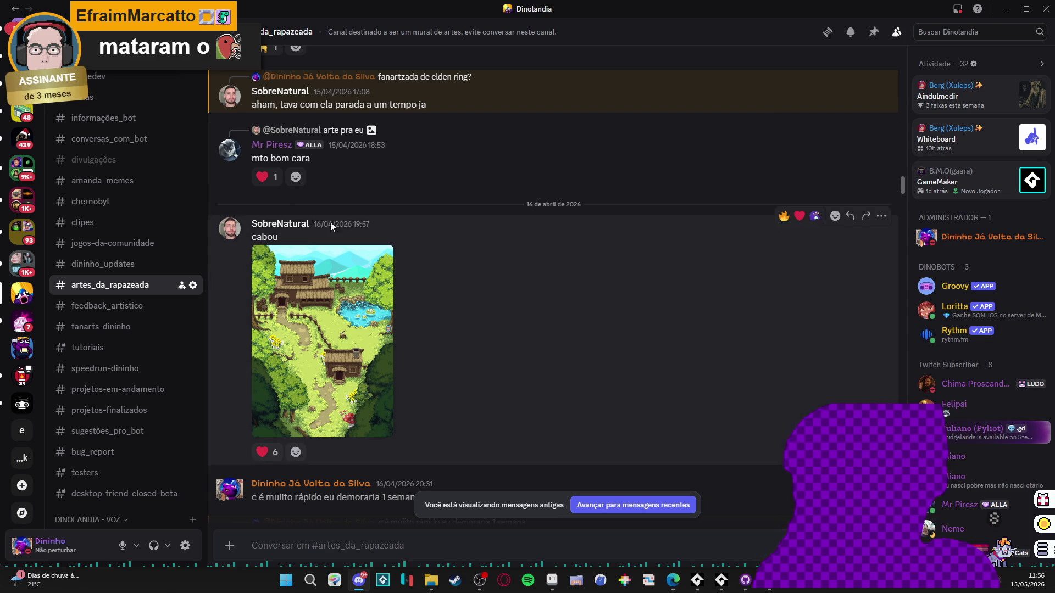
- View the Elden Ring pixel art full-size, then close the image viewer
scroll(413, 248, "up", 8)
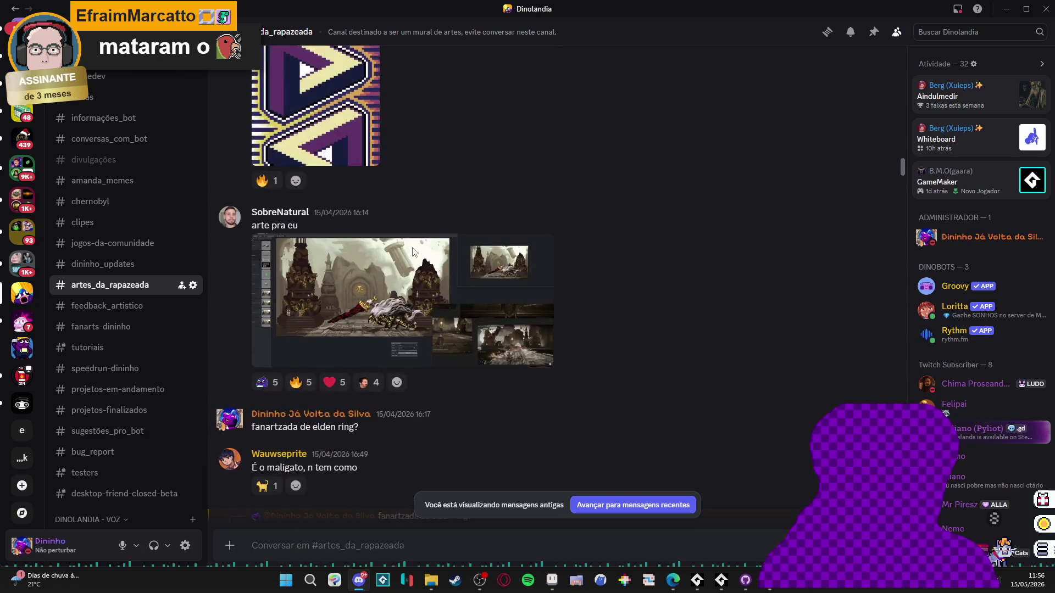
left_click(413, 264)
left_click(407, 545)
left_click(302, 286)
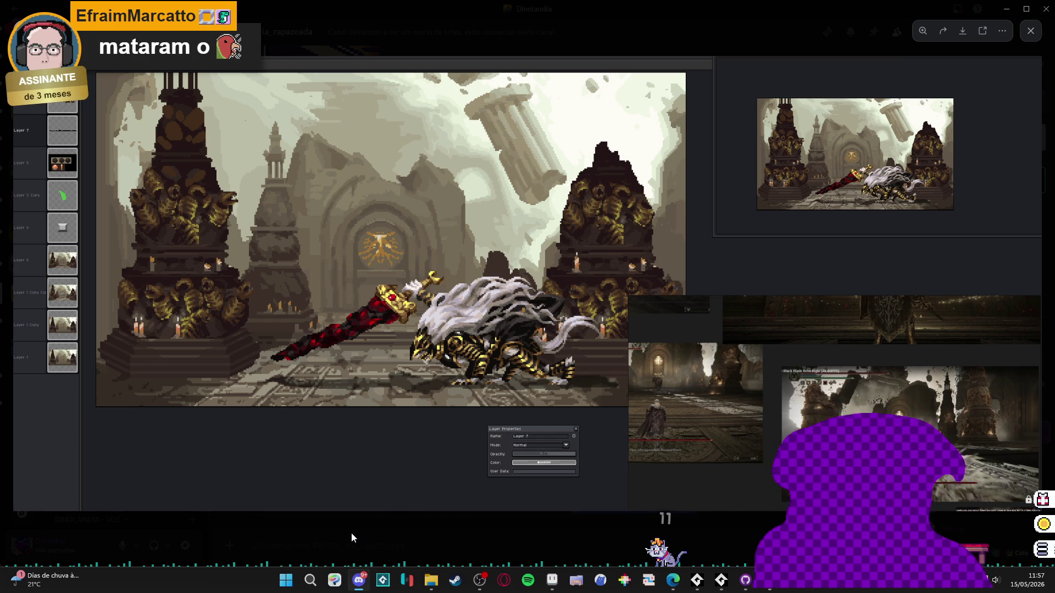
left_click(351, 532)
- Scroll back to the 10 April goblin clearing post and enlarge its pixel art
scroll(623, 396, "up", 10)
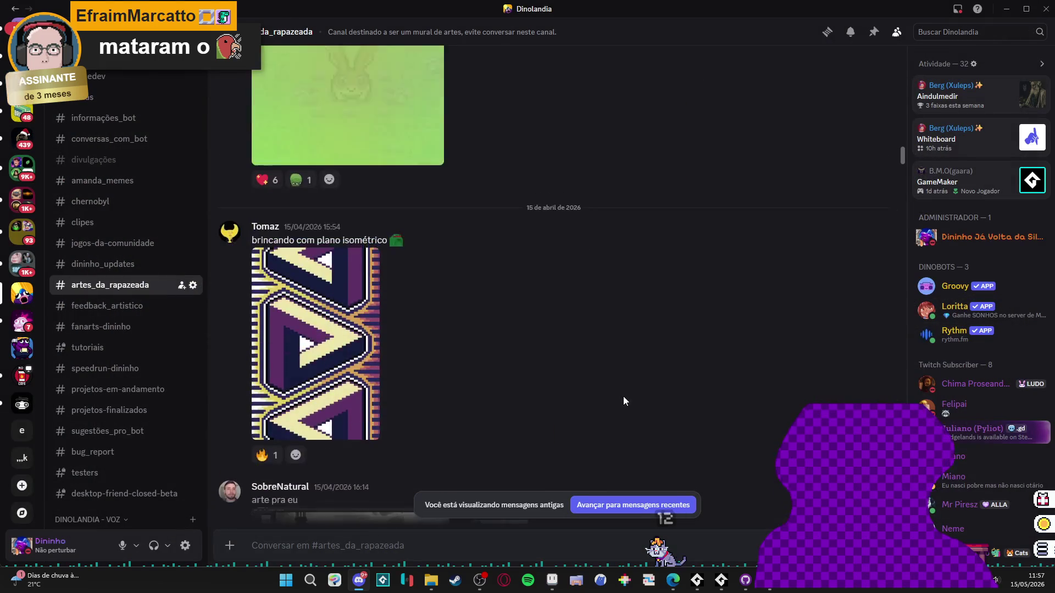
scroll(623, 397, "up", 15)
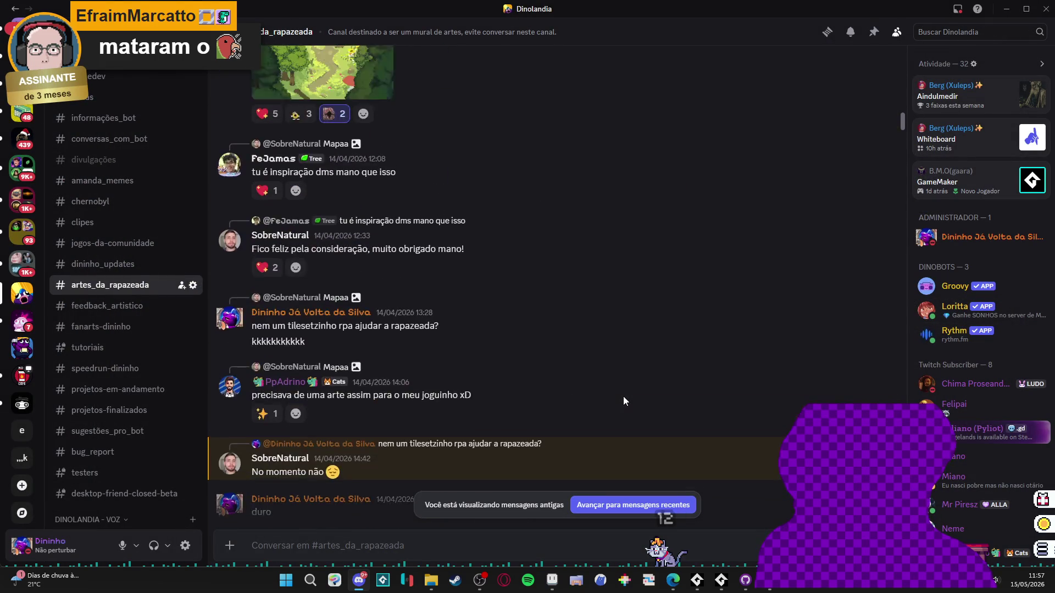
scroll(623, 397, "up", 10)
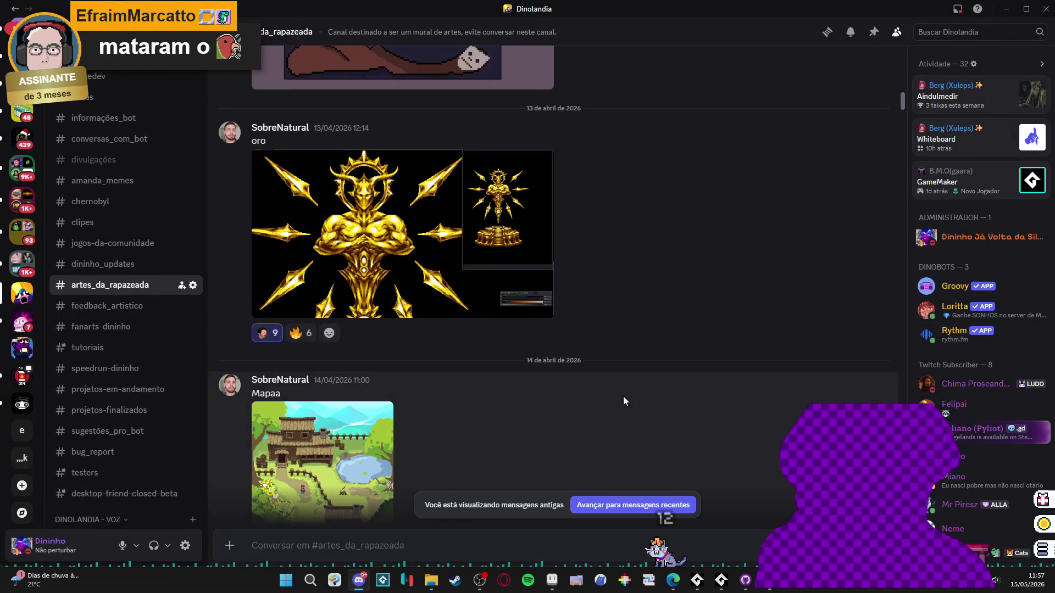
scroll(624, 401, "up", 15)
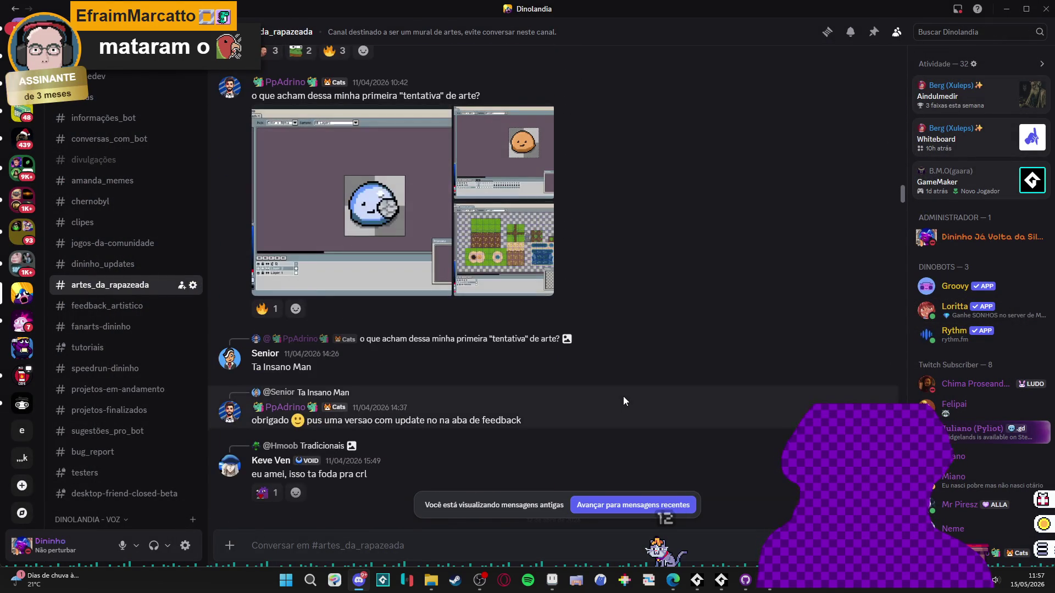
scroll(618, 394, "up", 10)
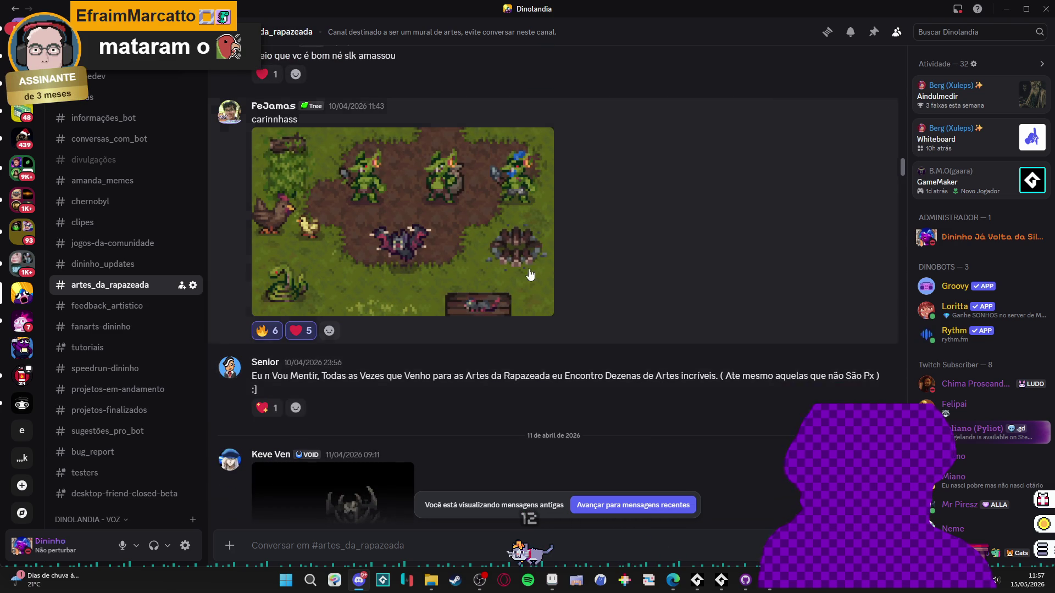
left_click(360, 149)
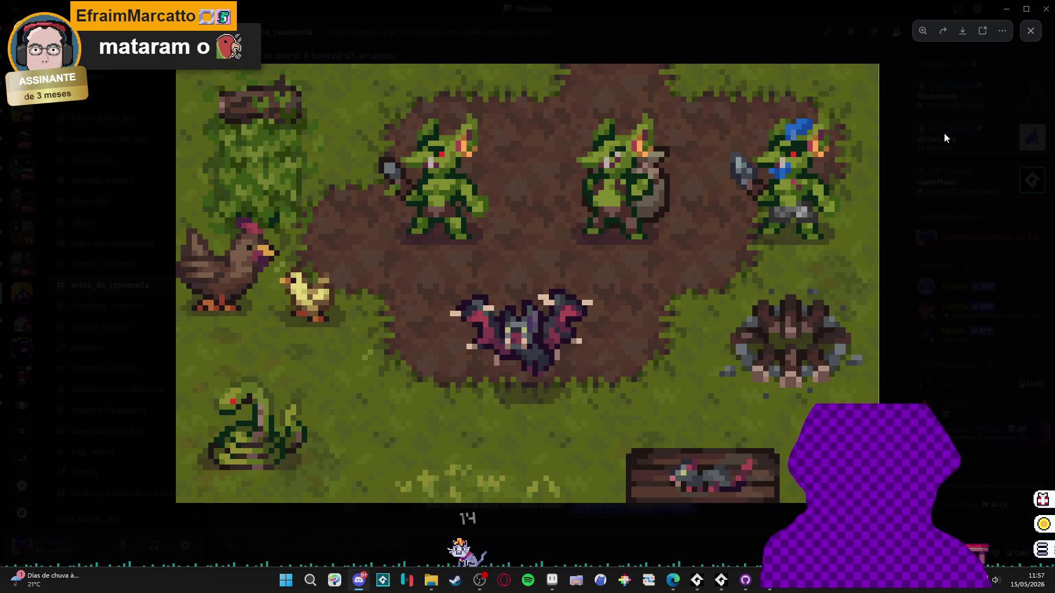
- Copy the enlarged goblin image with Copiar imagem, zoom in and out, then close it
right_click(459, 203)
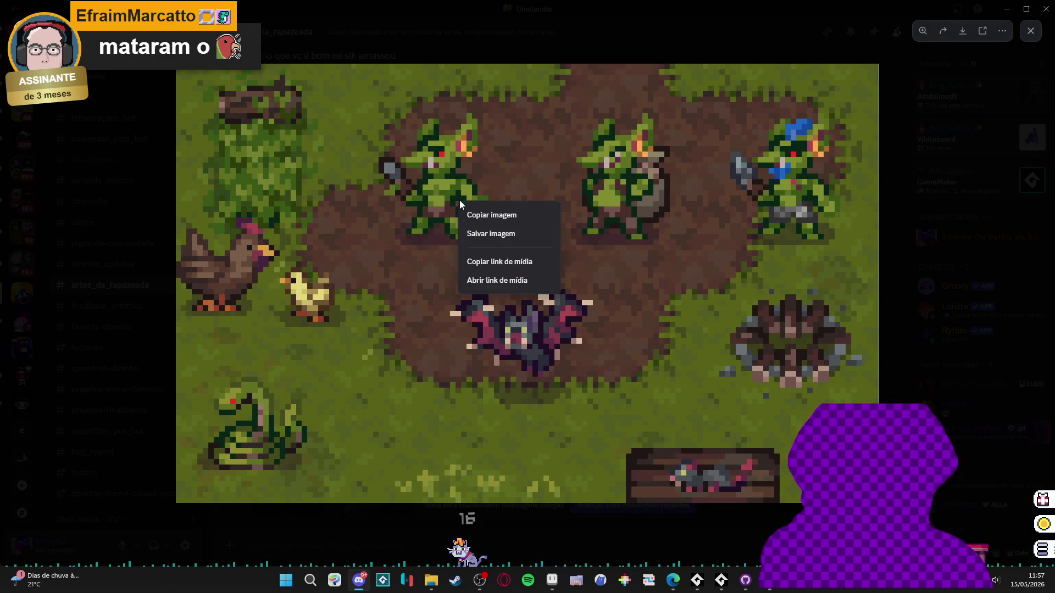
left_click(504, 215)
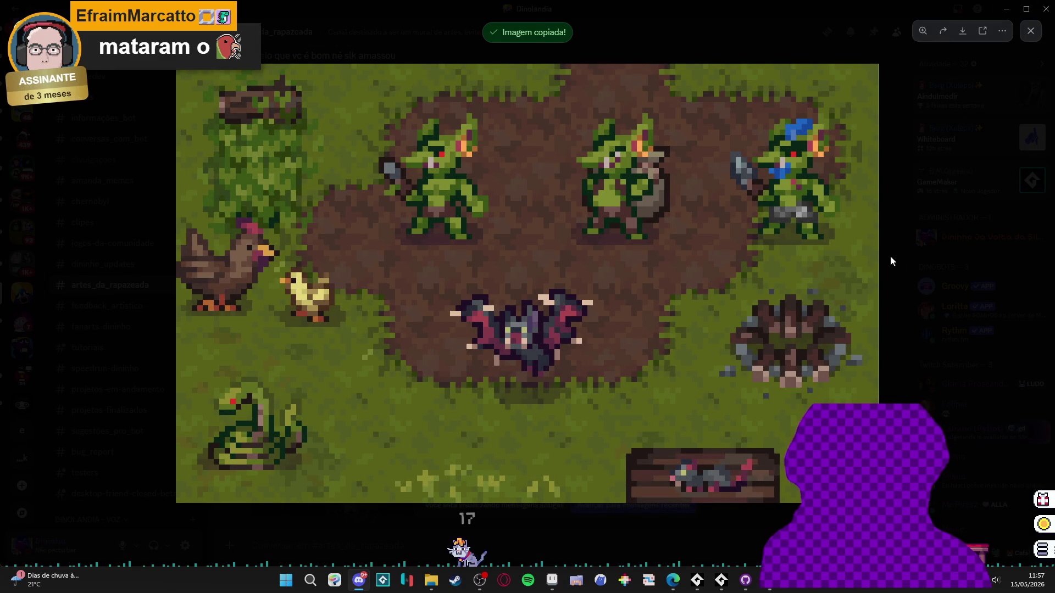
left_click(864, 214)
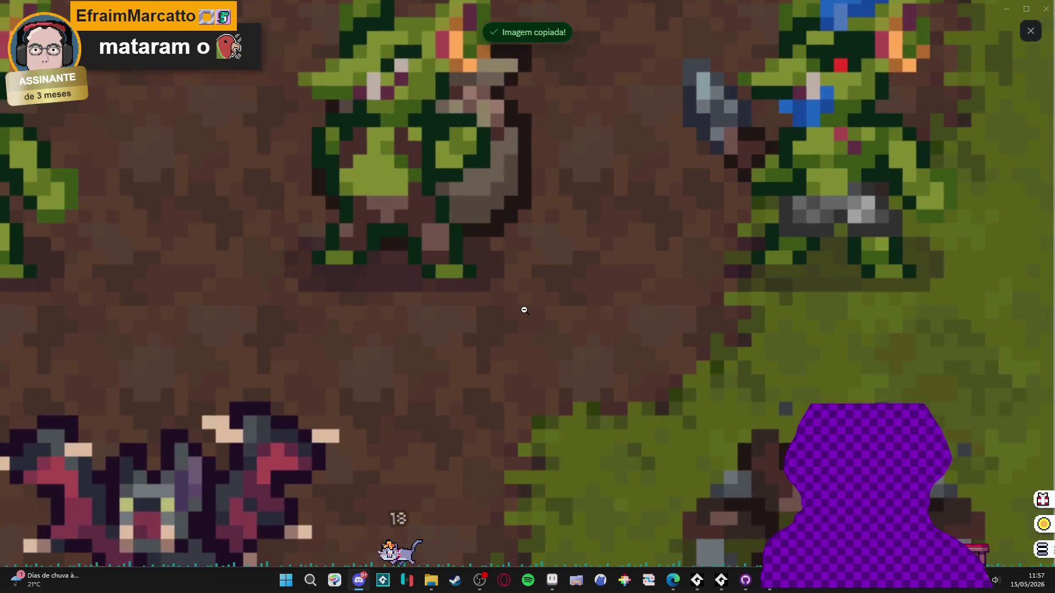
left_click(513, 315)
left_click(937, 337)
- Scroll up to the 9 April 'anoder one' hooded figure and view it full-size briefly
scroll(476, 371, "up", 3)
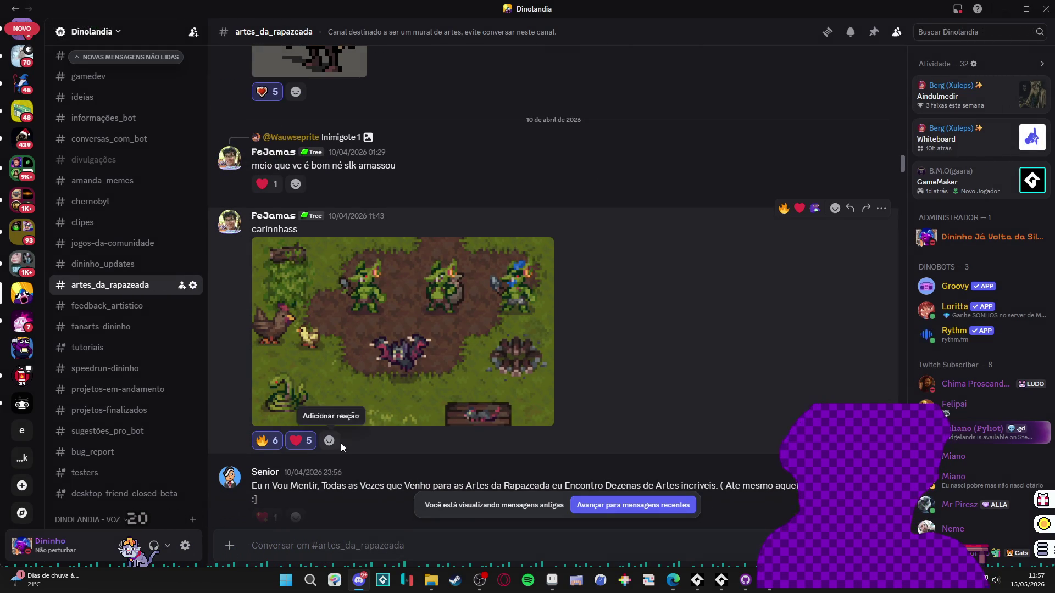
scroll(340, 443, "up", 5)
scroll(366, 420, "up", 1)
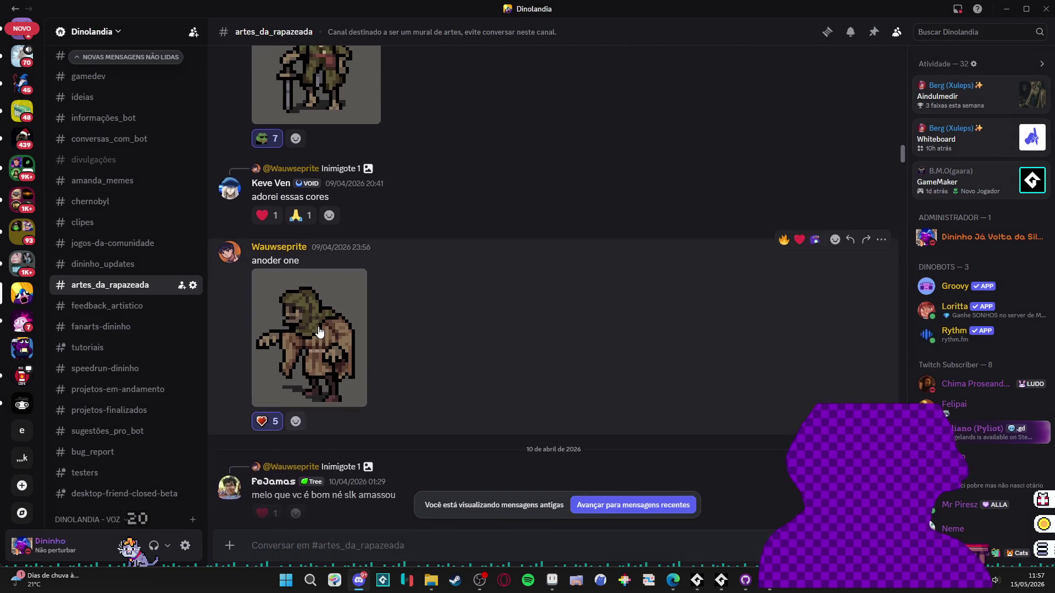
left_click(324, 336)
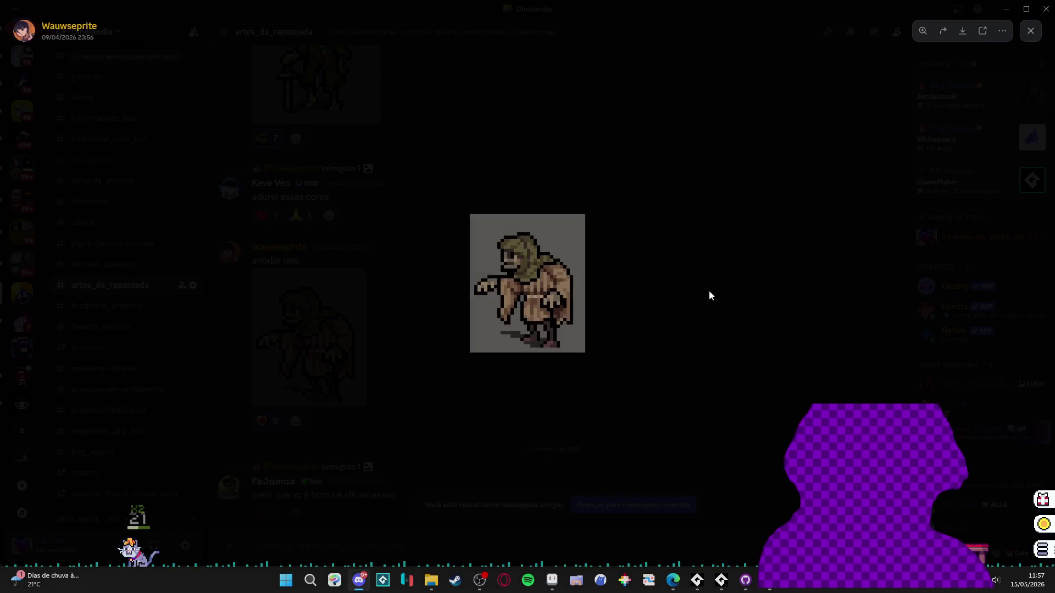
left_click(737, 289)
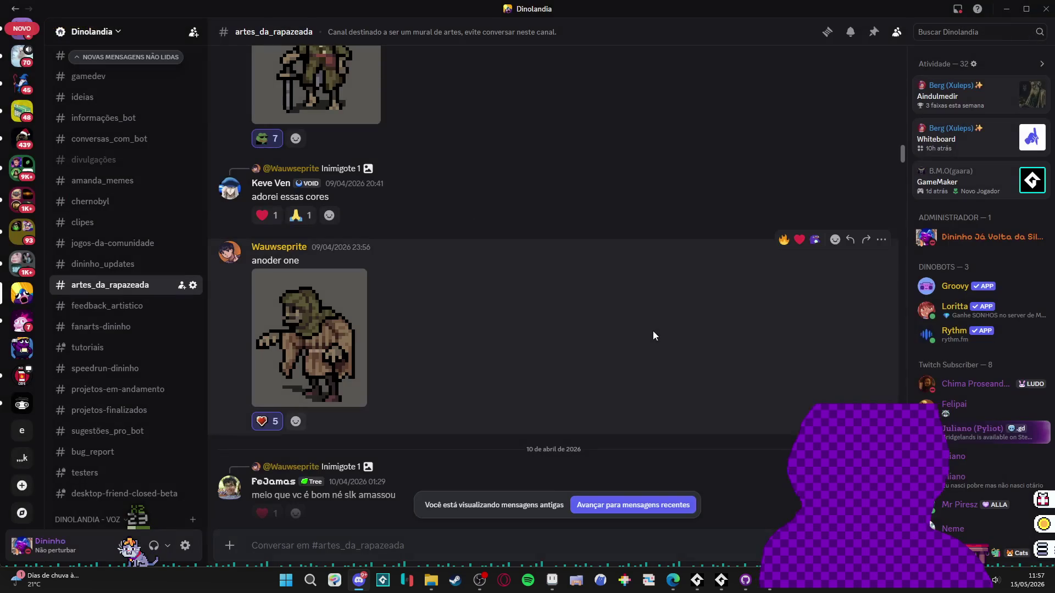
- Scroll back to the 'axolote!!' post and view its image full-size, then close it
scroll(742, 179, "up", 3)
scroll(717, 241, "up", 10)
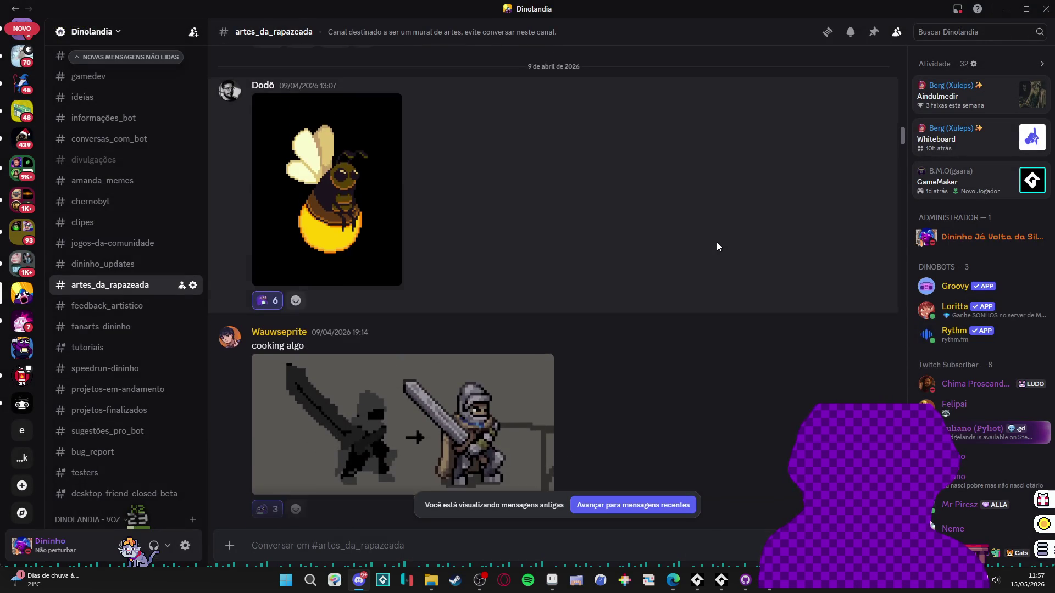
scroll(718, 242, "up", 1)
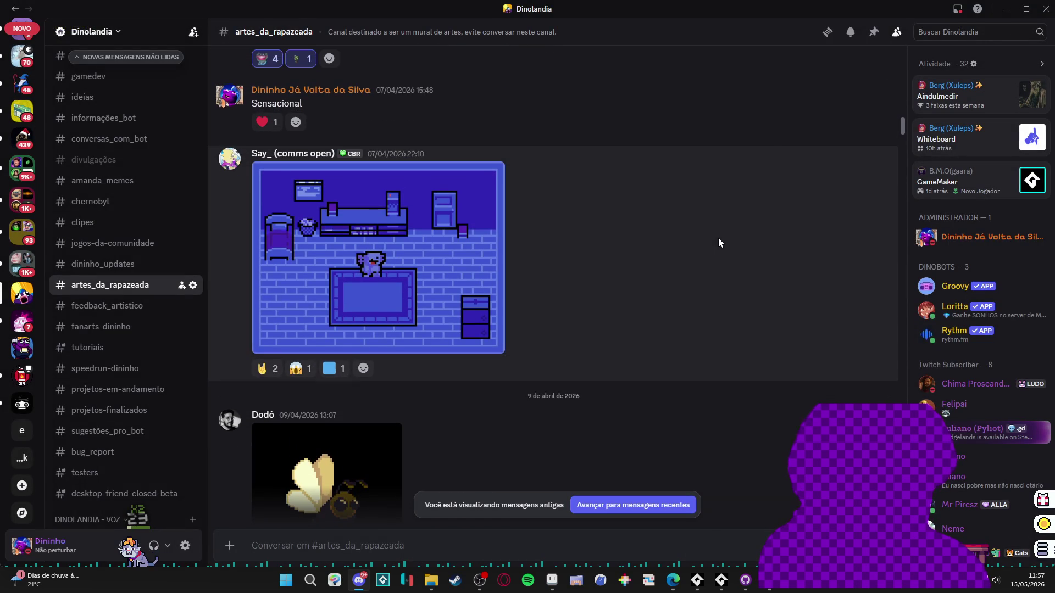
scroll(553, 259, "up", 6)
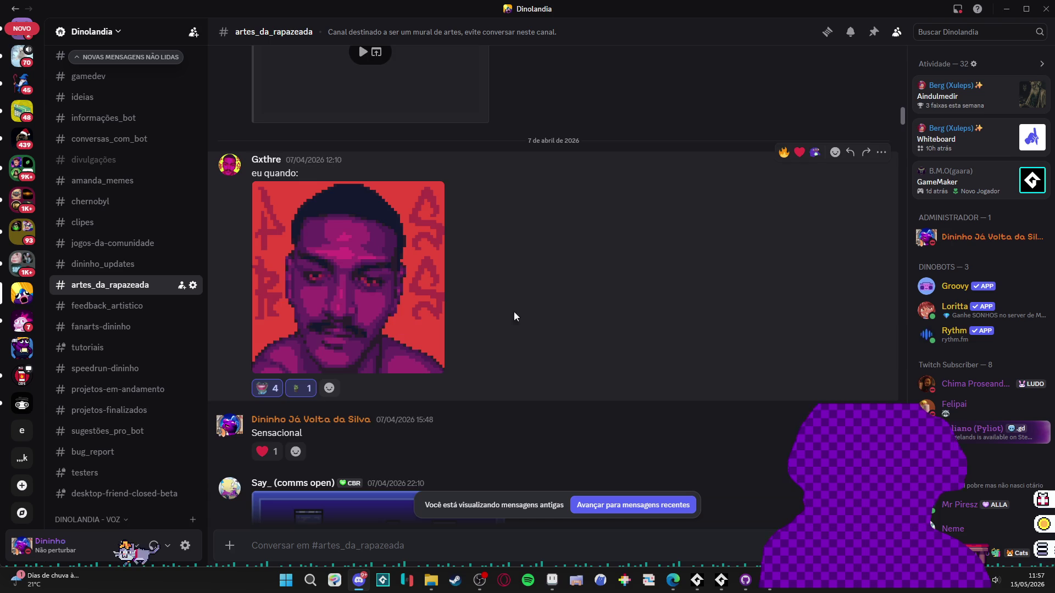
scroll(579, 323, "up", 3)
scroll(579, 323, "up", 1)
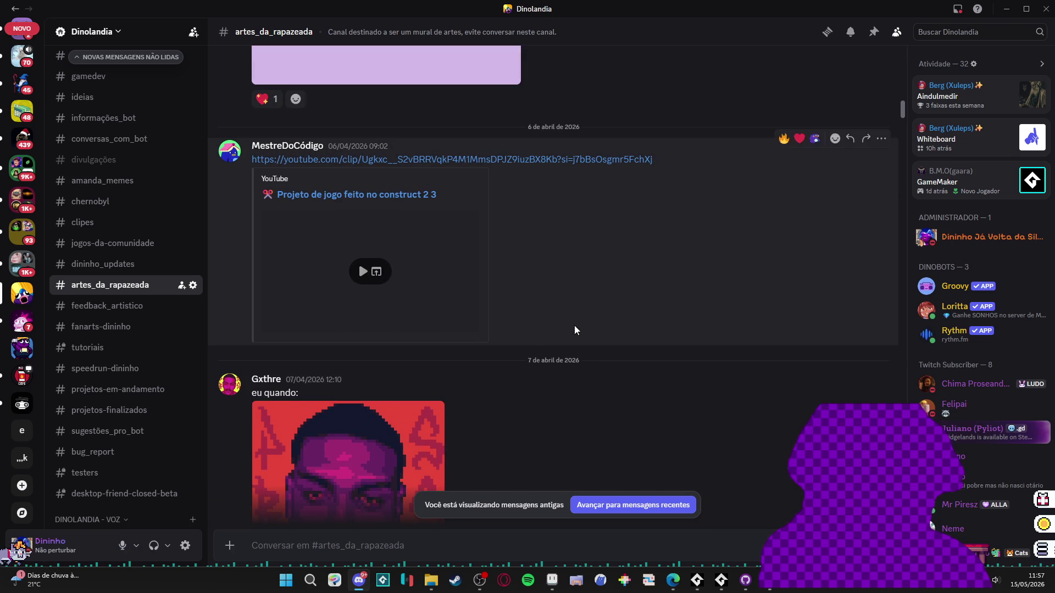
scroll(440, 371, "down", 3)
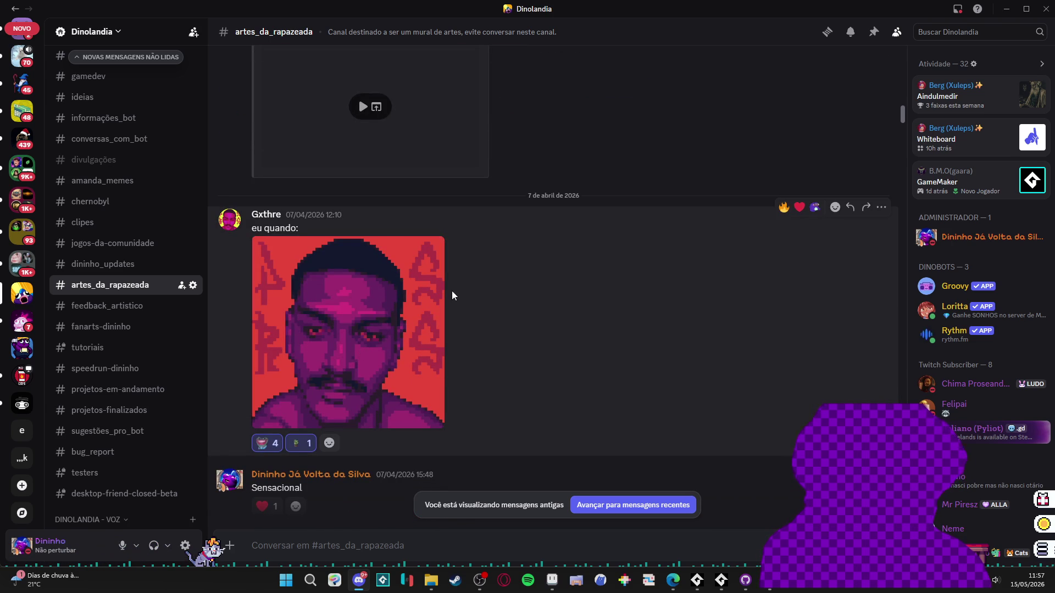
scroll(497, 346, "up", 2)
scroll(489, 363, "down", 3)
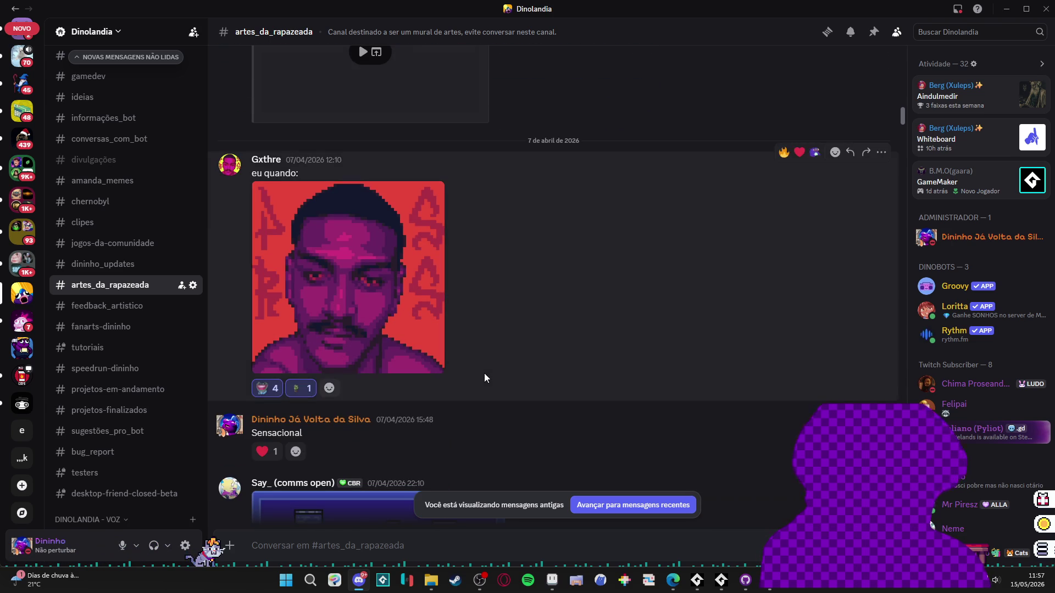
scroll(483, 374, "up", 10)
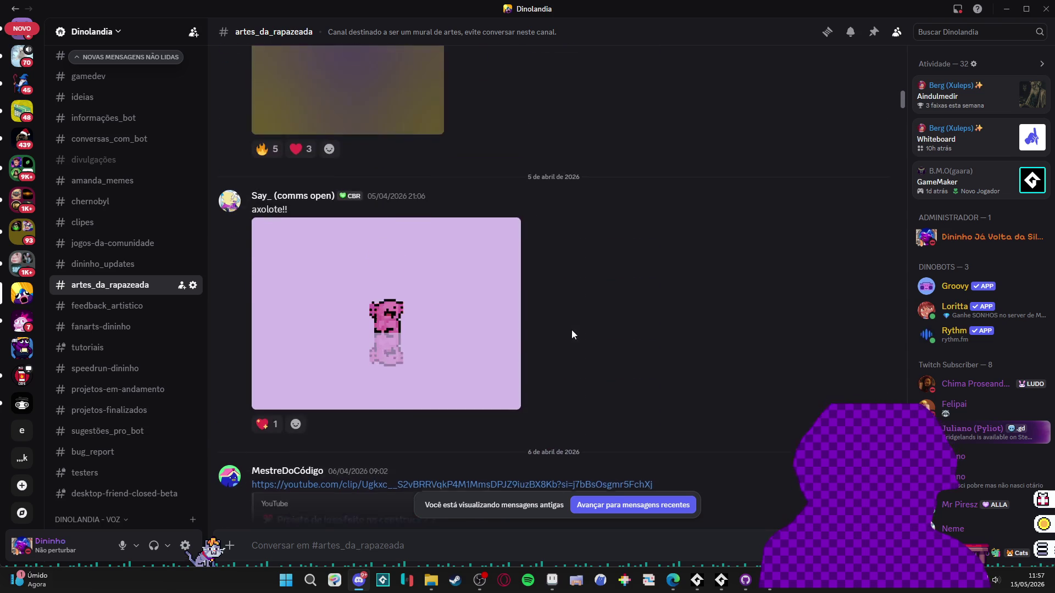
left_click(388, 316)
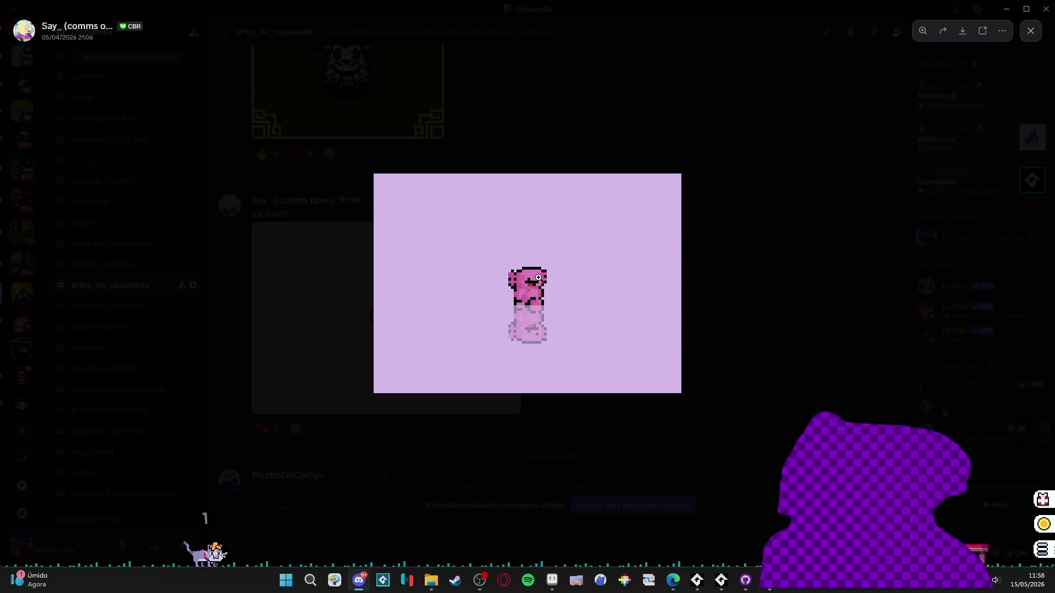
left_click(711, 282)
- Scroll further up to the 2 April 'pensando nas UI' crafting-interface post
scroll(600, 329, "up", 5)
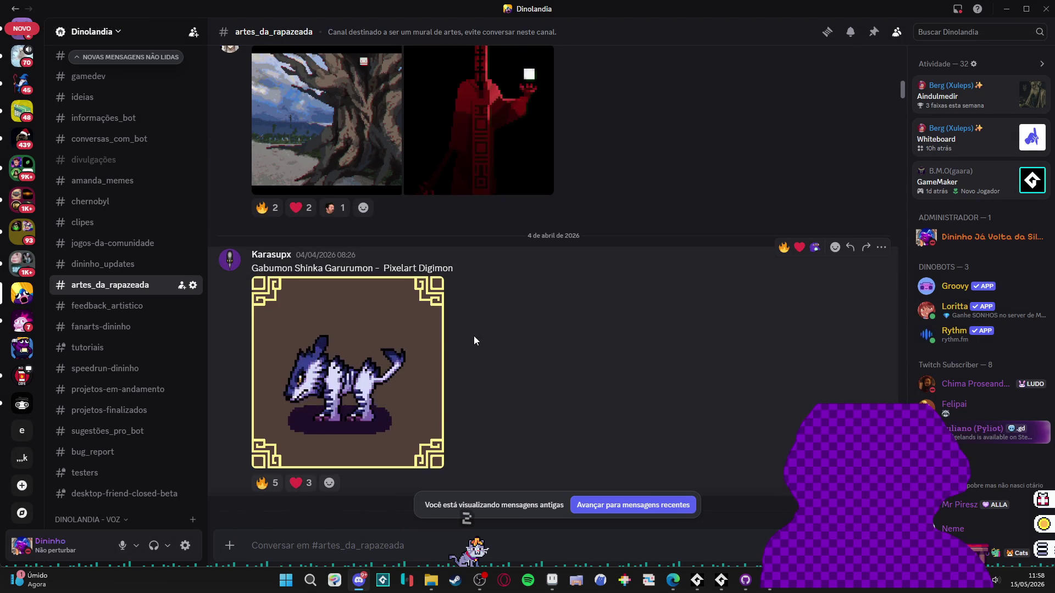
scroll(550, 378, "up", 5)
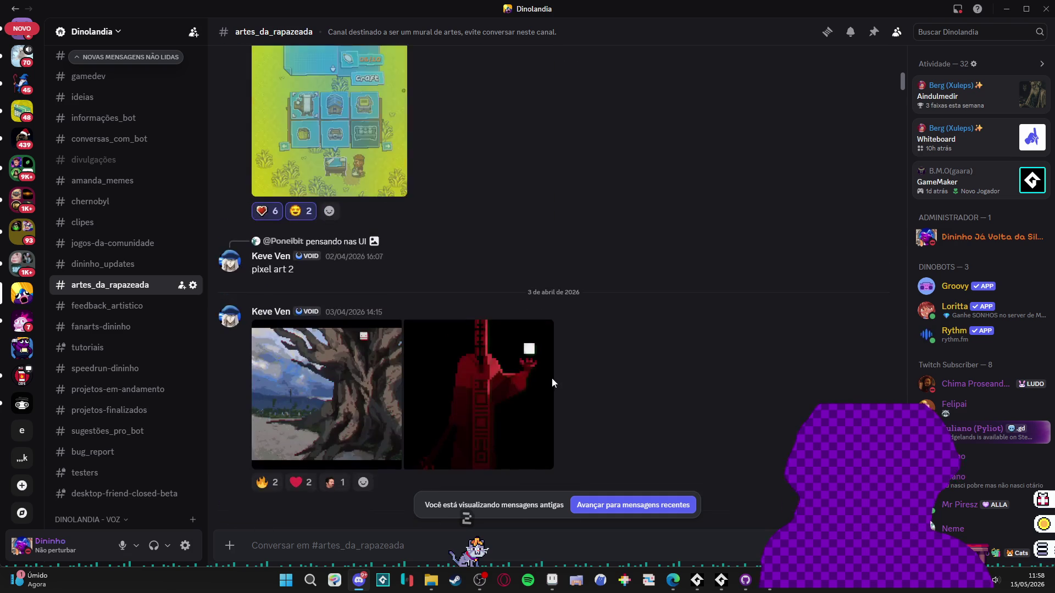
scroll(640, 380, "up", 4)
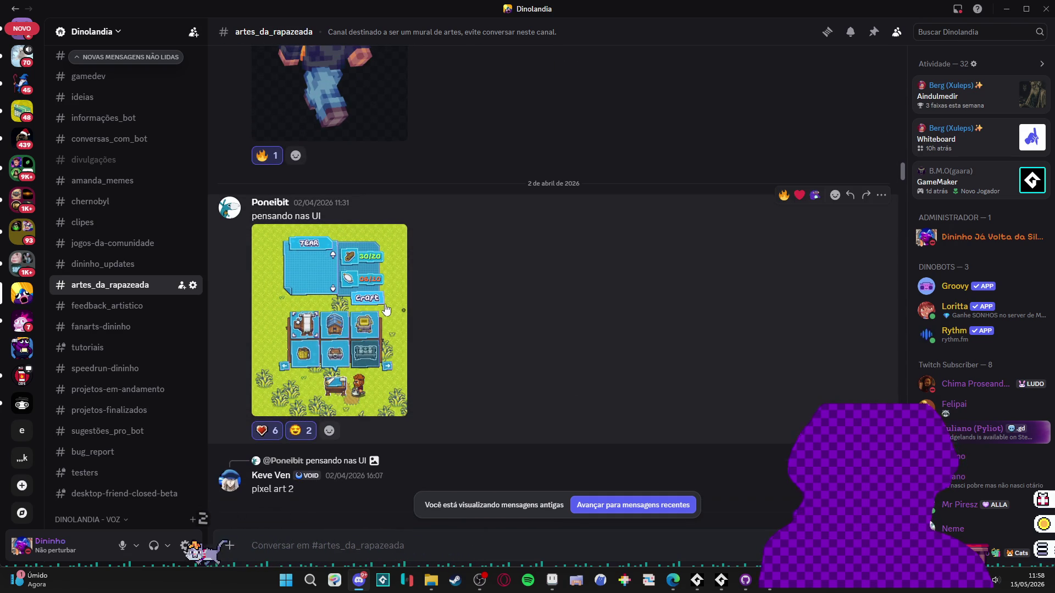
- View and close the crafting-interface art, then scroll back to the 25 March 'Vaga lume' post
left_click(396, 315)
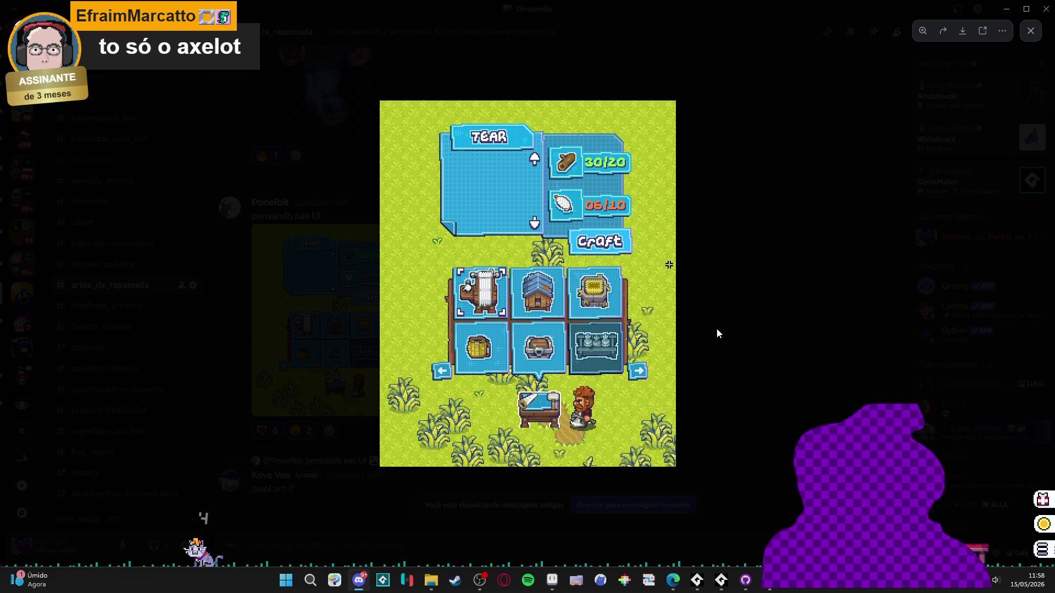
left_click(716, 328)
scroll(569, 346, "up", 5)
scroll(569, 345, "up", 7)
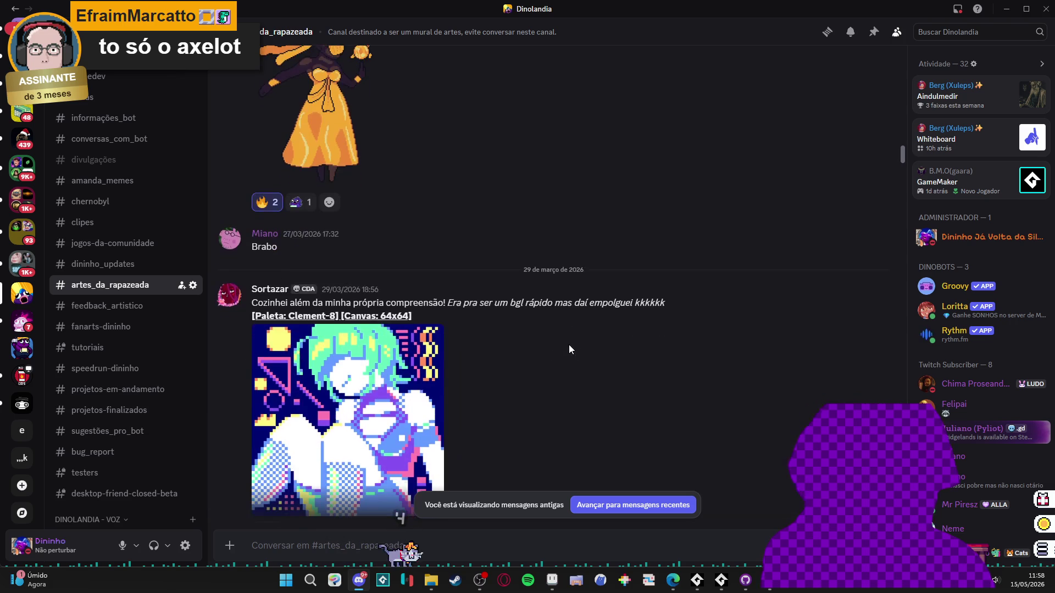
scroll(569, 345, "down", 1)
scroll(401, 399, "up", 4)
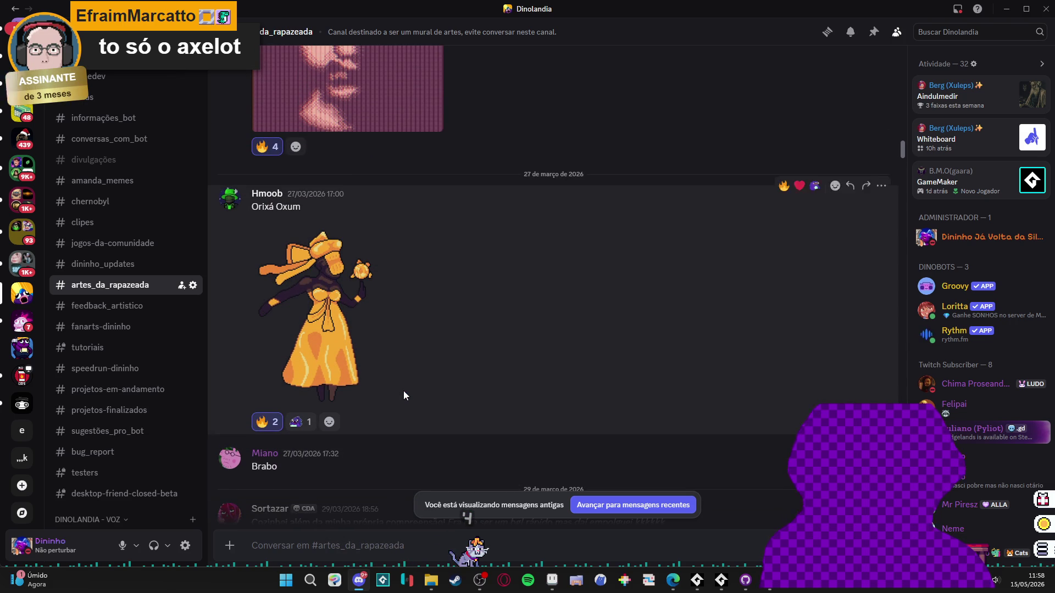
scroll(404, 392, "up", 1)
scroll(417, 421, "up", 2)
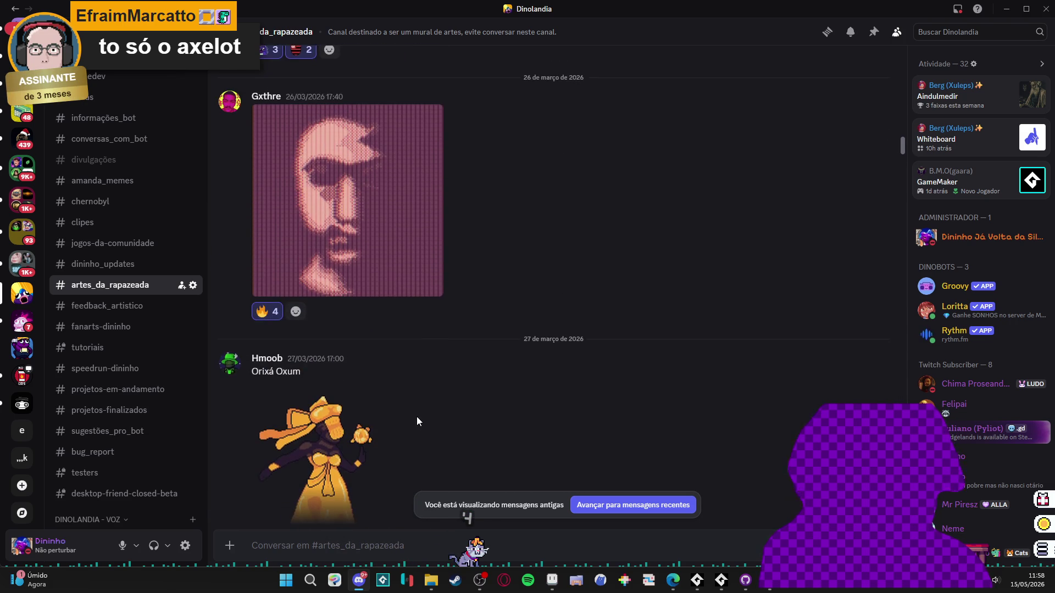
scroll(416, 421, "up", 8)
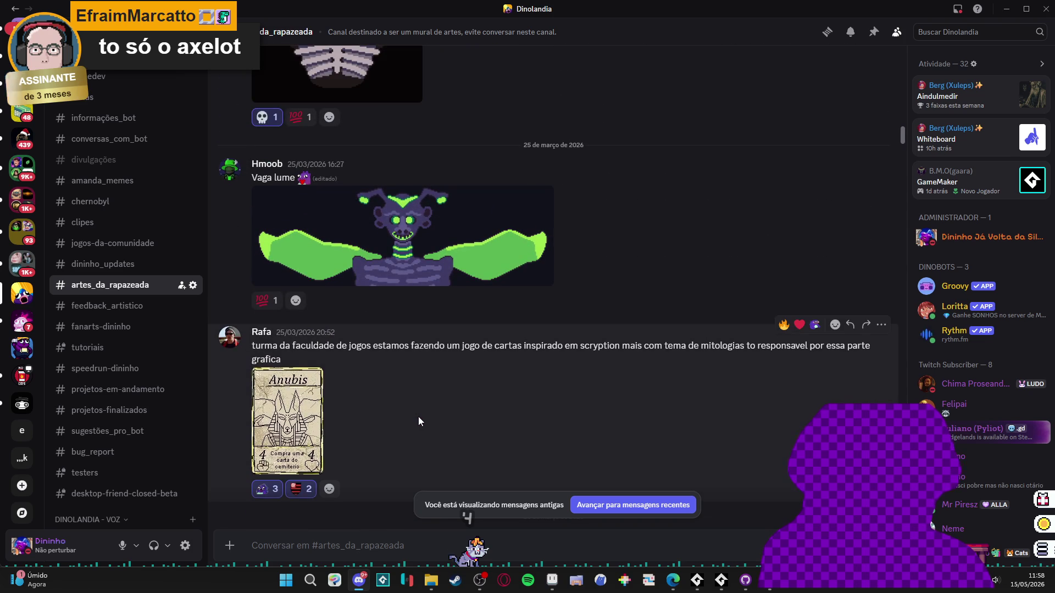
scroll(418, 421, "up", 2)
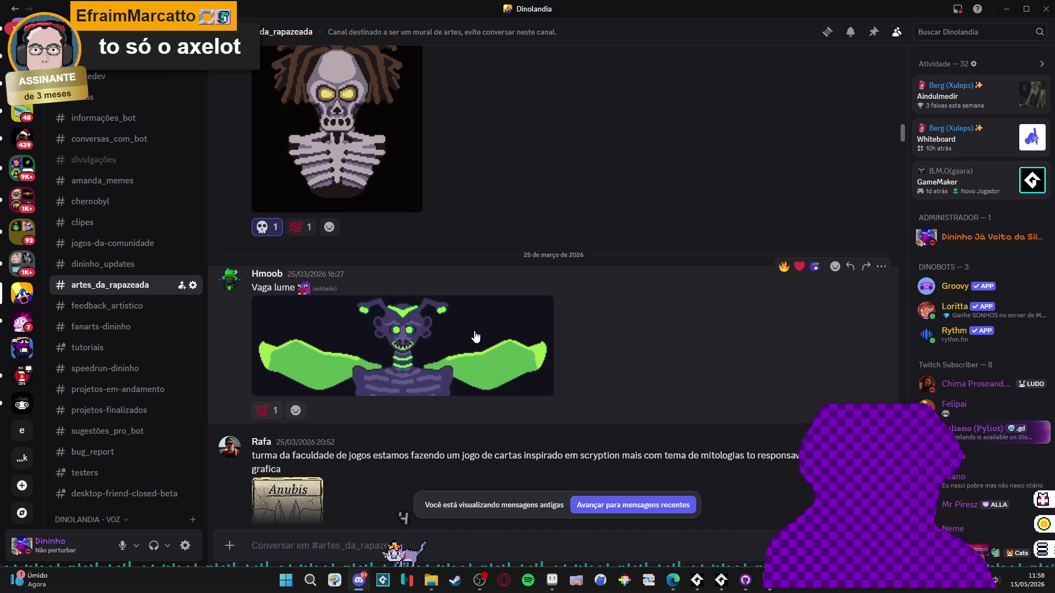
scroll(488, 420, "up", 2)
- View the Vaga lume pixel art full-size, close it, and keep scrolling back up
left_click(482, 436)
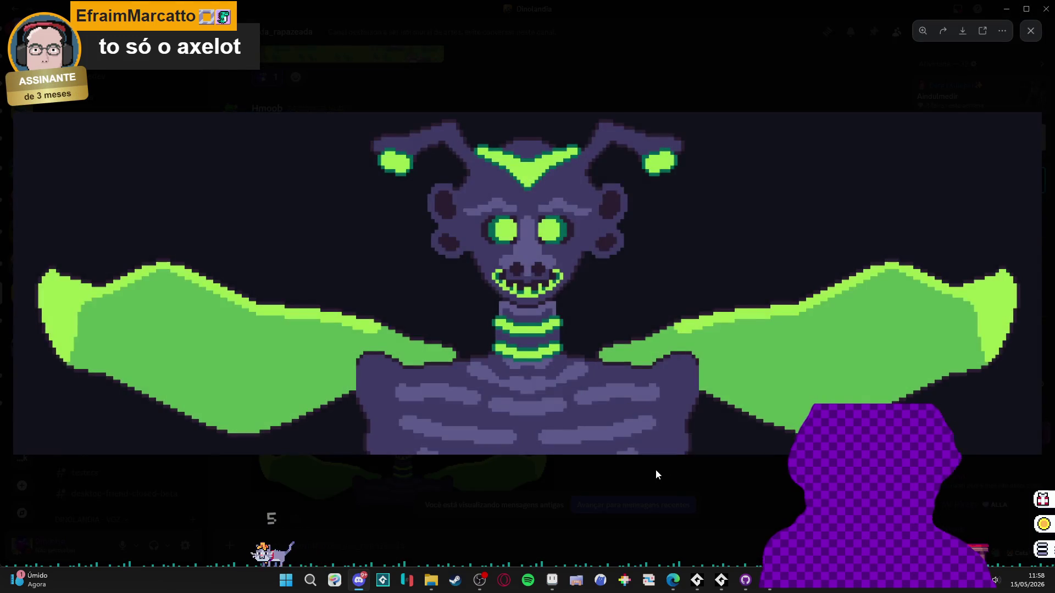
left_click(655, 469)
scroll(494, 358, "up", 6)
scroll(484, 369, "up", 4)
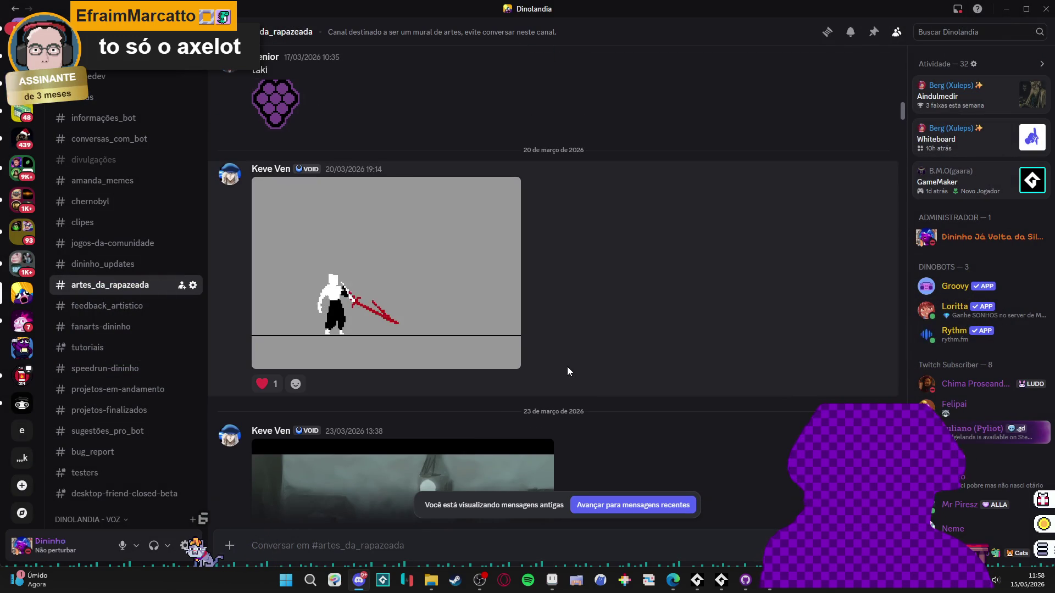
scroll(567, 367, "up", 3)
scroll(580, 360, "up", 15)
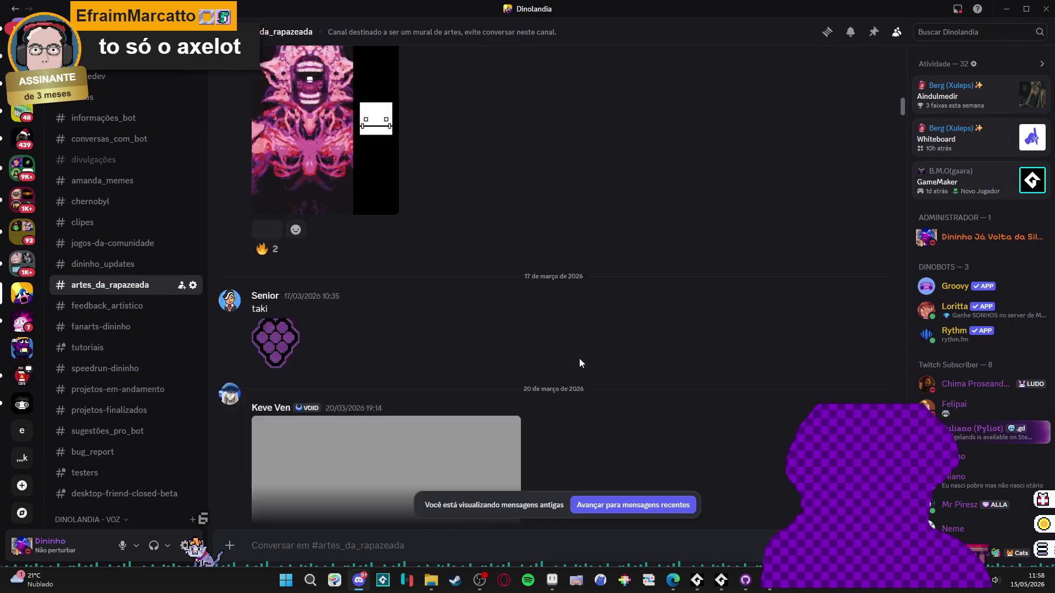
scroll(580, 360, "up", 15)
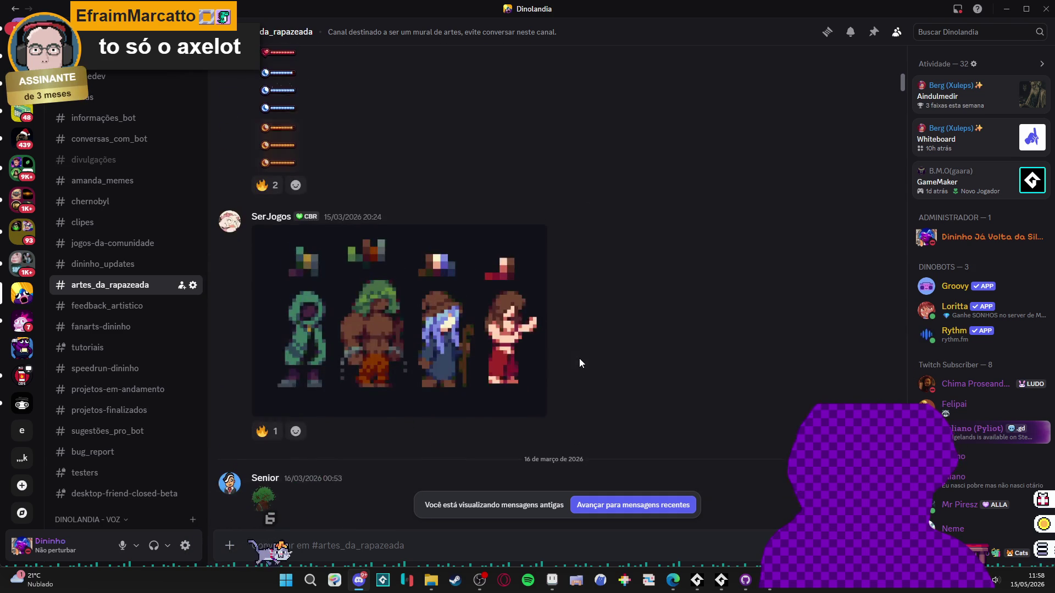
scroll(579, 363, "up", 5)
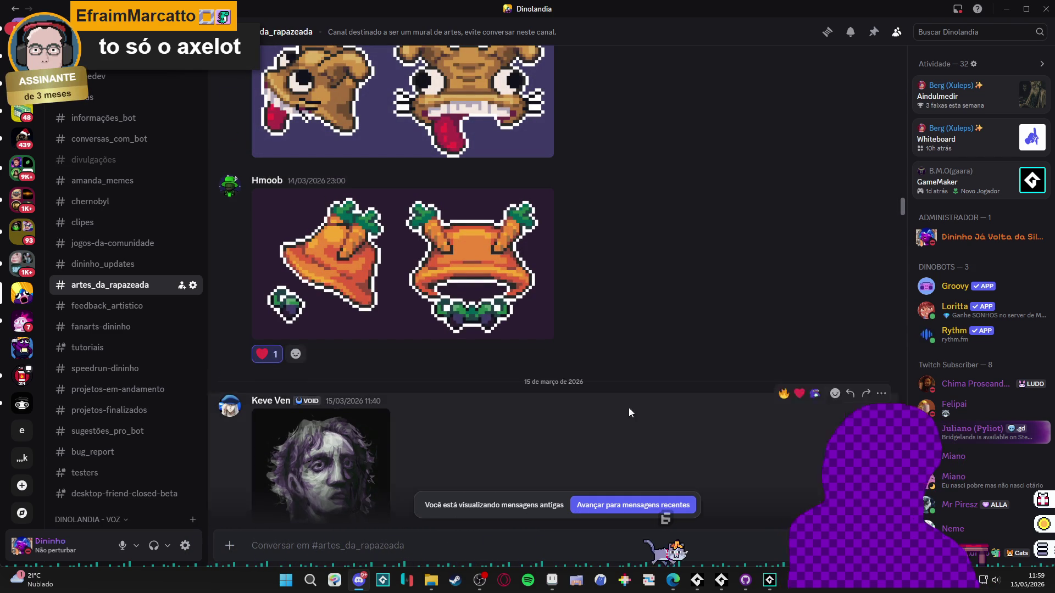
scroll(522, 380, "up", 7)
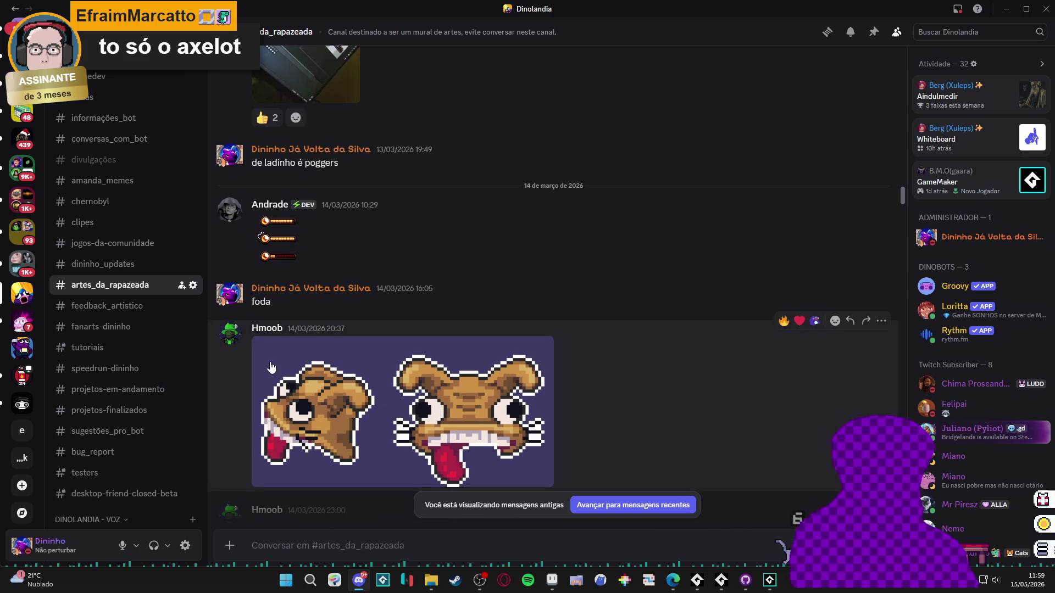
- Continue scrolling up until the 12 March 'mais bruxas' witch artworks appear
scroll(412, 330, "down", 3)
scroll(467, 309, "up", 10)
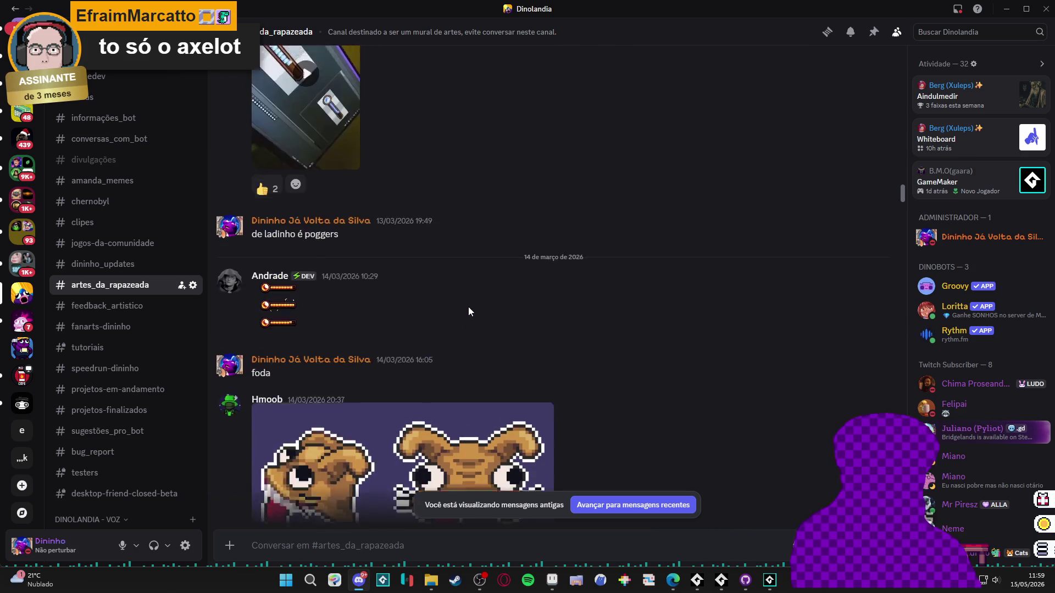
scroll(468, 312, "up", 3)
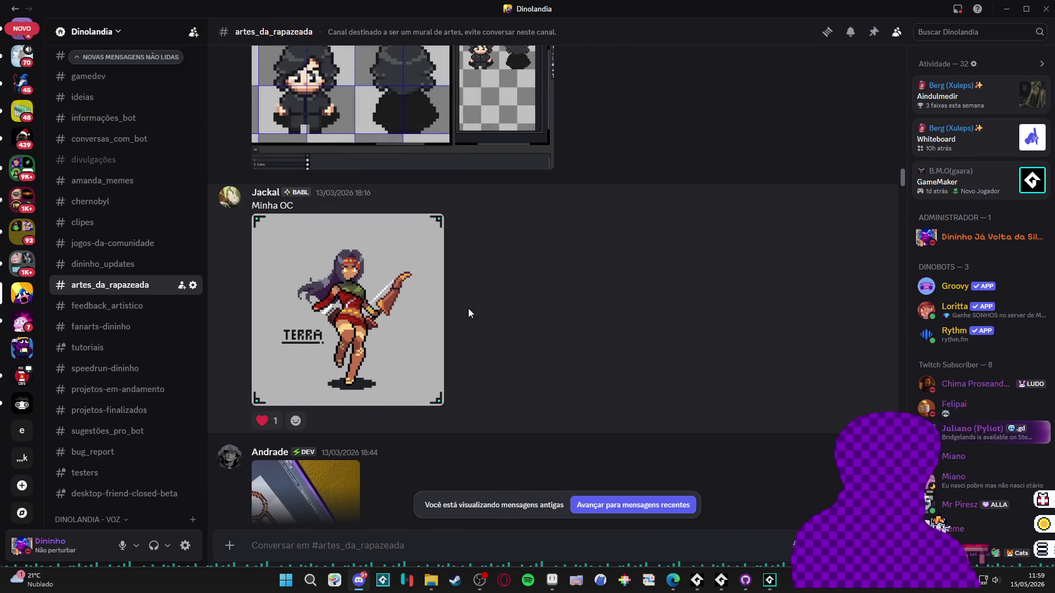
scroll(469, 309, "up", 2)
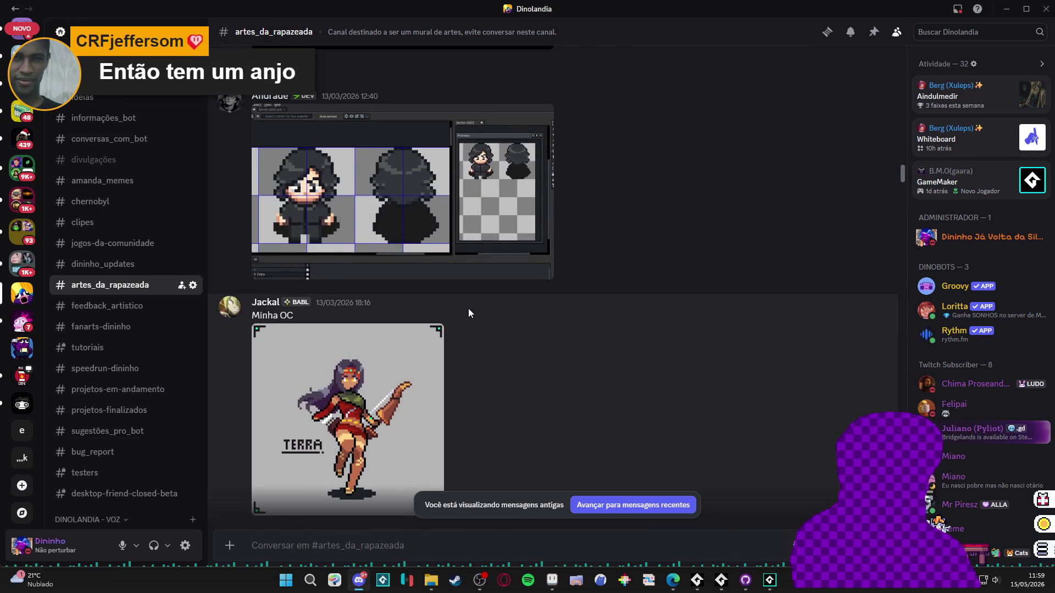
scroll(468, 308, "up", 10)
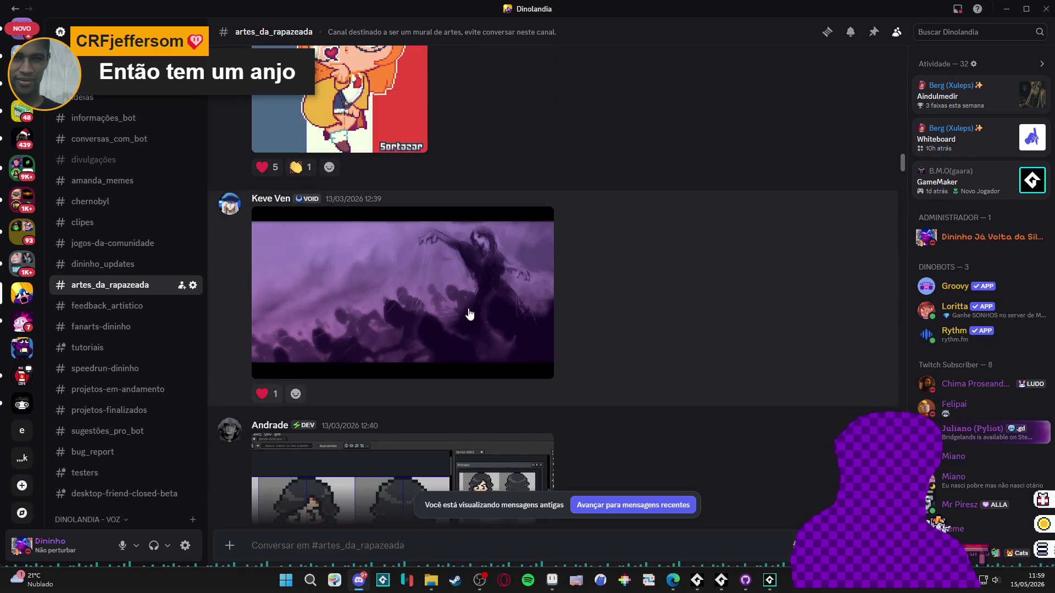
scroll(475, 312, "up", 3)
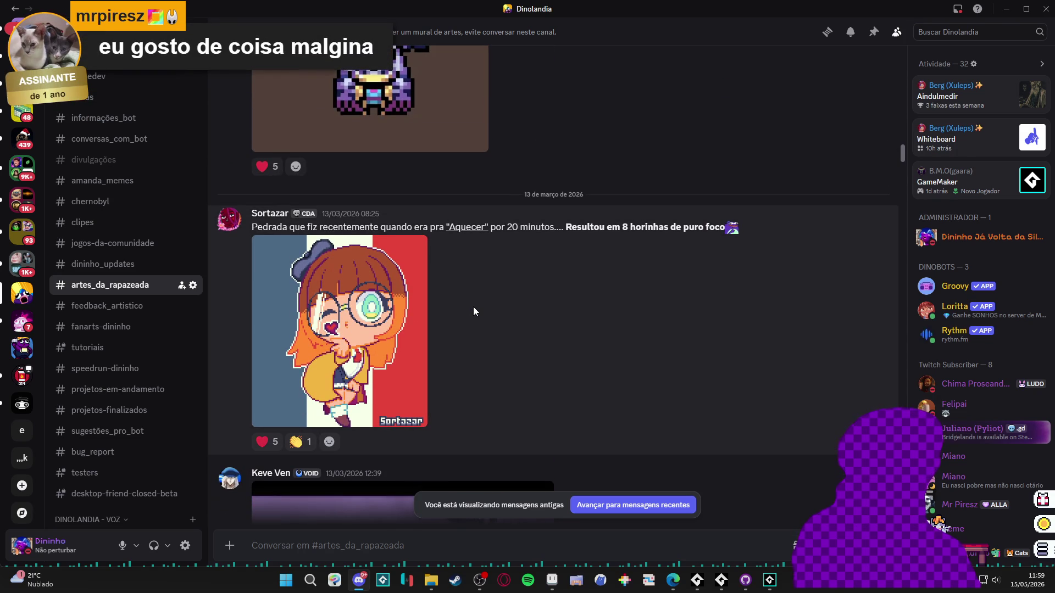
scroll(499, 294, "up", 7)
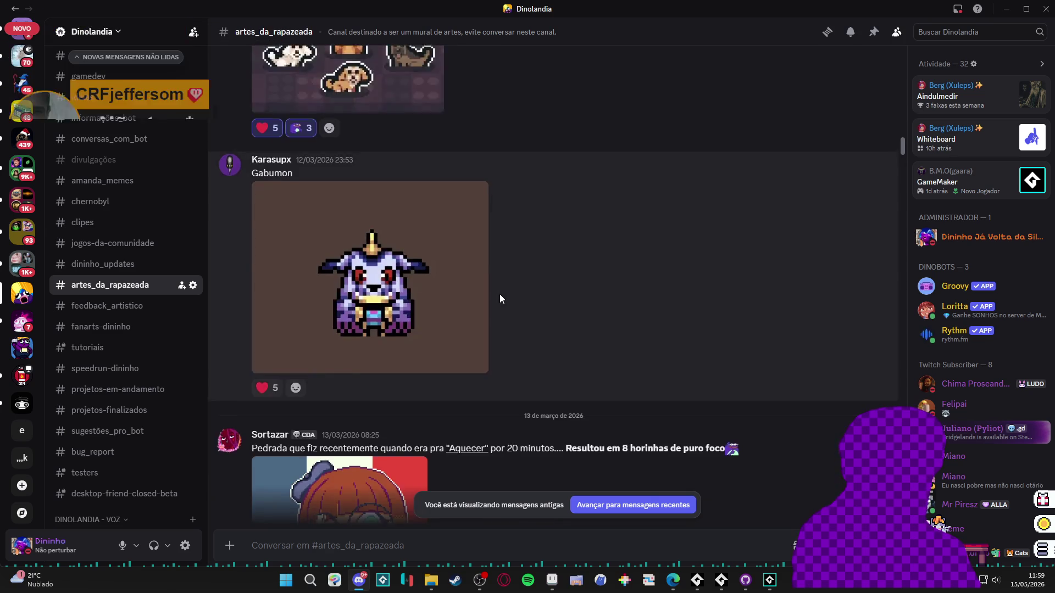
scroll(499, 295, "up", 4)
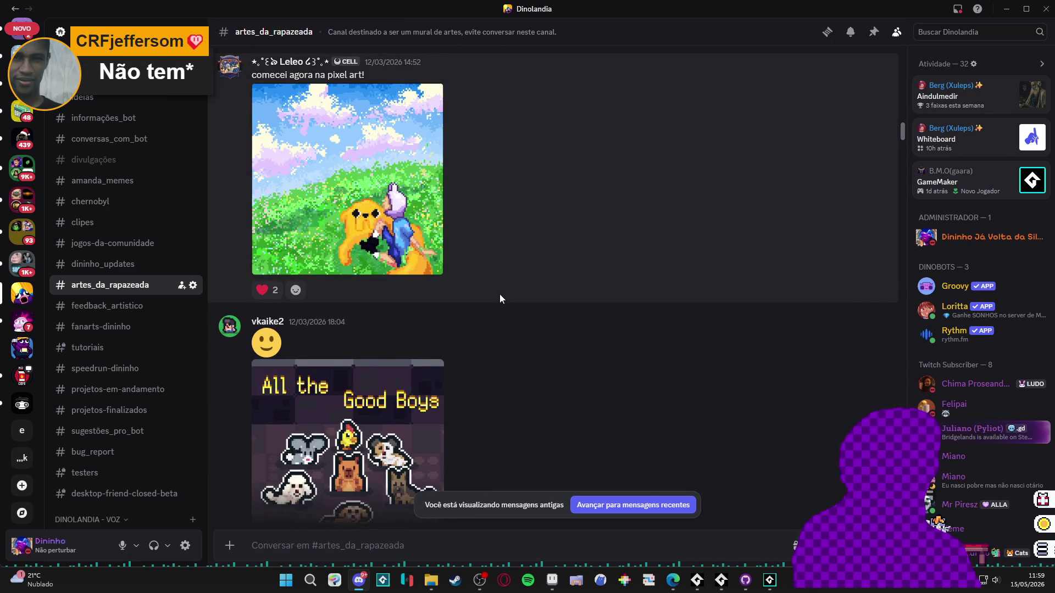
scroll(499, 294, "up", 3)
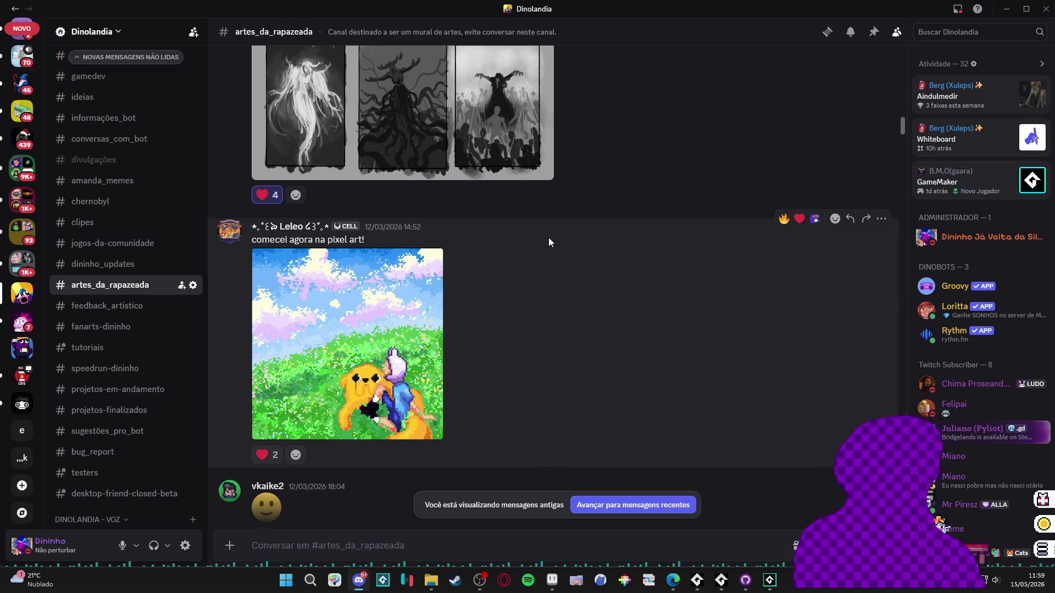
scroll(578, 238, "up", 1)
scroll(670, 289, "up", 5)
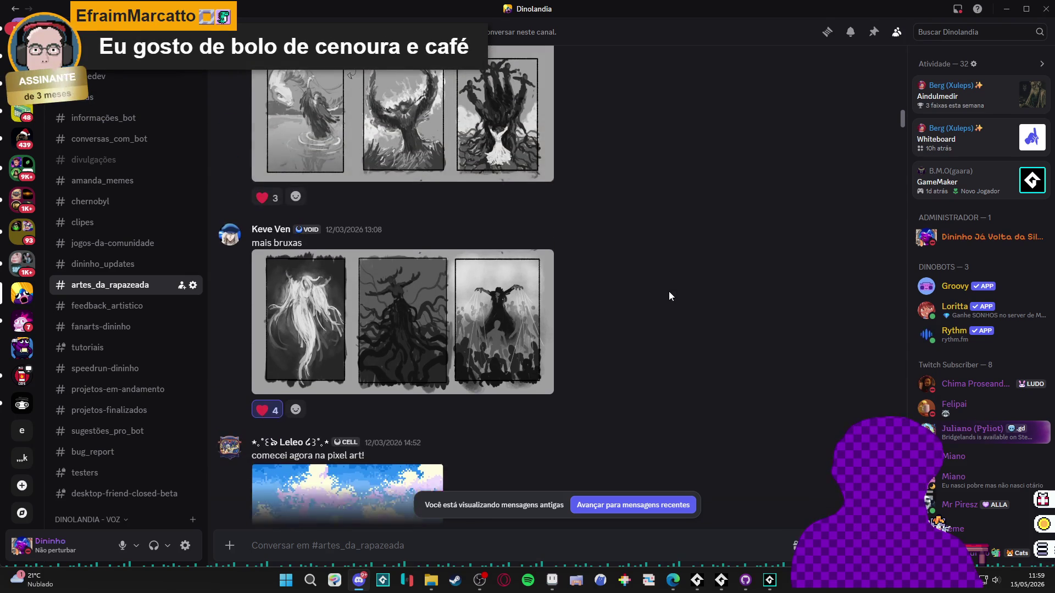
- View the three-panel witches artwork full-size, close it, and scroll further up
left_click(527, 418)
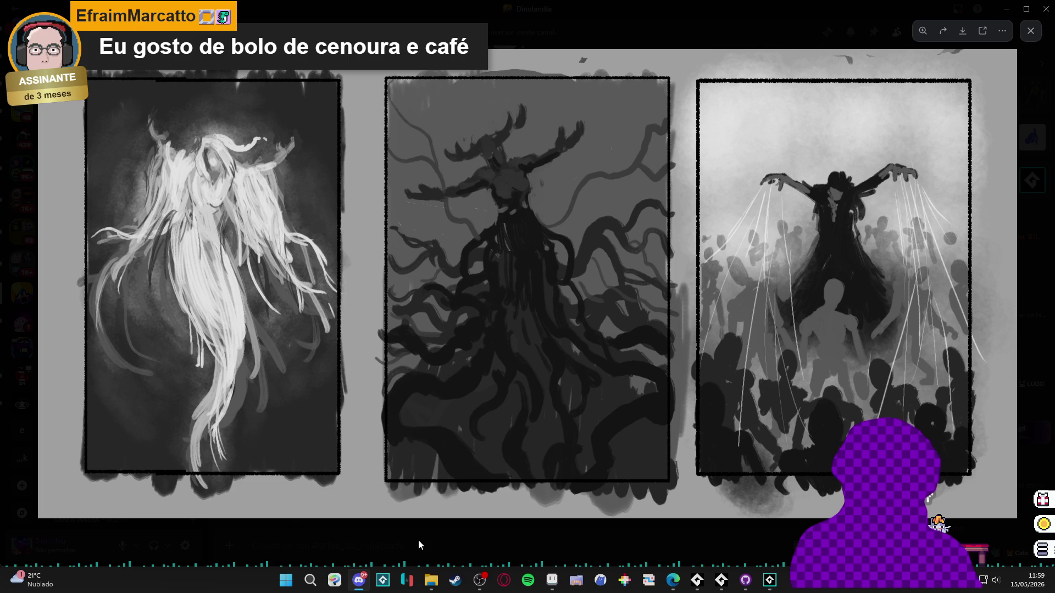
left_click(415, 549)
scroll(563, 467, "up", 8)
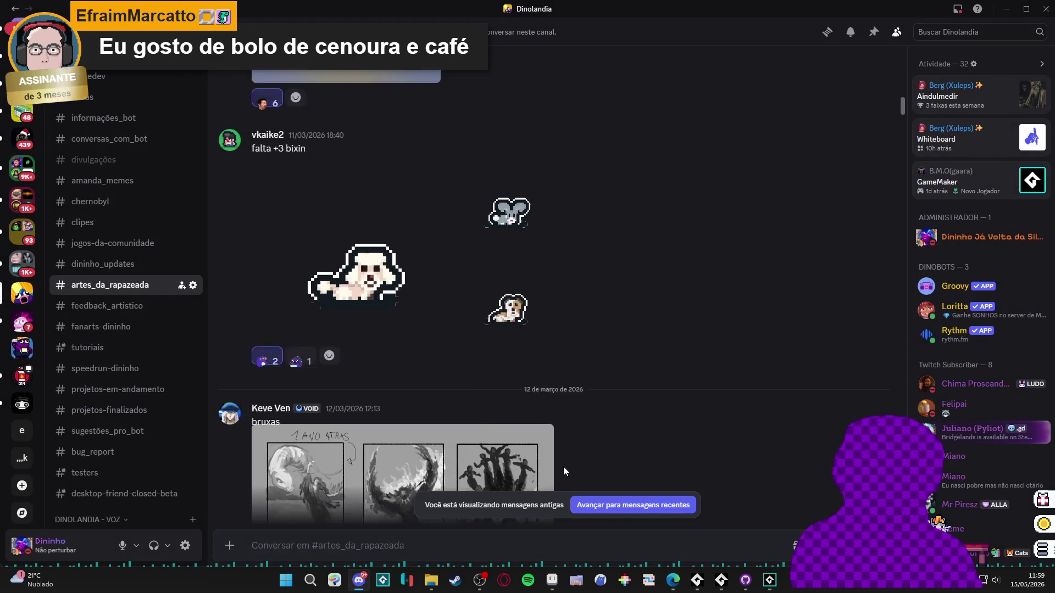
scroll(564, 472, "up", 1)
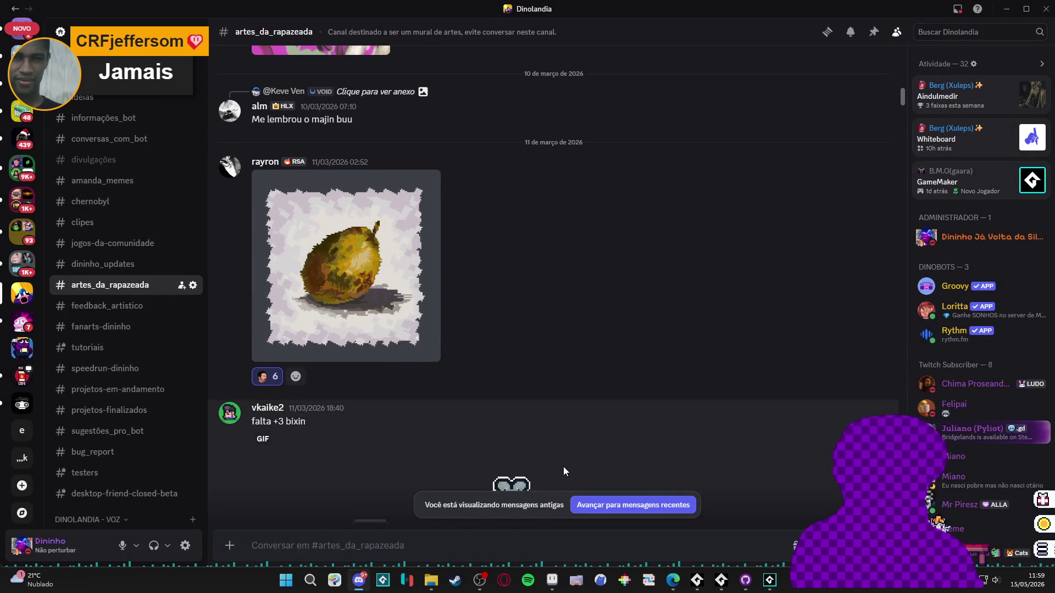
scroll(585, 404, "up", 2)
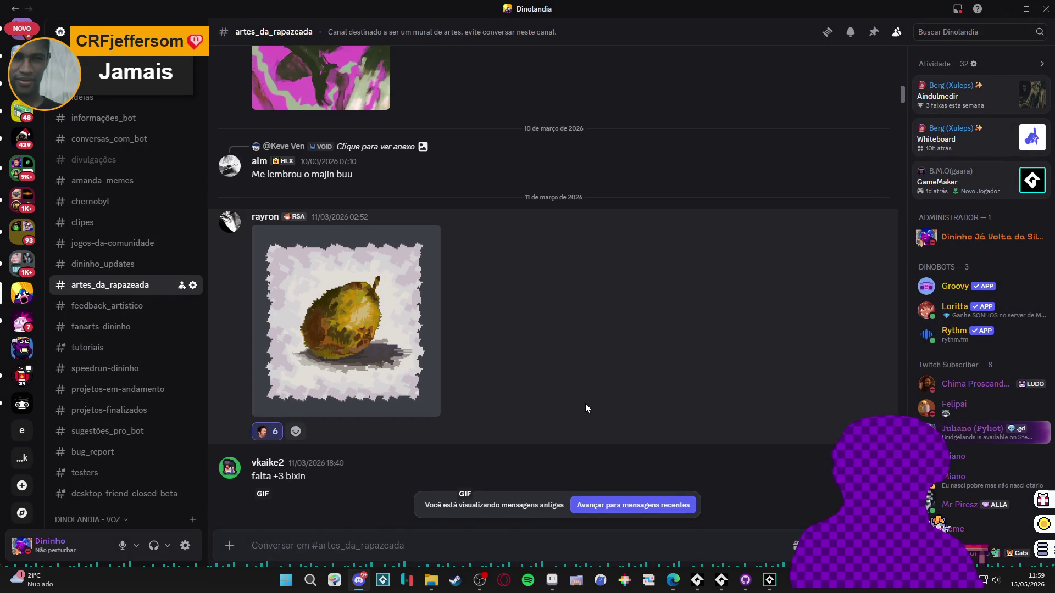
- Switch to #tutoriais and back, then view and close the 11 March pear painting
left_click(165, 347)
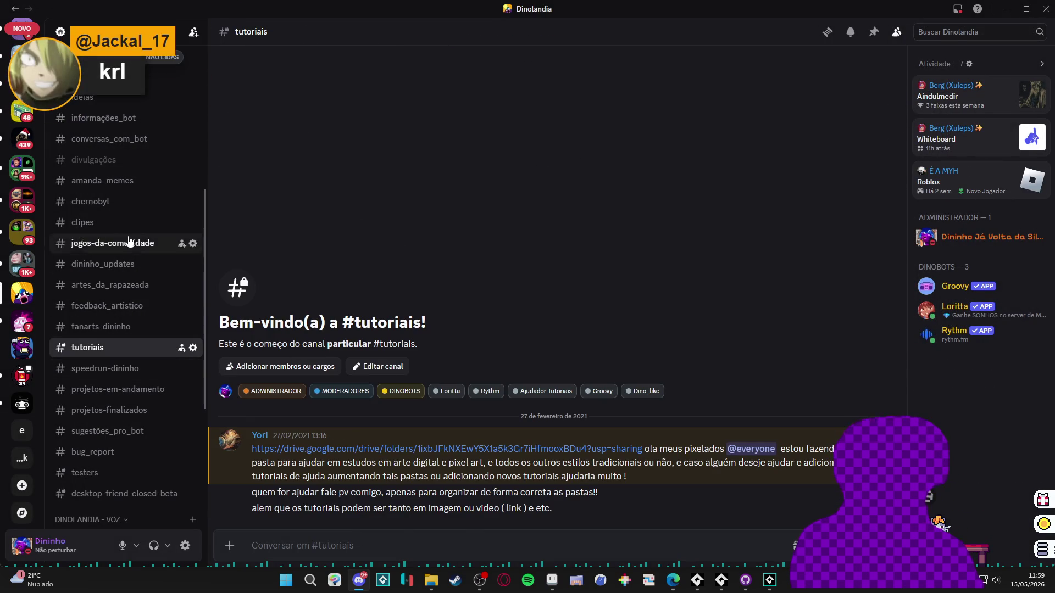
left_click(137, 288)
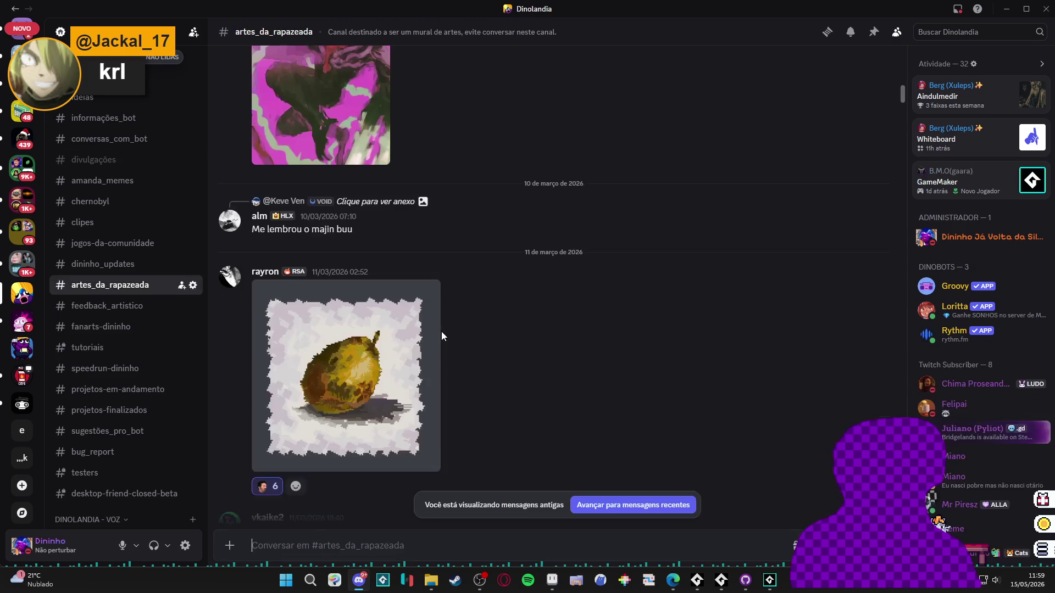
left_click(402, 340)
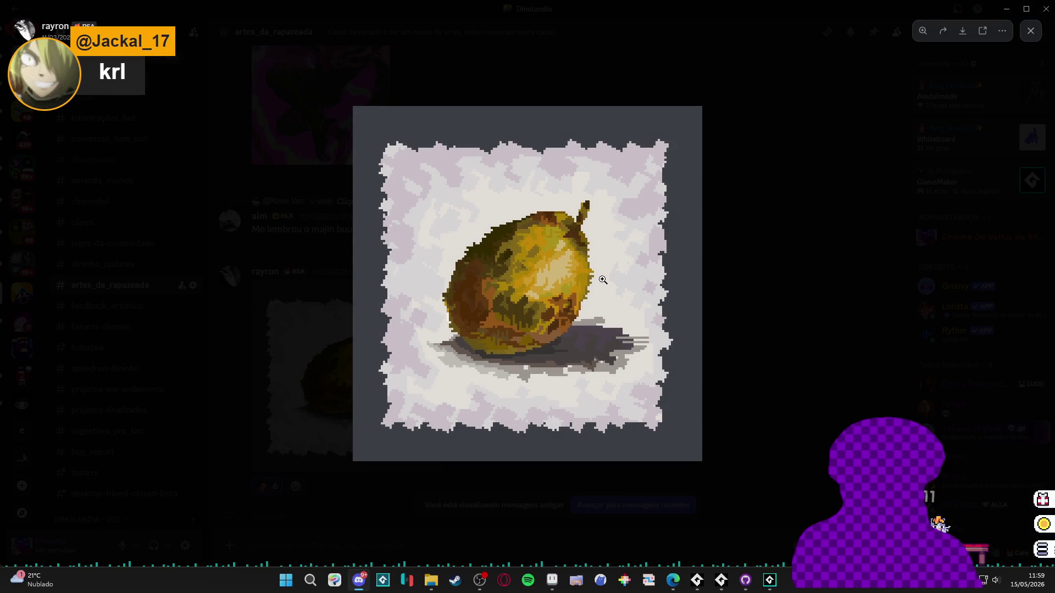
left_click(732, 272)
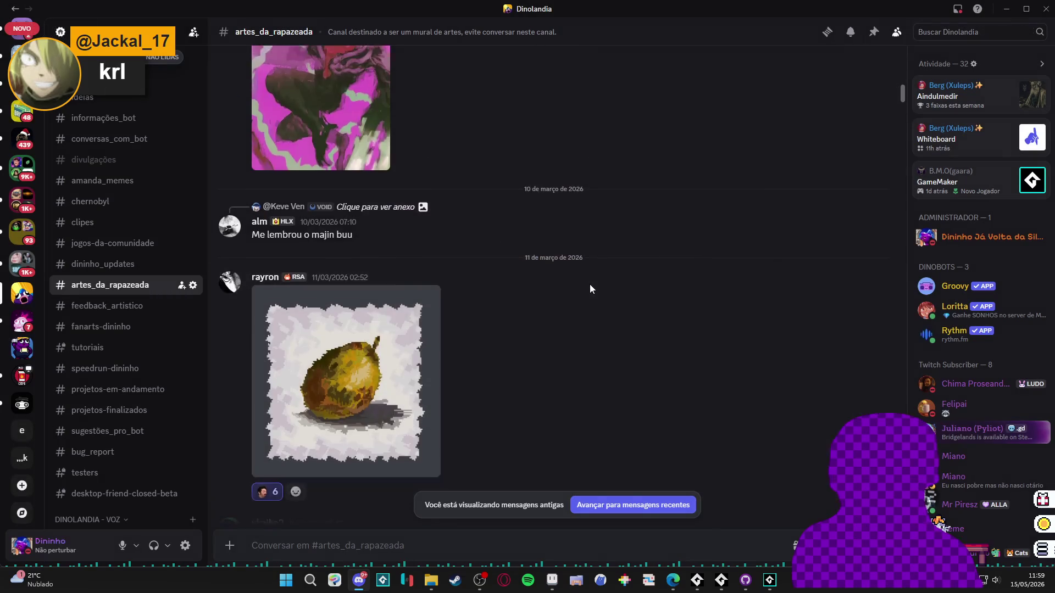
- Scroll up to the windmill game screenshot, view it full-size with a zoom, then close it
scroll(589, 285, "up", 7)
scroll(589, 285, "up", 5)
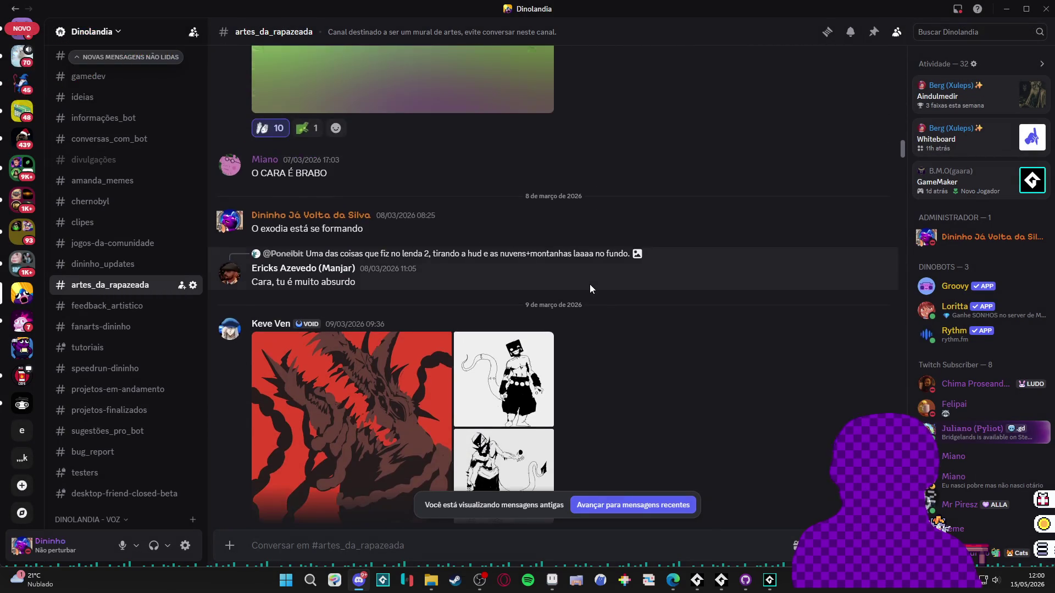
scroll(589, 285, "up", 2)
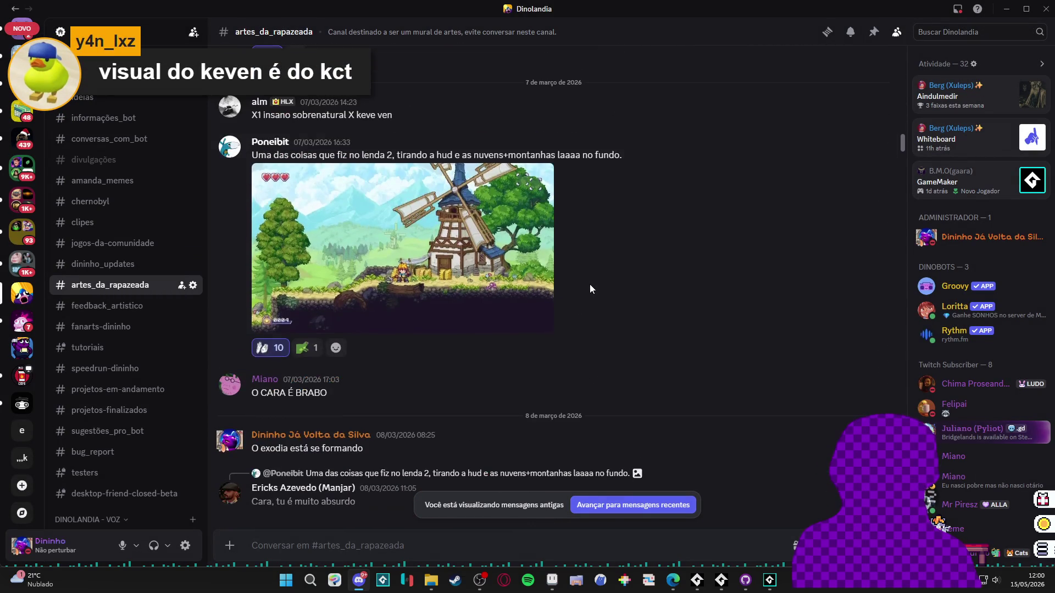
scroll(590, 288, "up", 1)
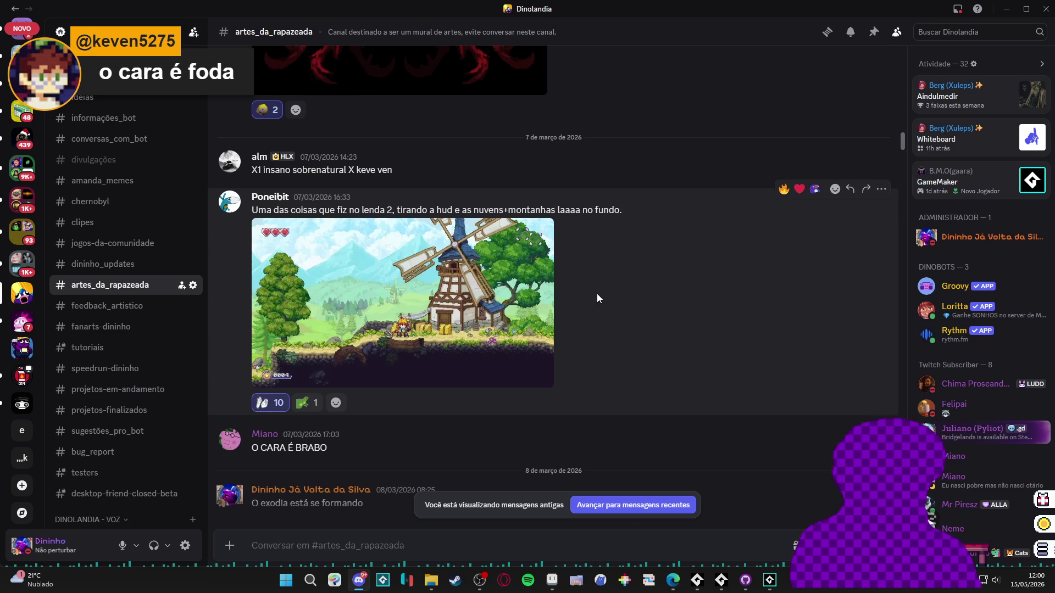
left_click(518, 321)
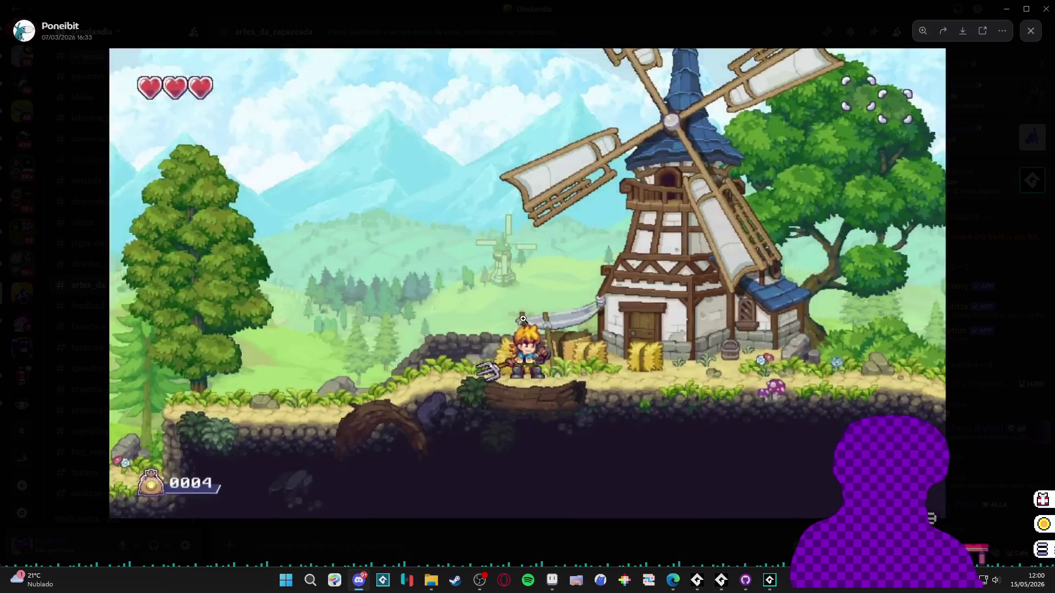
left_click(605, 383)
left_click(564, 409)
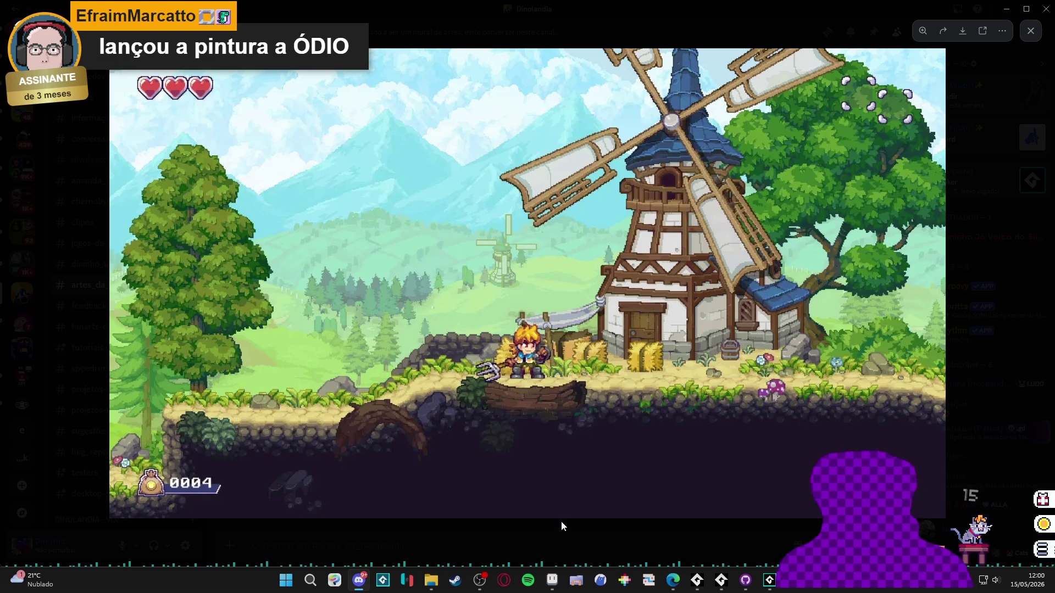
left_click(561, 521)
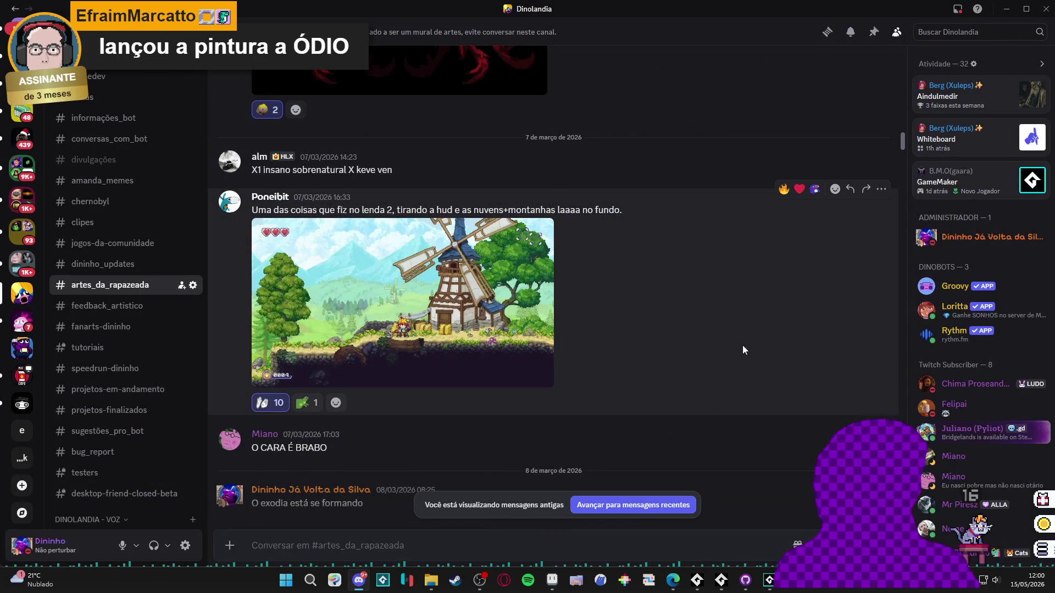
- Scroll up to the 6 March 'cabo' throne-room post and enlarge its art
scroll(720, 341, "up", 4)
scroll(715, 357, "up", 5)
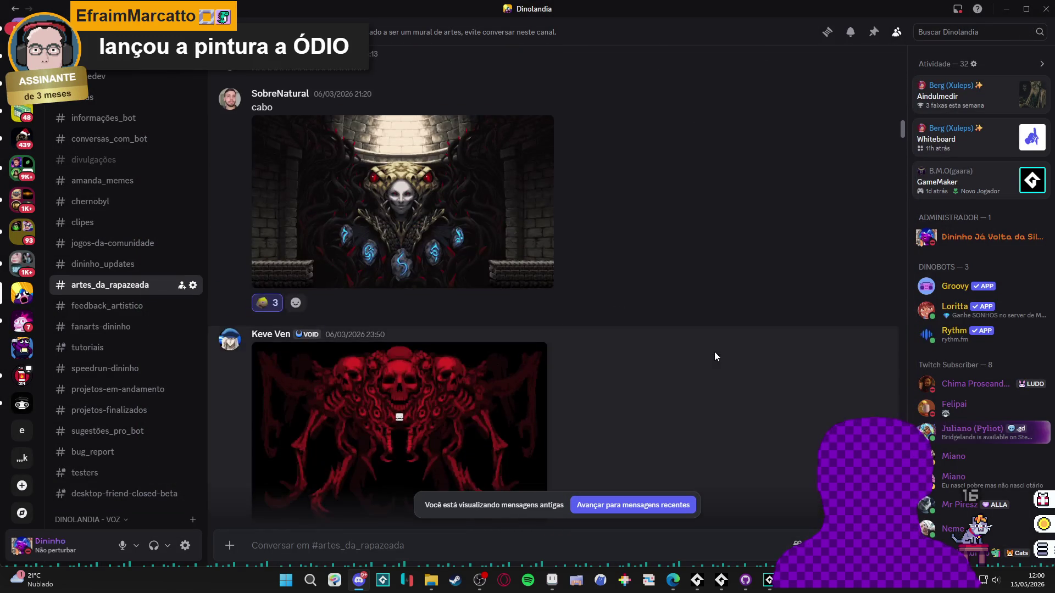
scroll(715, 357, "up", 2)
left_click(477, 343)
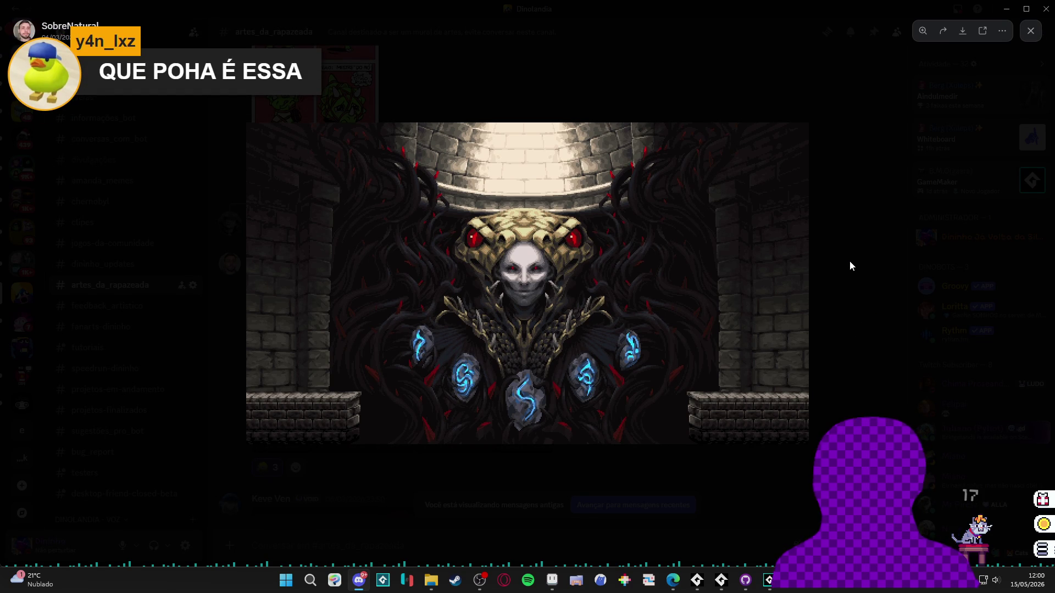
- Close the 'cabo' art, then view the windmill screenshot full-size again and close it
left_click(835, 264)
scroll(573, 318, "down", 5)
scroll(572, 322, "down", 4)
scroll(522, 226, "up", 2)
left_click(423, 222)
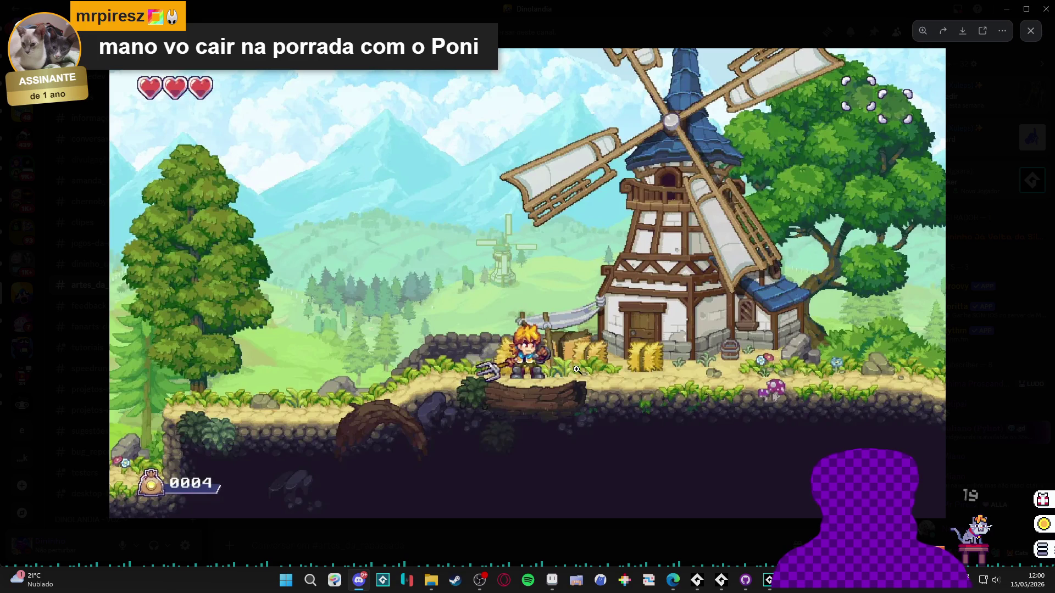
left_click(486, 549)
- Scroll up to the desert landscape post about new asset colours and enlarge its screenshot
scroll(594, 427, "up", 3)
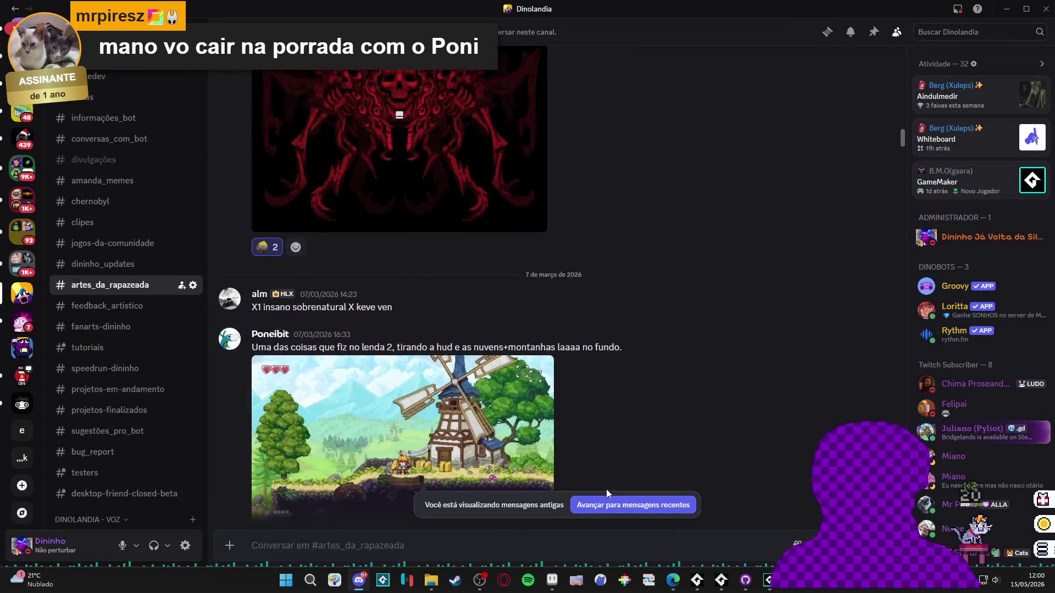
scroll(701, 435, "up", 13)
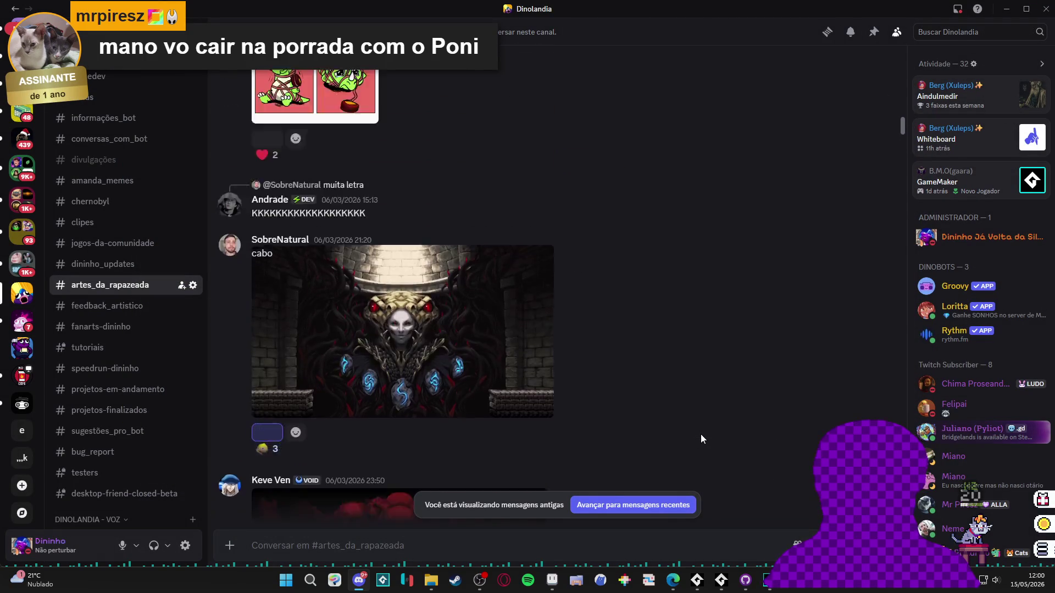
scroll(699, 434, "up", 4)
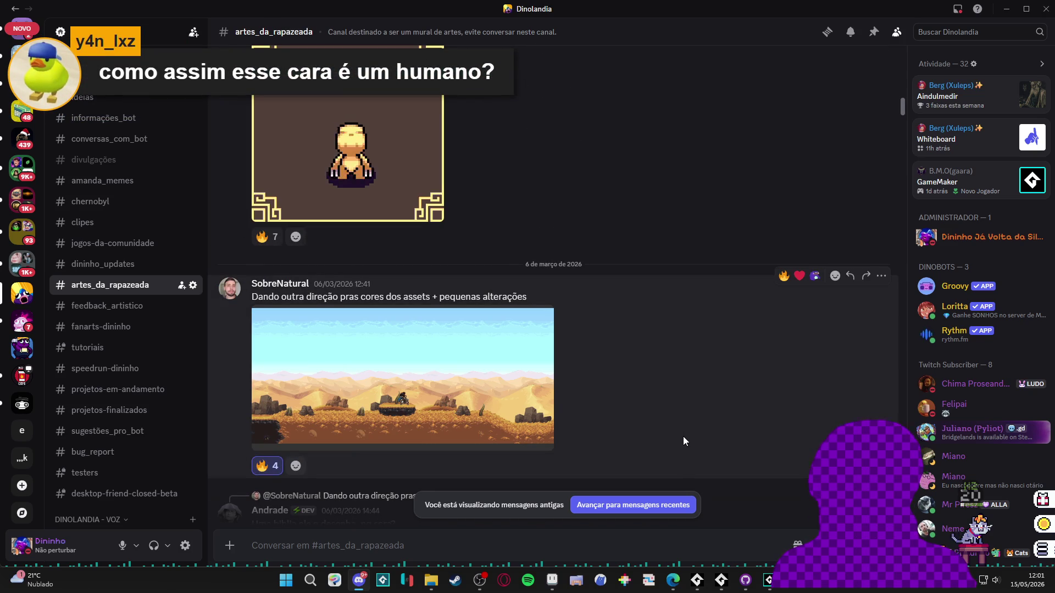
left_click(519, 384)
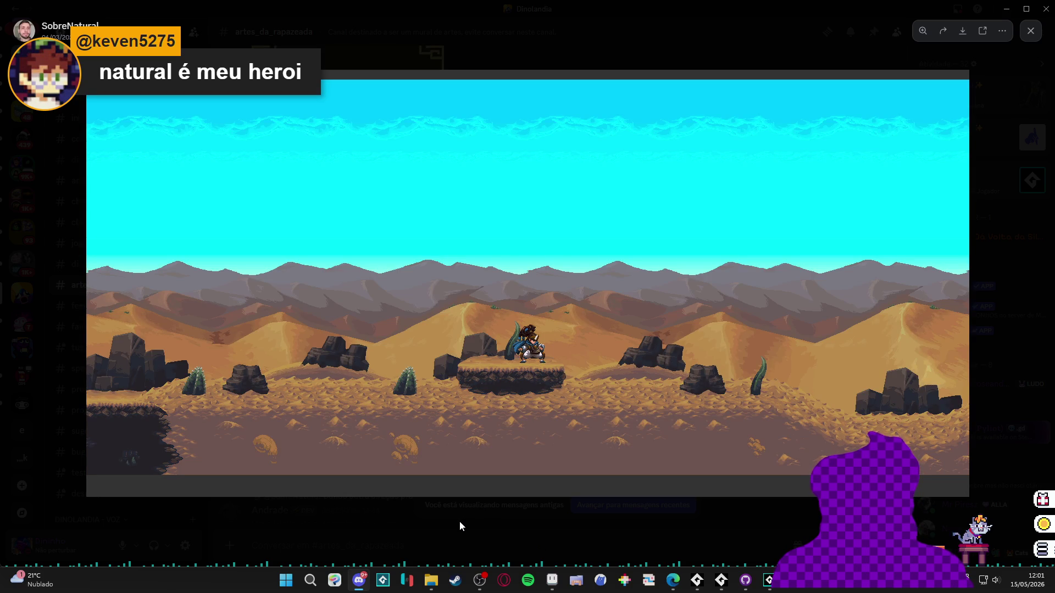
- Close the enlarged desert screenshot and scroll back up the channel
left_click(459, 521)
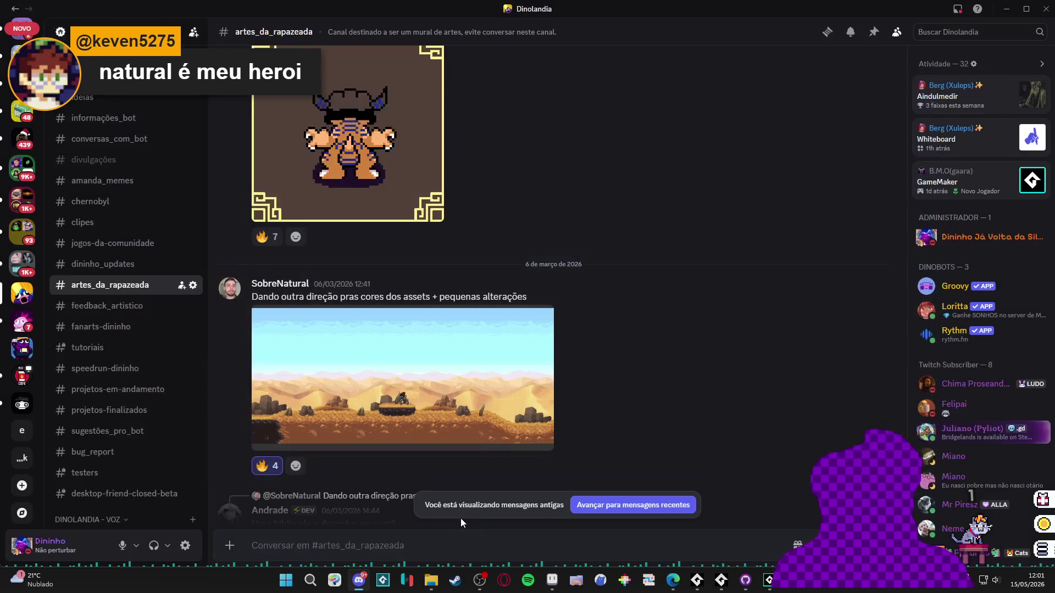
scroll(627, 429, "up", 6)
scroll(628, 429, "up", 4)
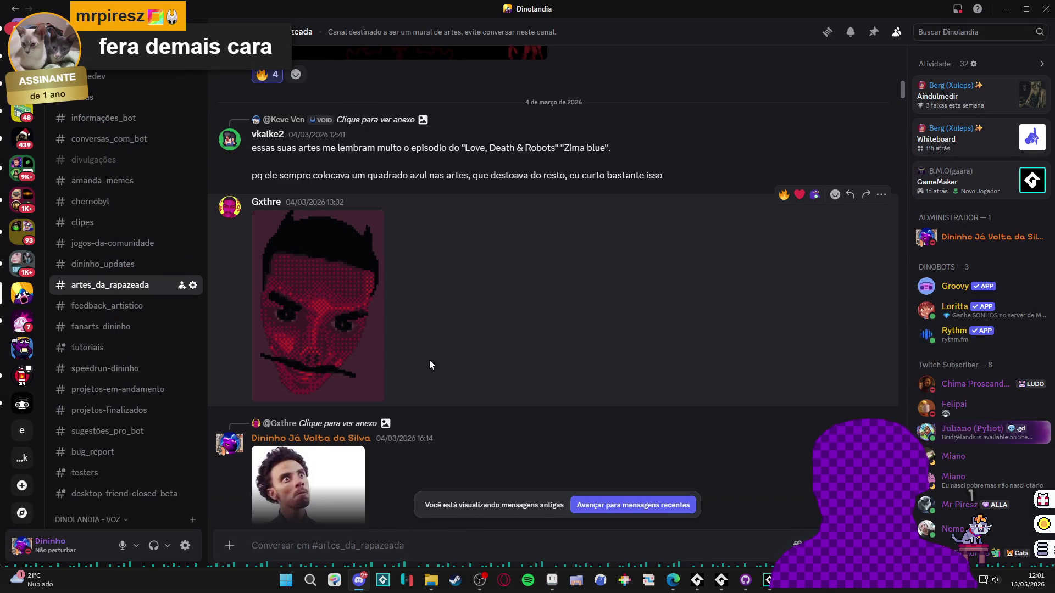
scroll(410, 349, "up", 6)
scroll(567, 406, "up", 10)
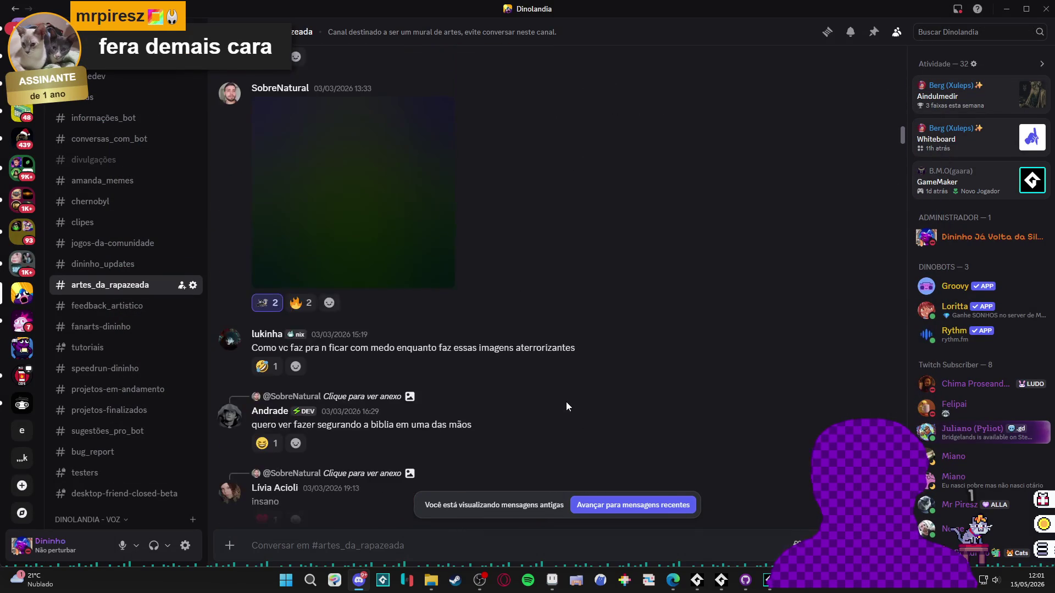
scroll(567, 406, "up", 12)
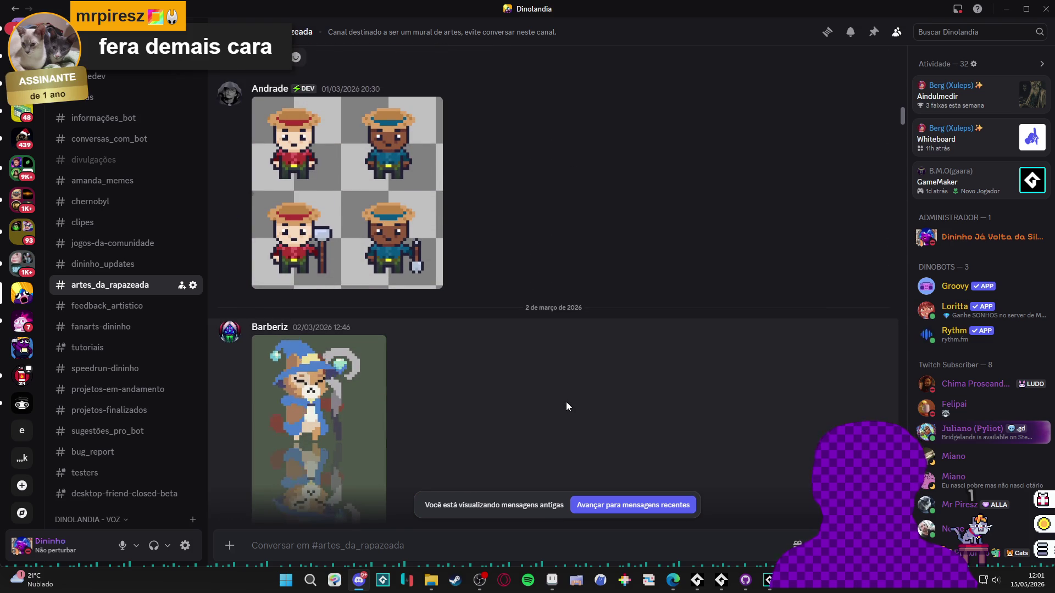
scroll(568, 407, "up", 3)
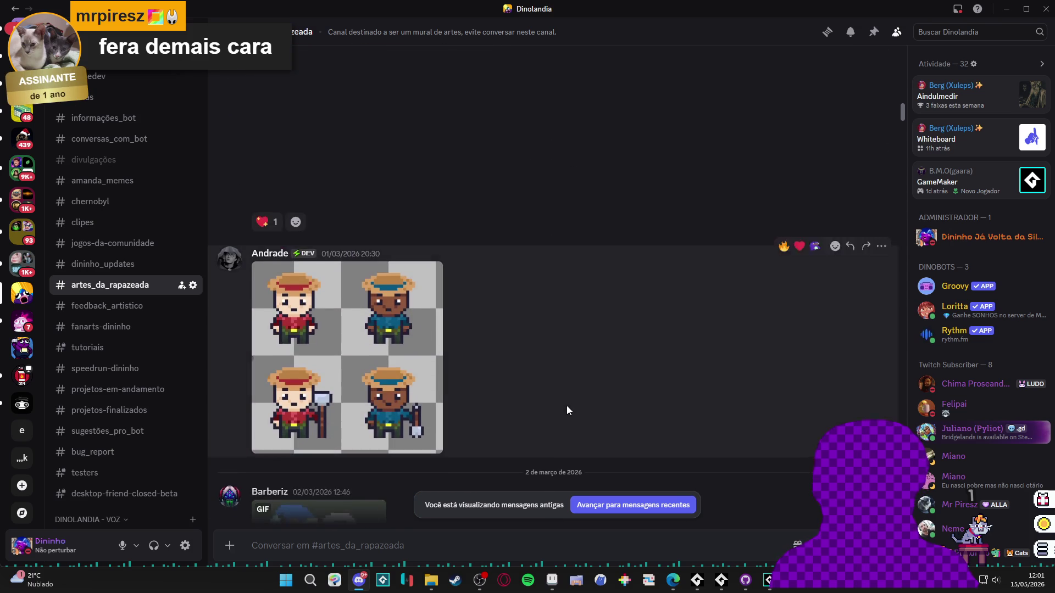
scroll(567, 404, "up", 5)
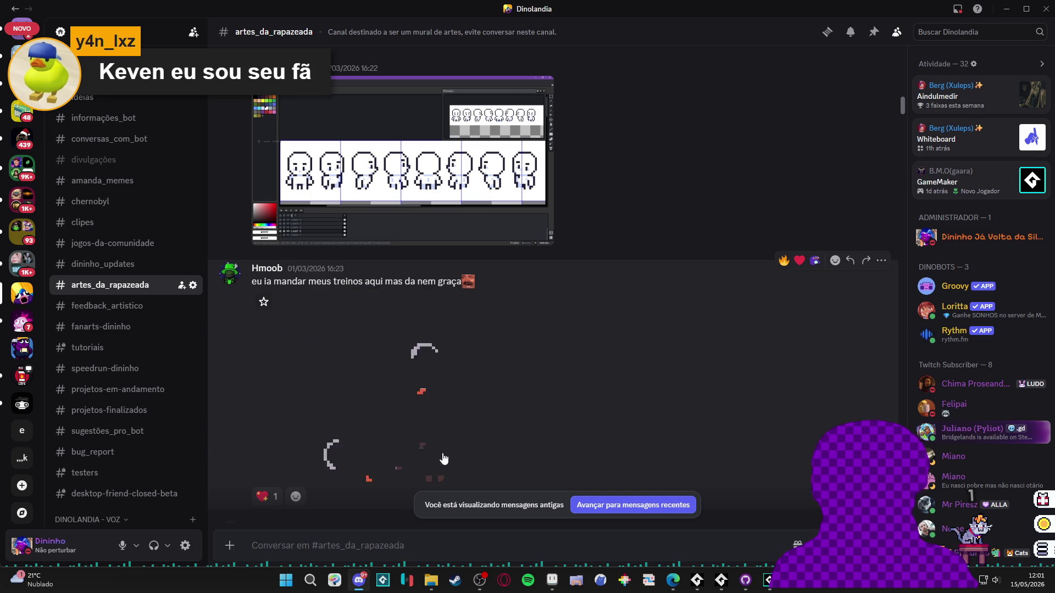
- Keep scrolling up until the 26 February 'O ultimo fx em area' effect clip shows
scroll(516, 377, "up", 3)
scroll(625, 392, "up", 5)
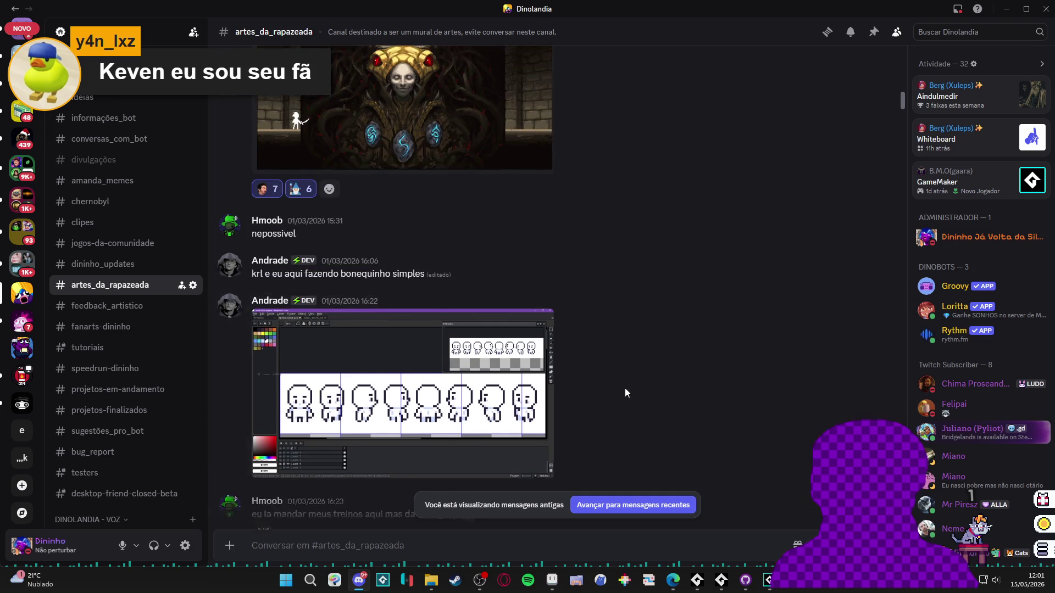
scroll(626, 390, "up", 10)
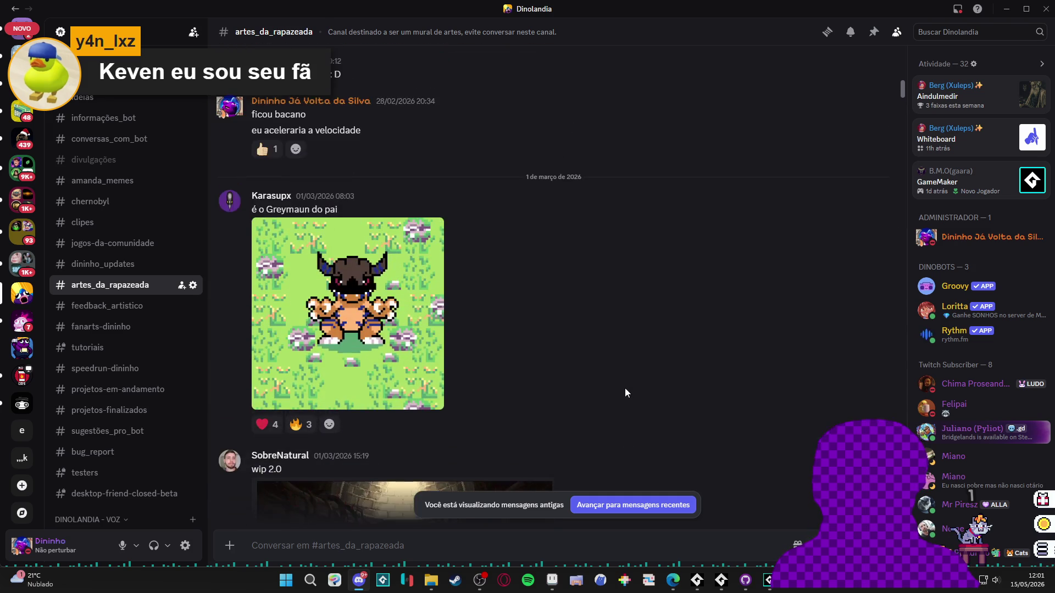
scroll(626, 393, "up", 10)
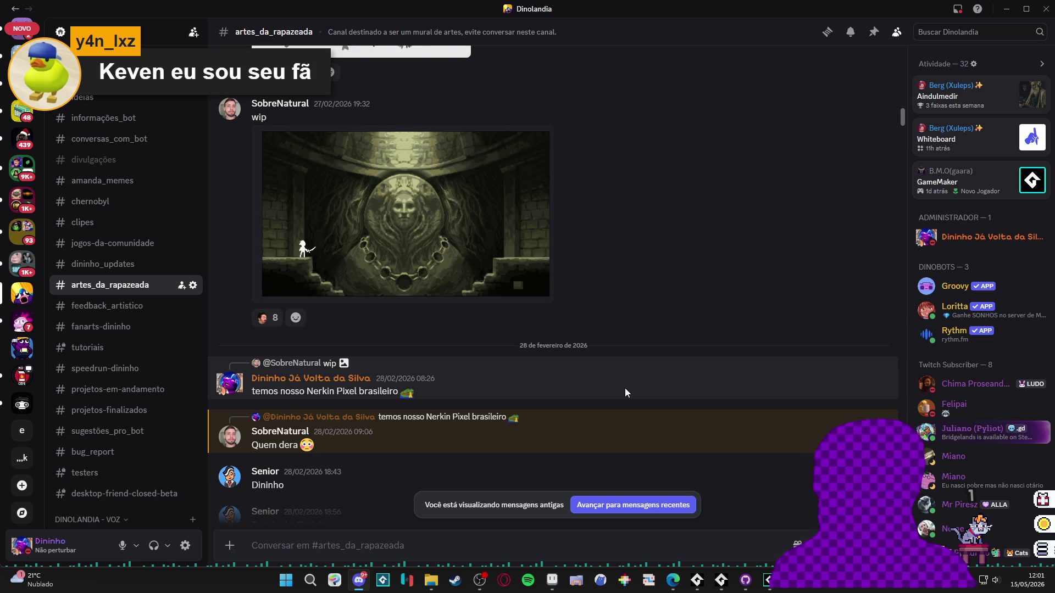
scroll(625, 387, "up", 3)
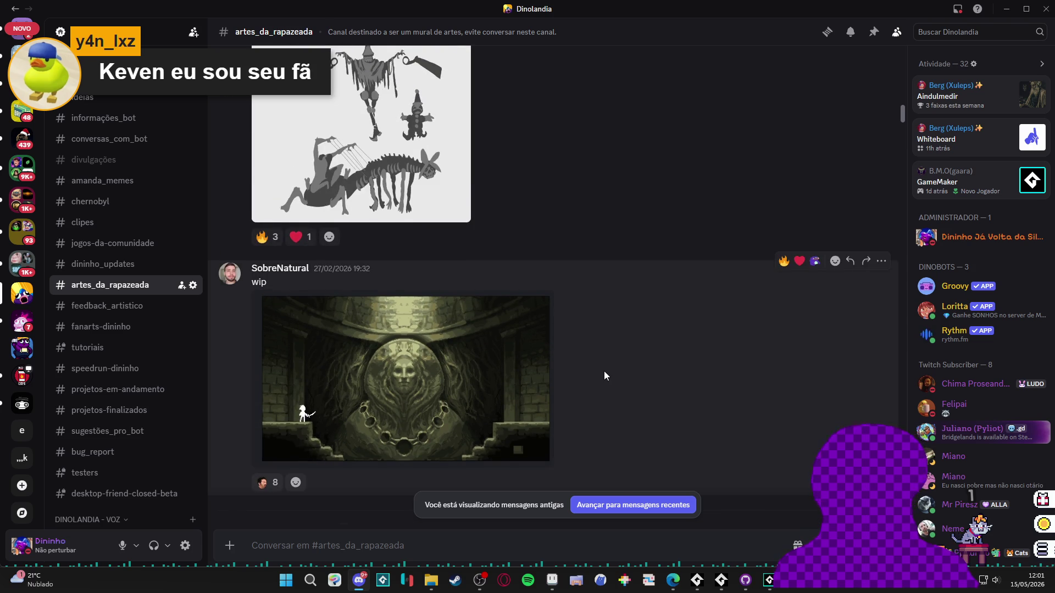
scroll(605, 371, "up", 8)
scroll(599, 384, "up", 10)
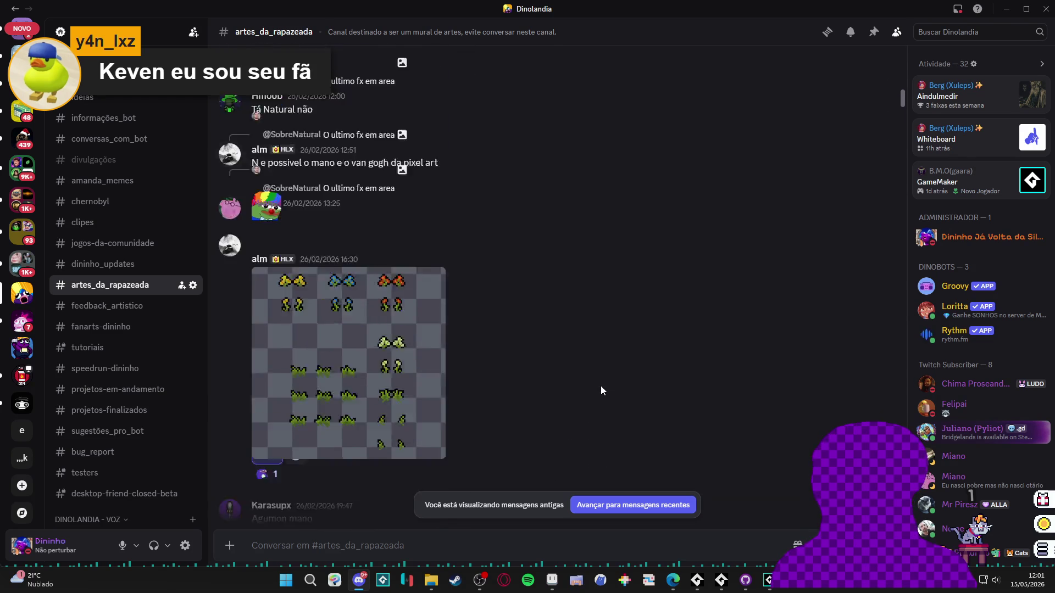
scroll(601, 387, "down", 4)
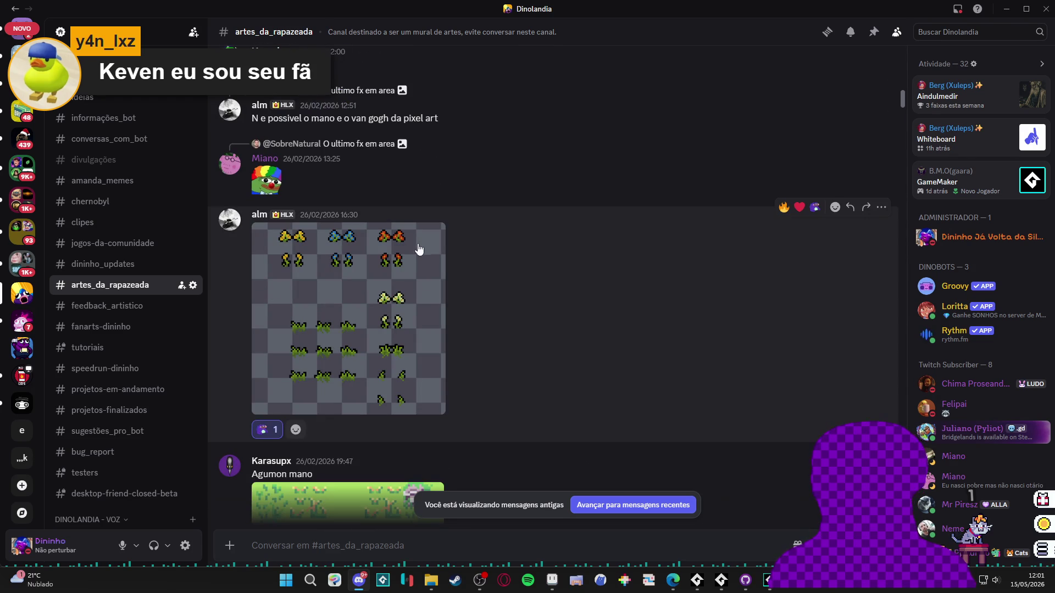
scroll(387, 281, "up", 10)
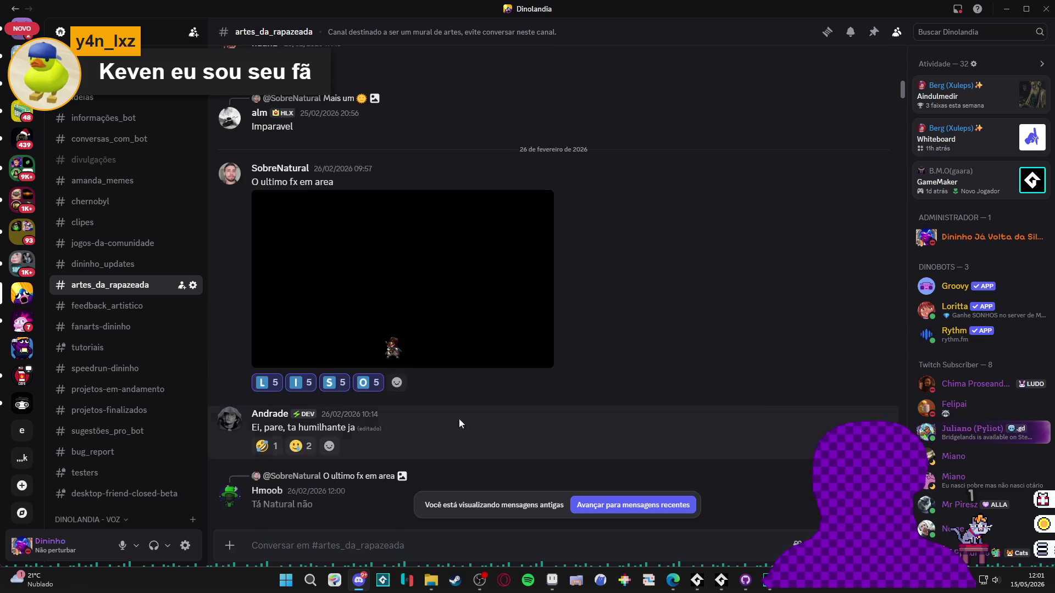